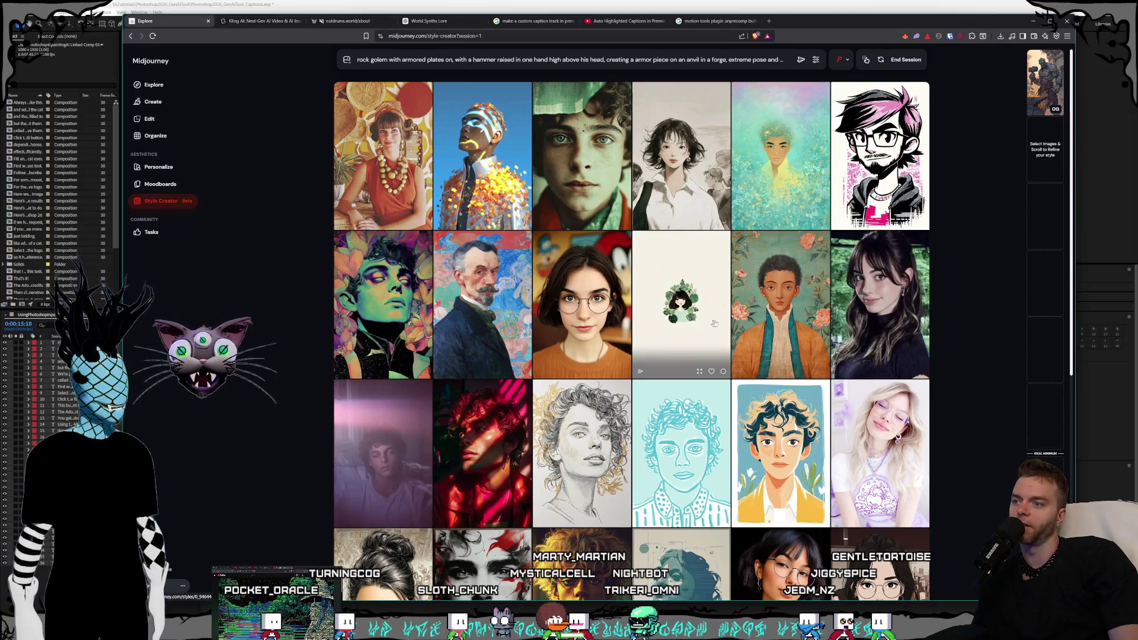
# Enlarge one of yesterday's rock golem generations, then go to the Nuldrums about page.
pyautogui.scroll(-3, 678, 416)
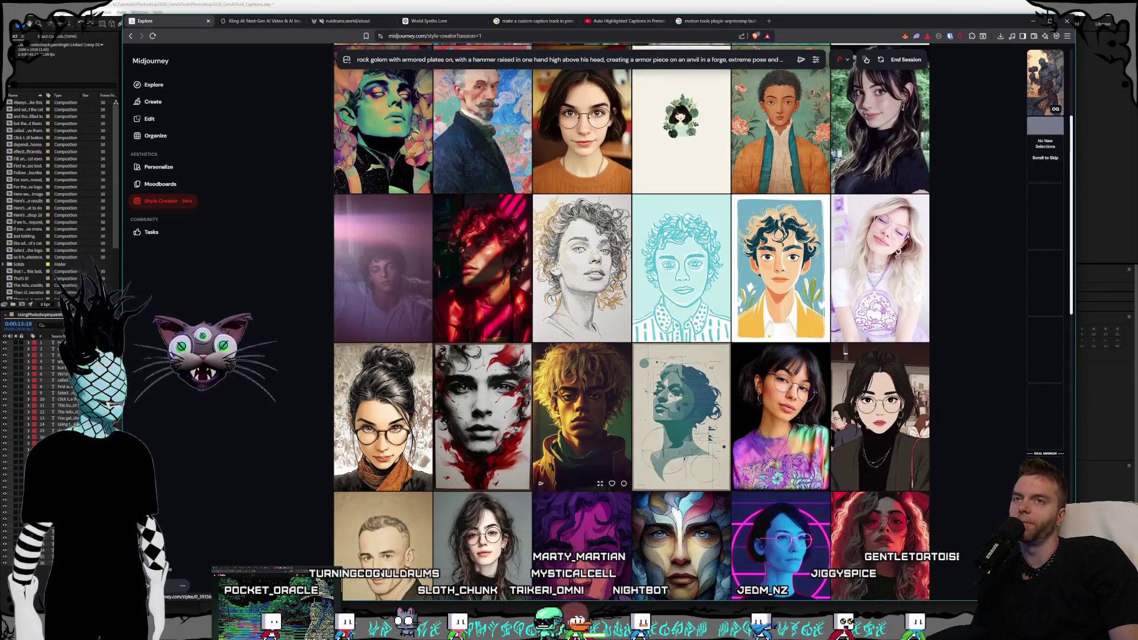
pyautogui.scroll(2, 993, 198)
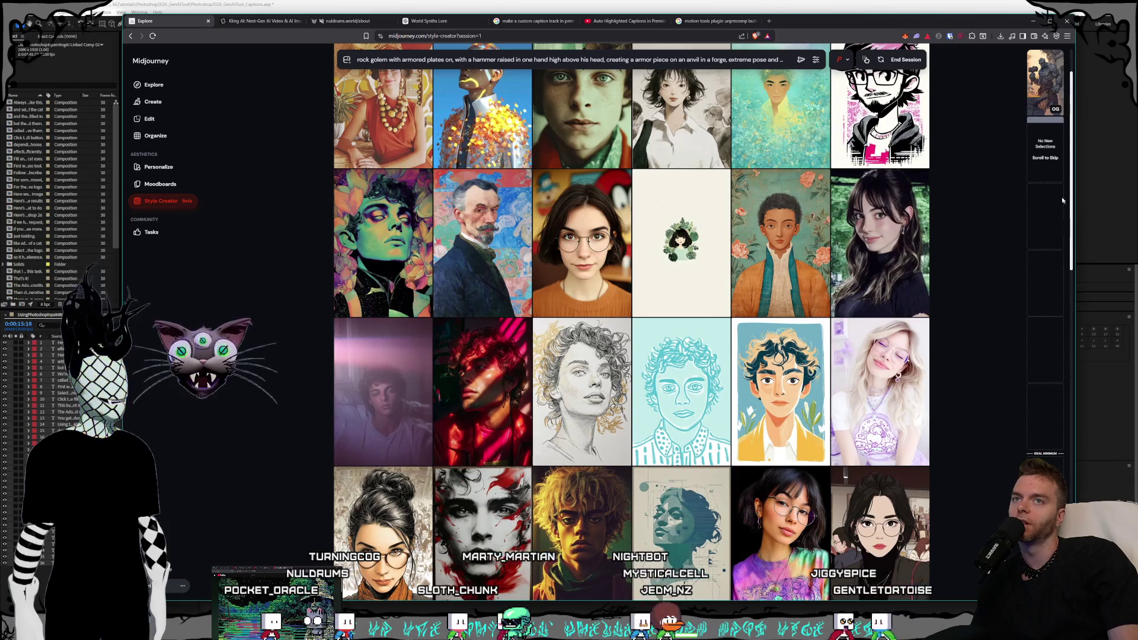
pyautogui.scroll(1, 688, 276)
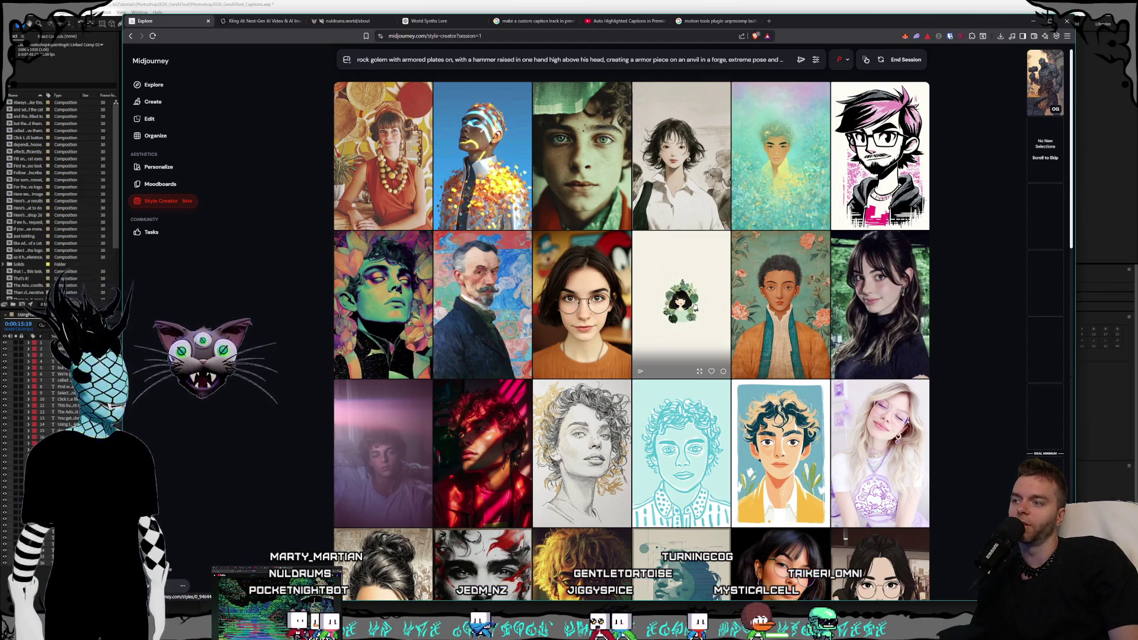
pyautogui.scroll(-2, 689, 292)
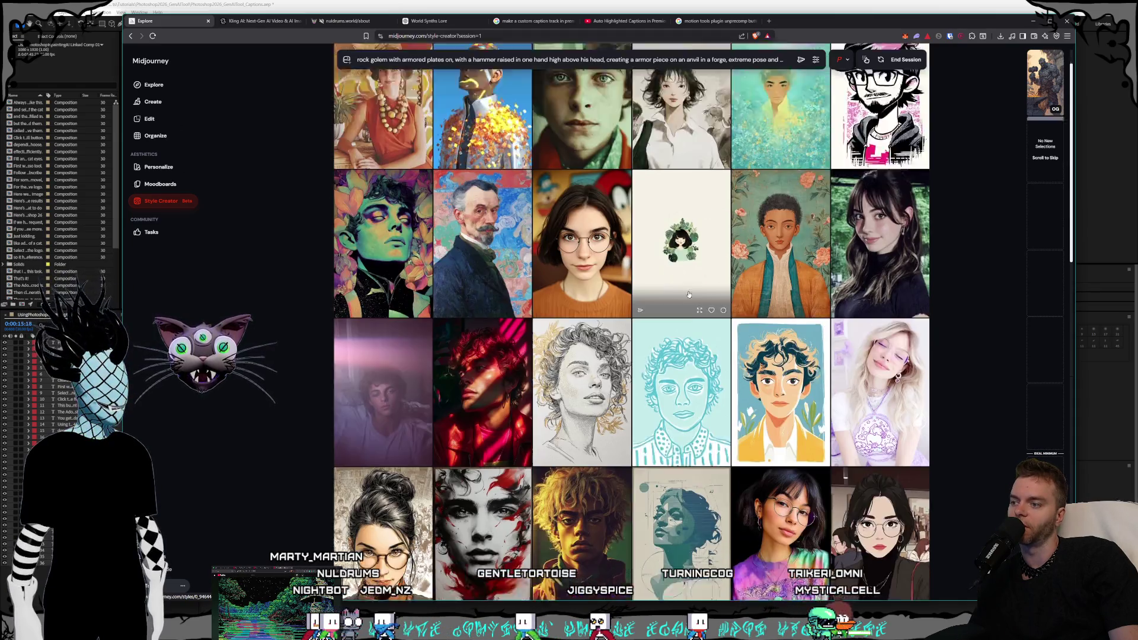
pyautogui.scroll(-2, 689, 292)
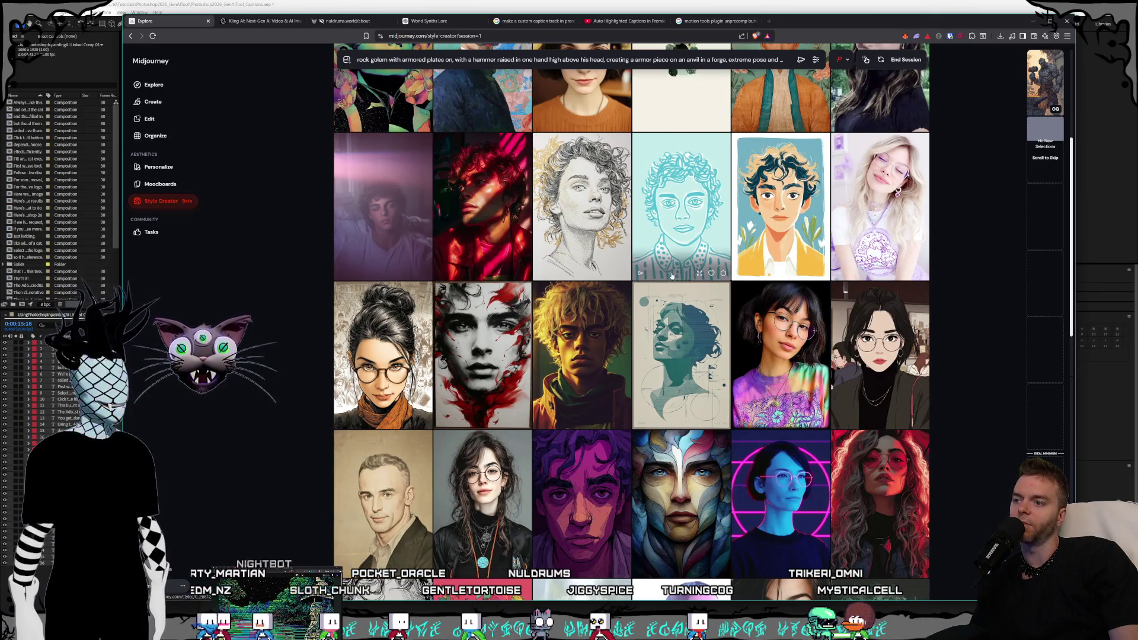
pyautogui.scroll(-6, 675, 268)
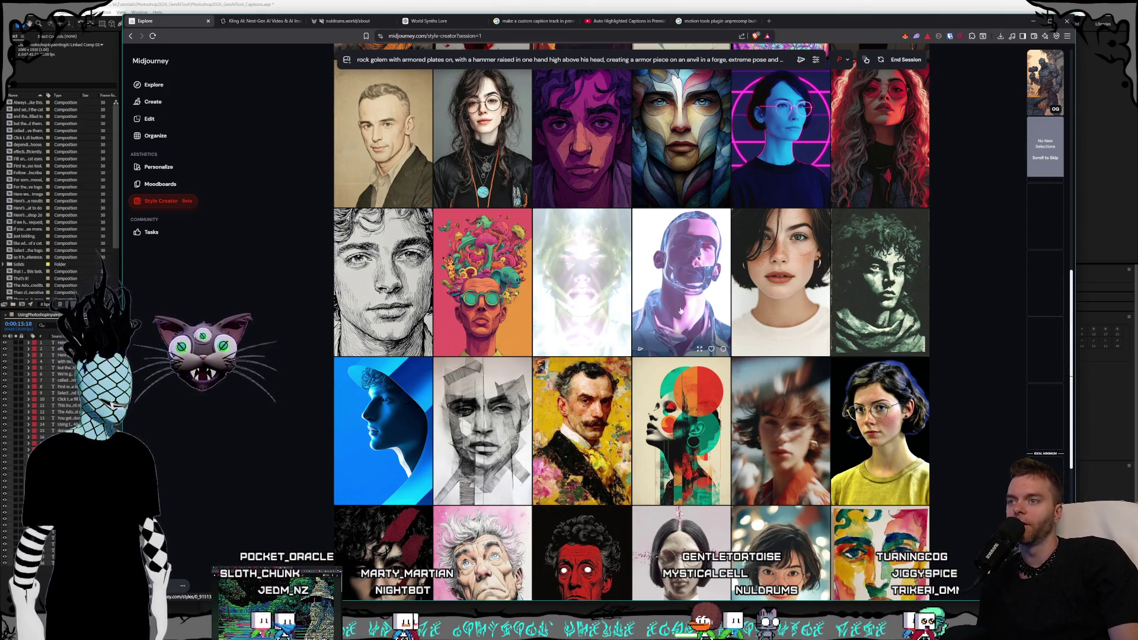
pyautogui.scroll(-1, 679, 309)
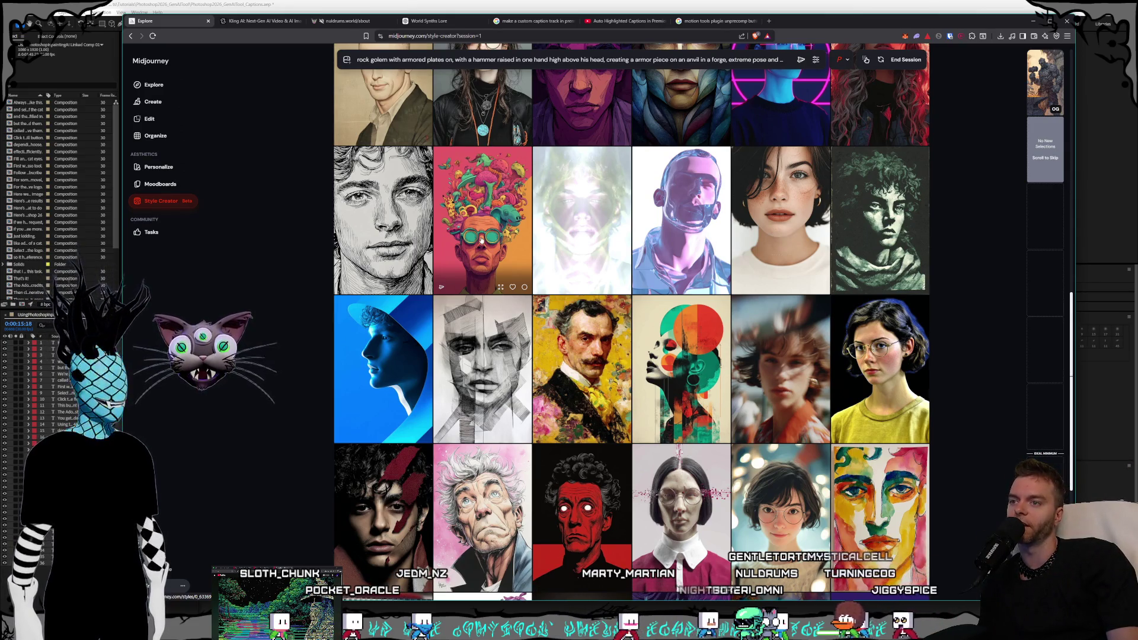
pyautogui.scroll(-2, 481, 238)
pyautogui.scroll(2, 486, 249)
pyautogui.scroll(-2, 493, 259)
pyautogui.scroll(-2, 680, 386)
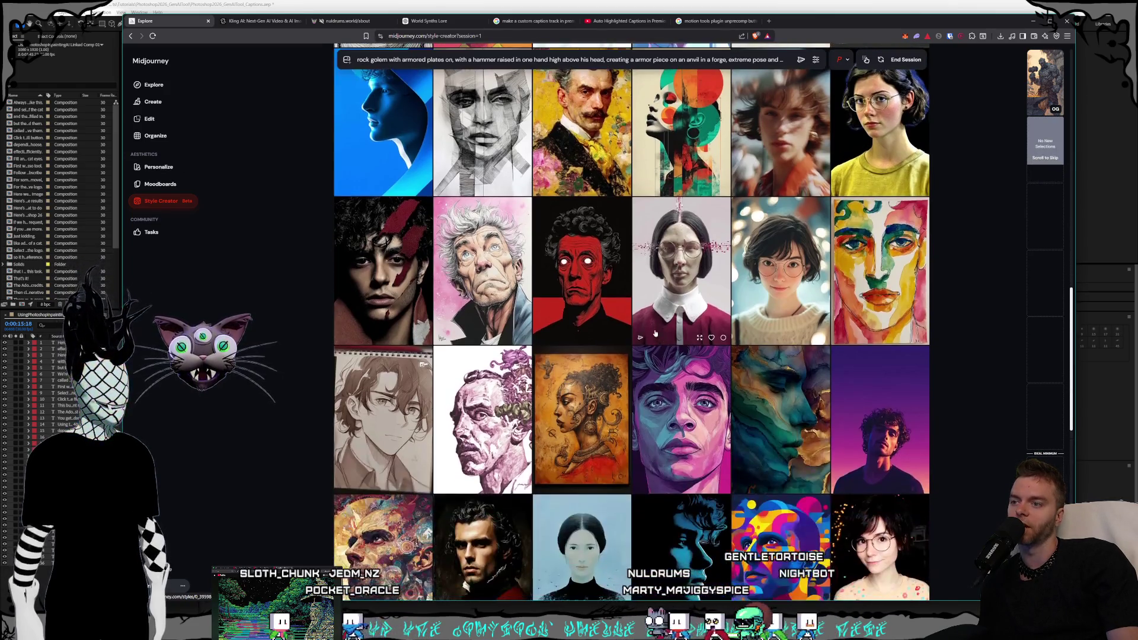
pyautogui.scroll(3, 680, 386)
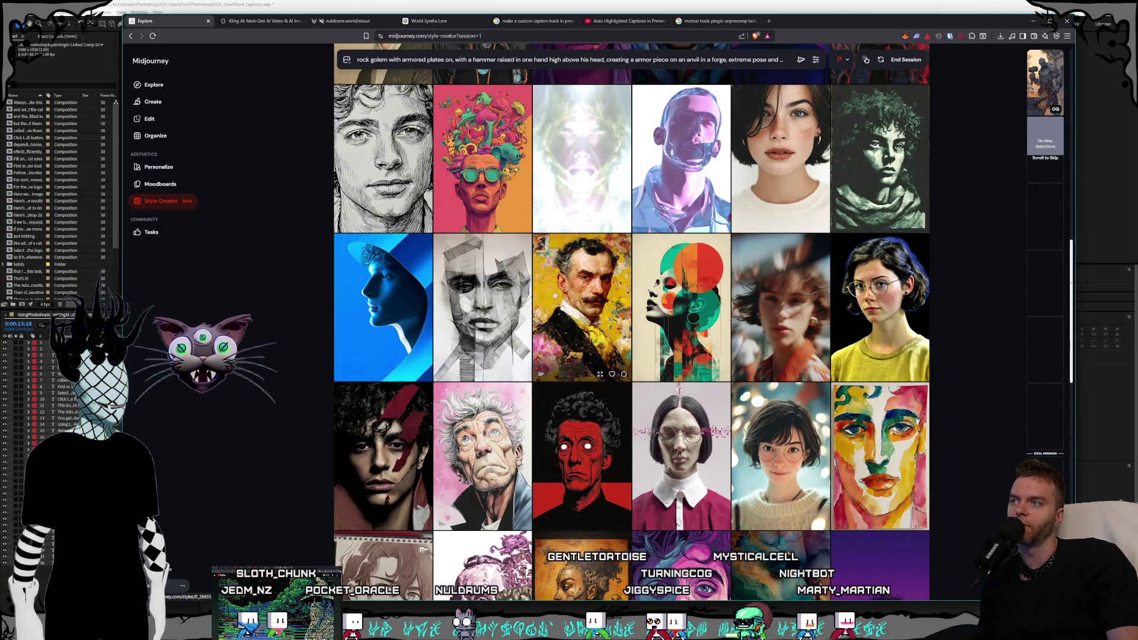
pyautogui.scroll(-6, 643, 356)
pyautogui.scroll(-5, 644, 359)
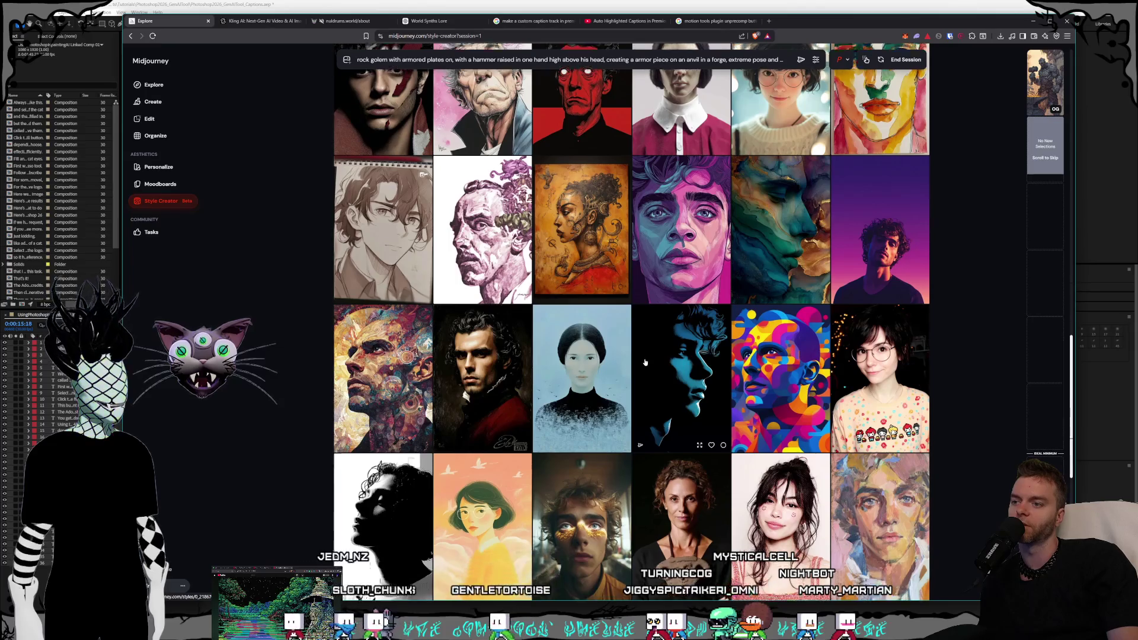
pyautogui.scroll(15, 642, 367)
pyautogui.scroll(2, 640, 386)
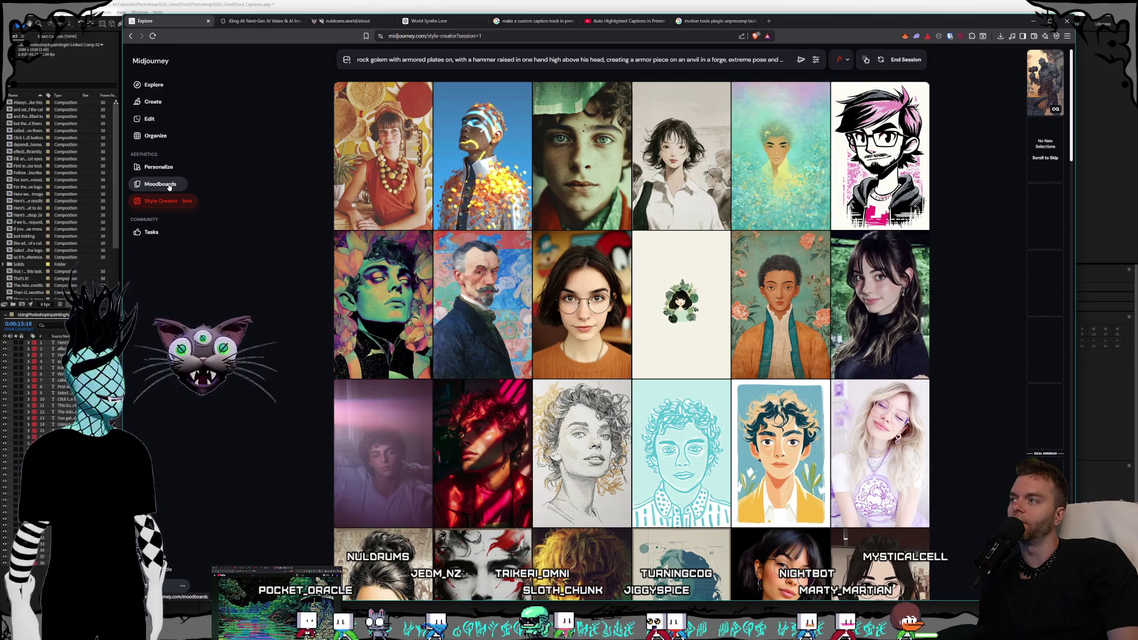
pyautogui.click(152, 103)
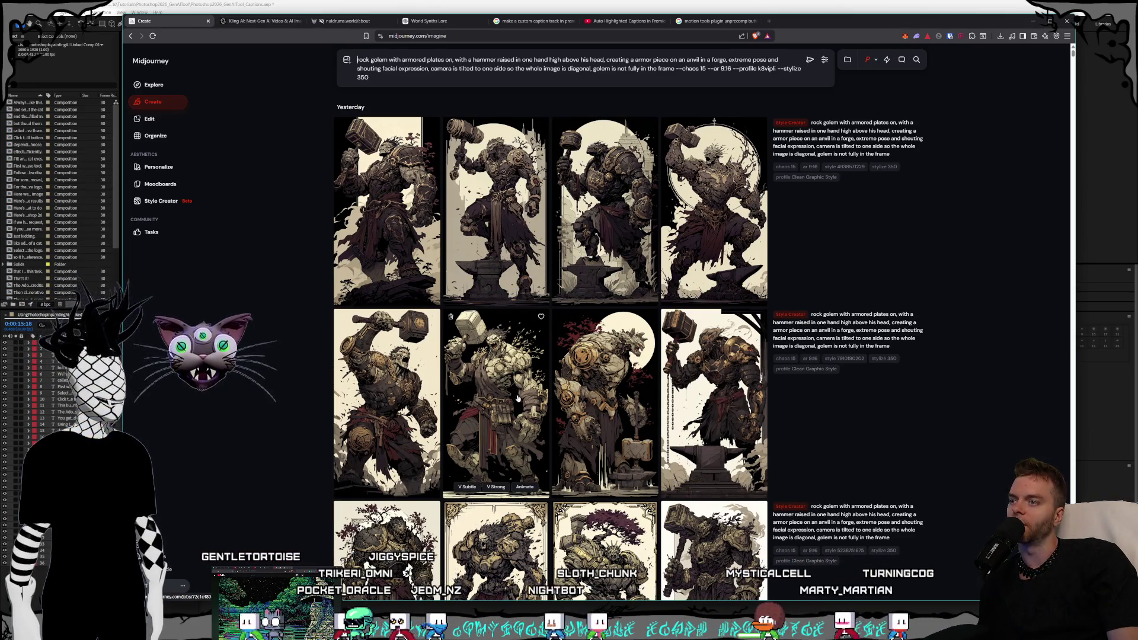
pyautogui.click(387, 403)
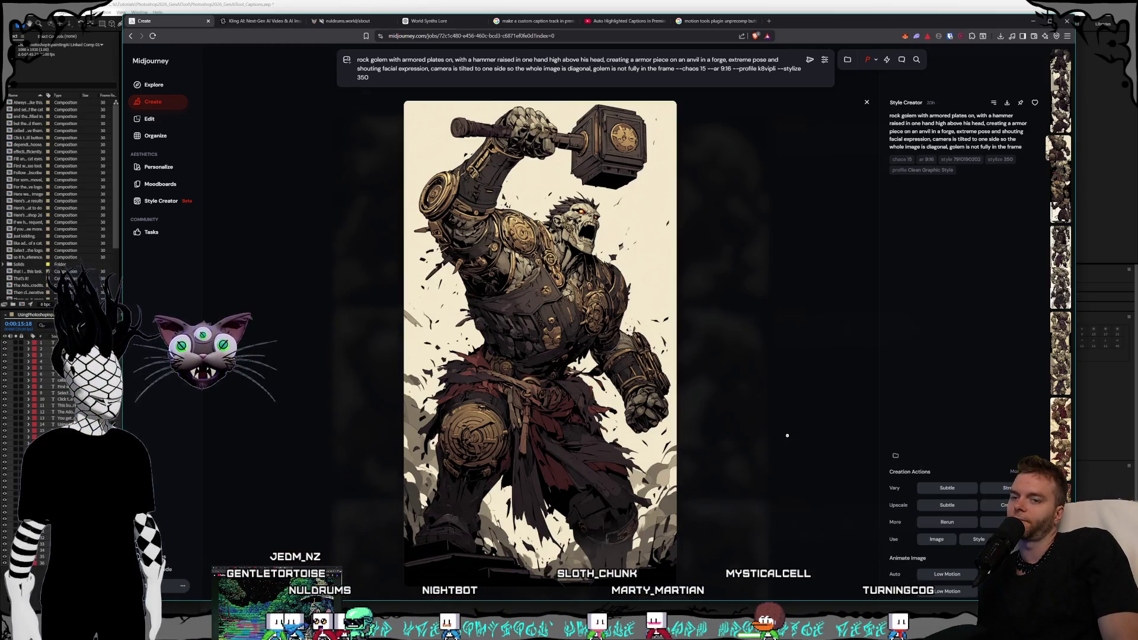
pyautogui.click(348, 21)
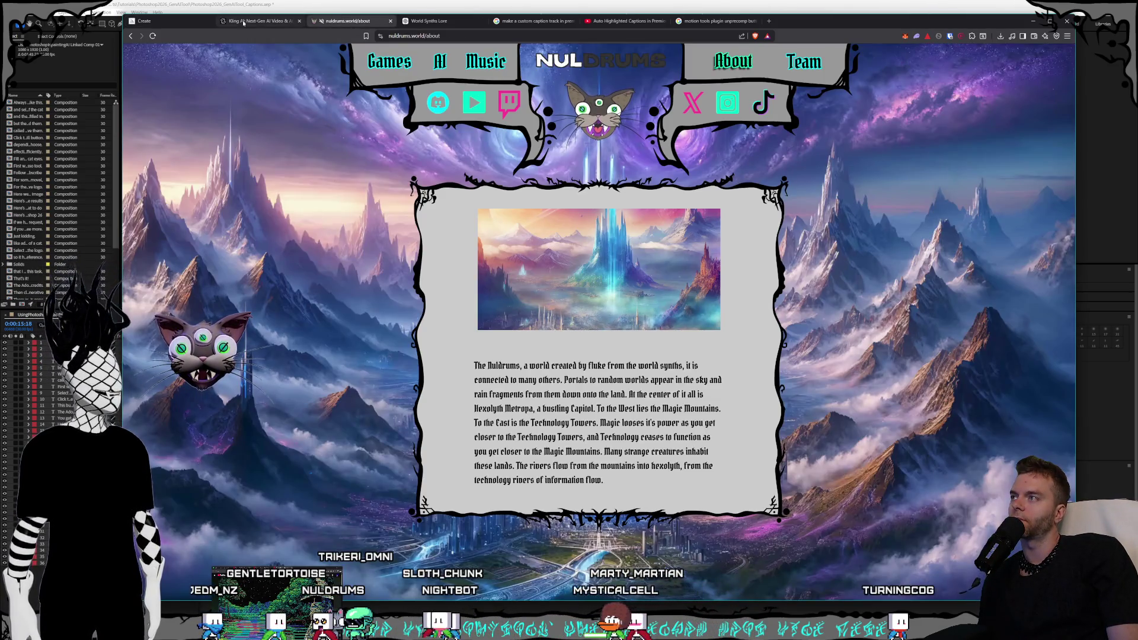
# View the Kling AI wizard clip, then bring up the auto-highlighted captions tutorial.
pyautogui.click(243, 21)
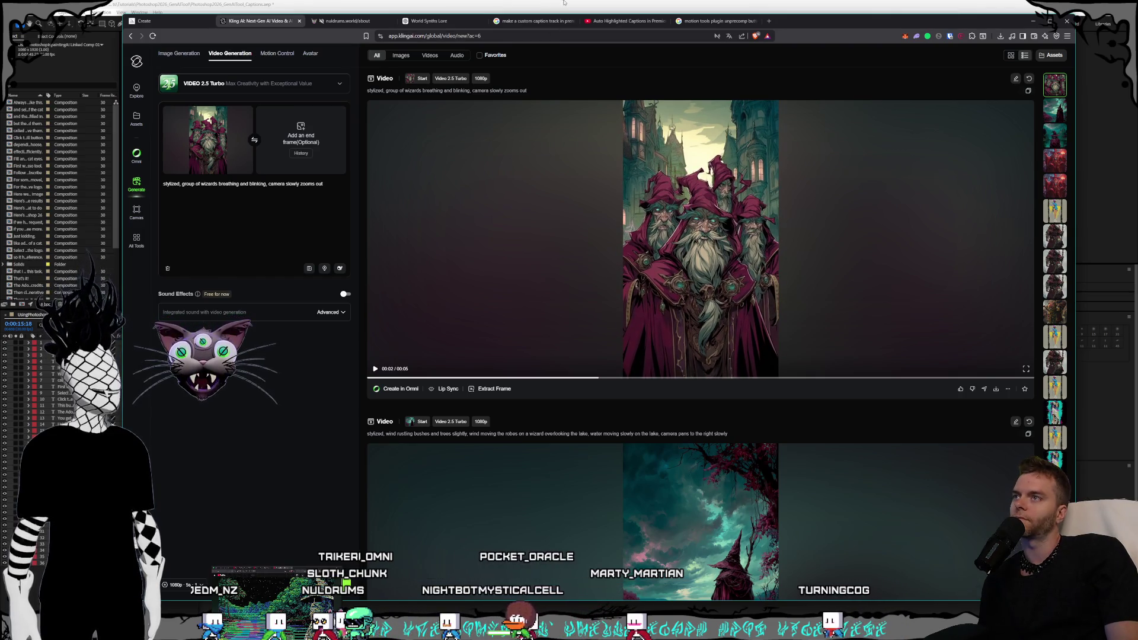
pyautogui.click(623, 21)
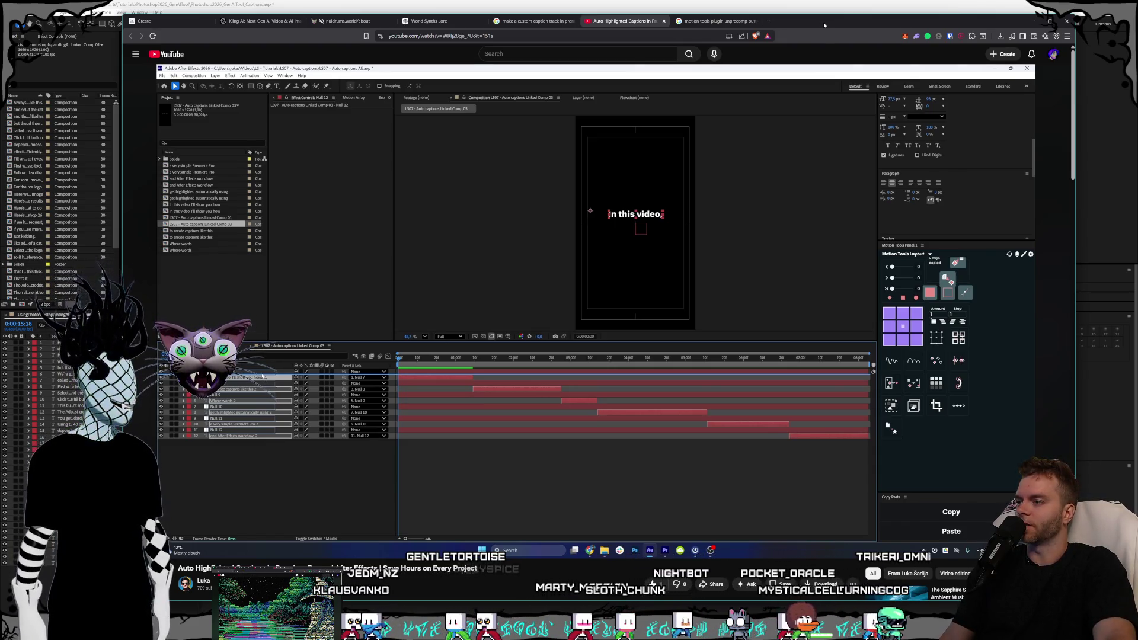
# Watch the tutorial through its red Fill Color animator step, then switch to Premiere Pro.
pyautogui.click(553, 422)
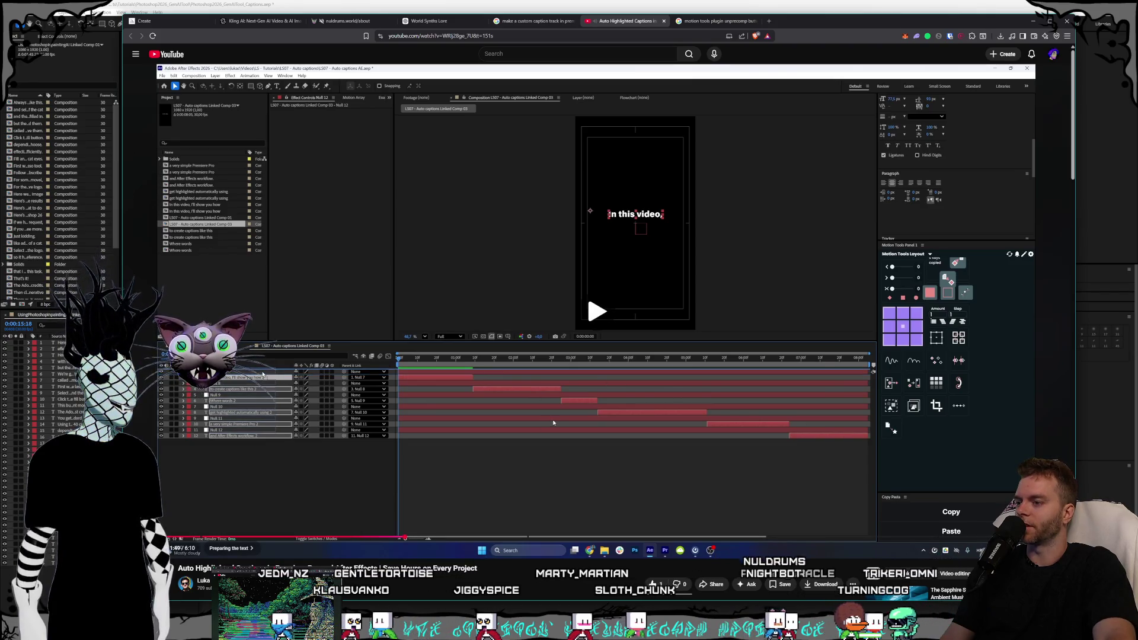
pyautogui.click(553, 422)
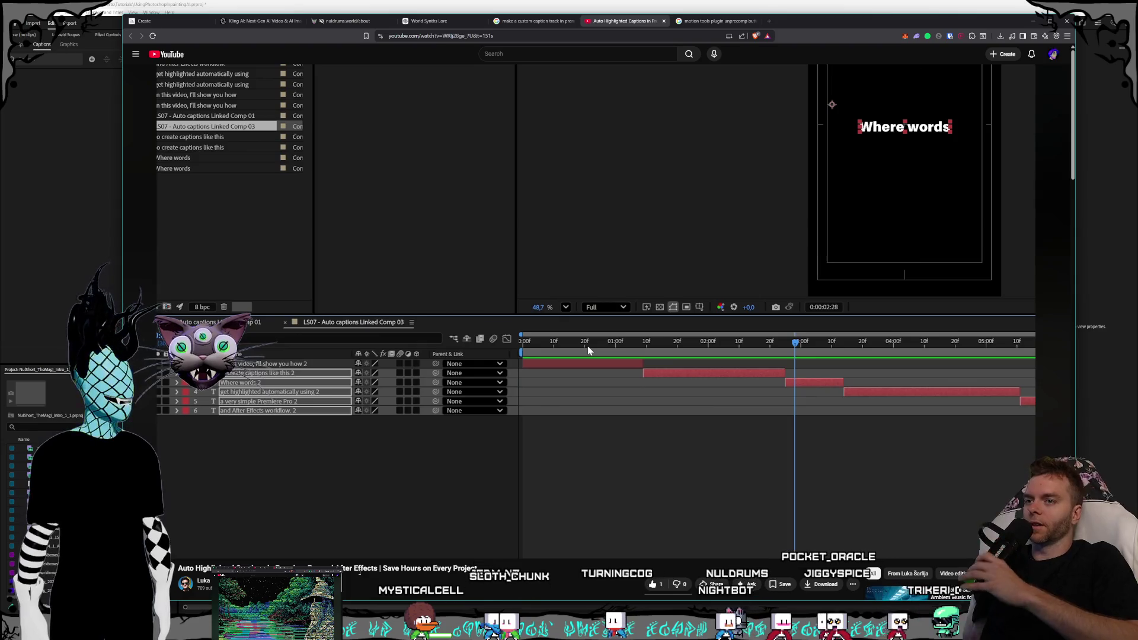
pyautogui.moveTo(414, 464)
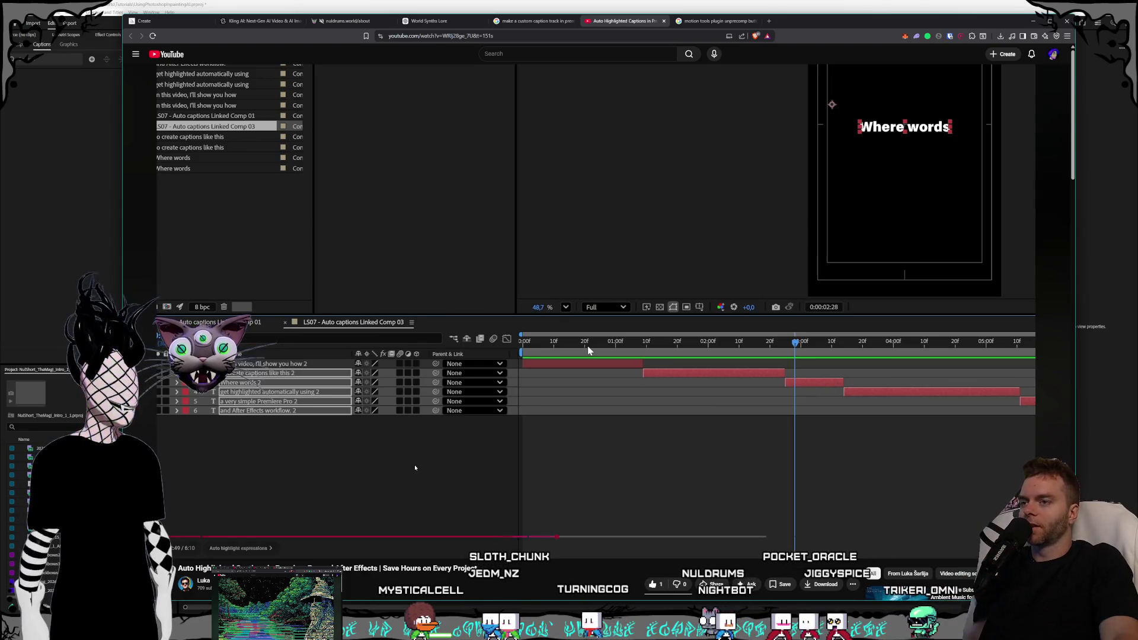
pyautogui.click(527, 465)
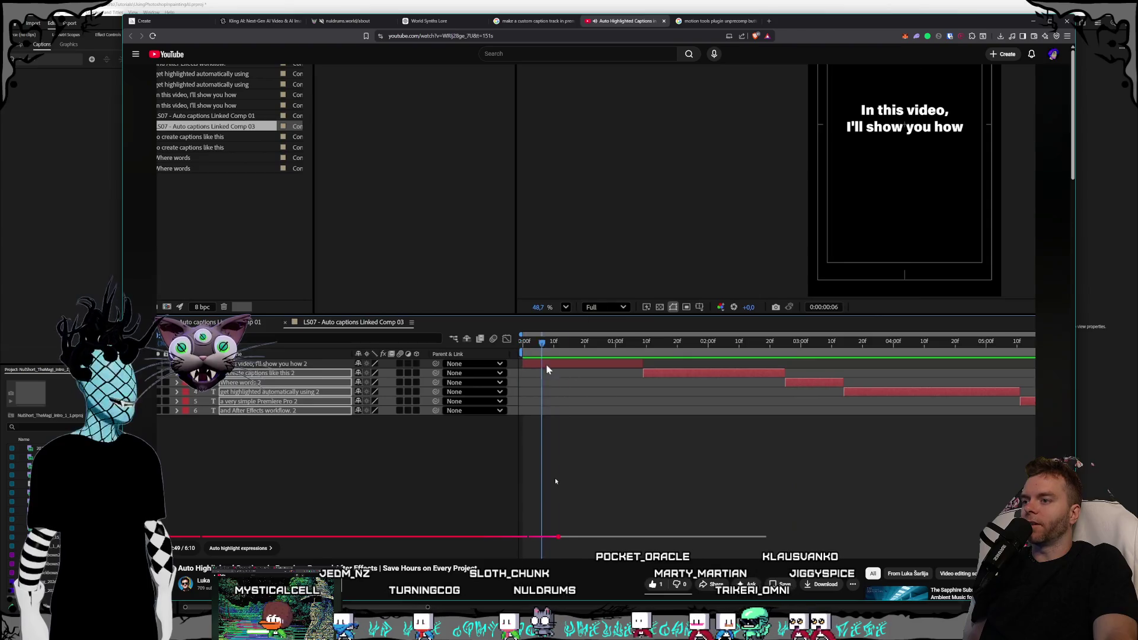
pyautogui.click(474, 370)
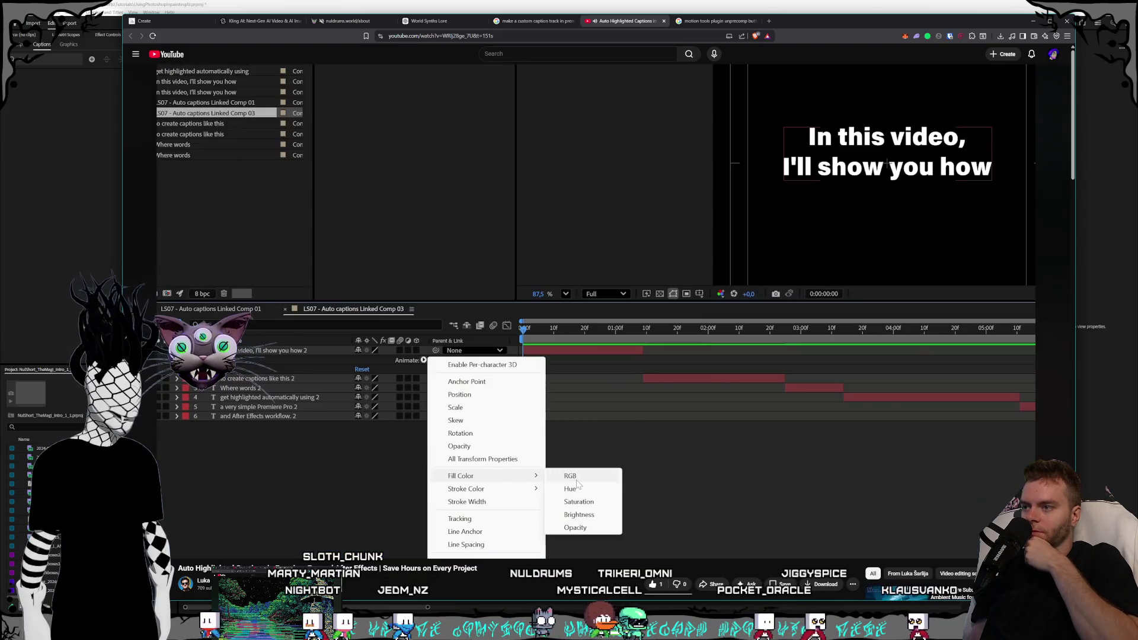
pyautogui.click(569, 348)
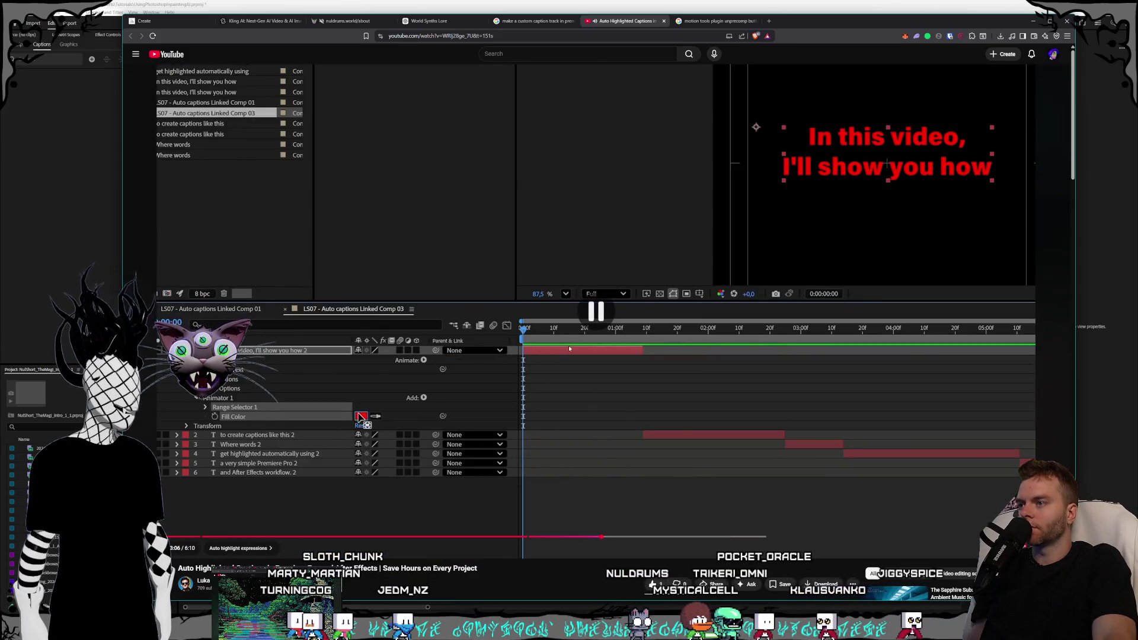
pyautogui.hotkey('alt', 'Tab')
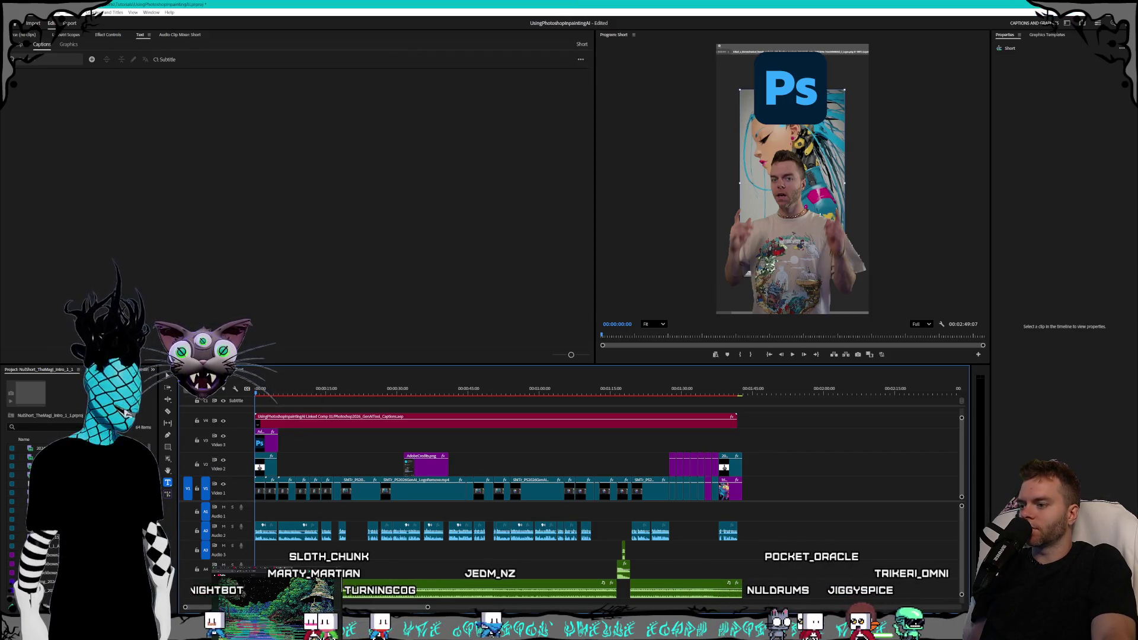
# Add a Fill Color RGB text animator to caption layer 1 at the comp start.
pyautogui.hotkey('alt', 'Tab')
pyautogui.moveTo(489, 328); pyautogui.dragTo(211, 328)
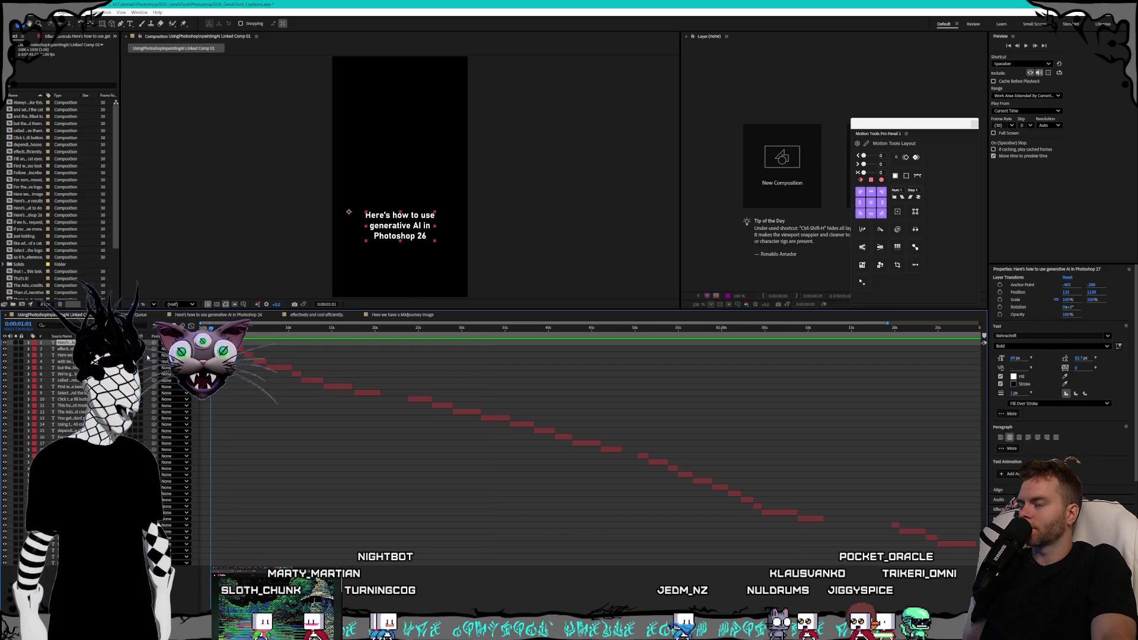
pyautogui.click(28, 342)
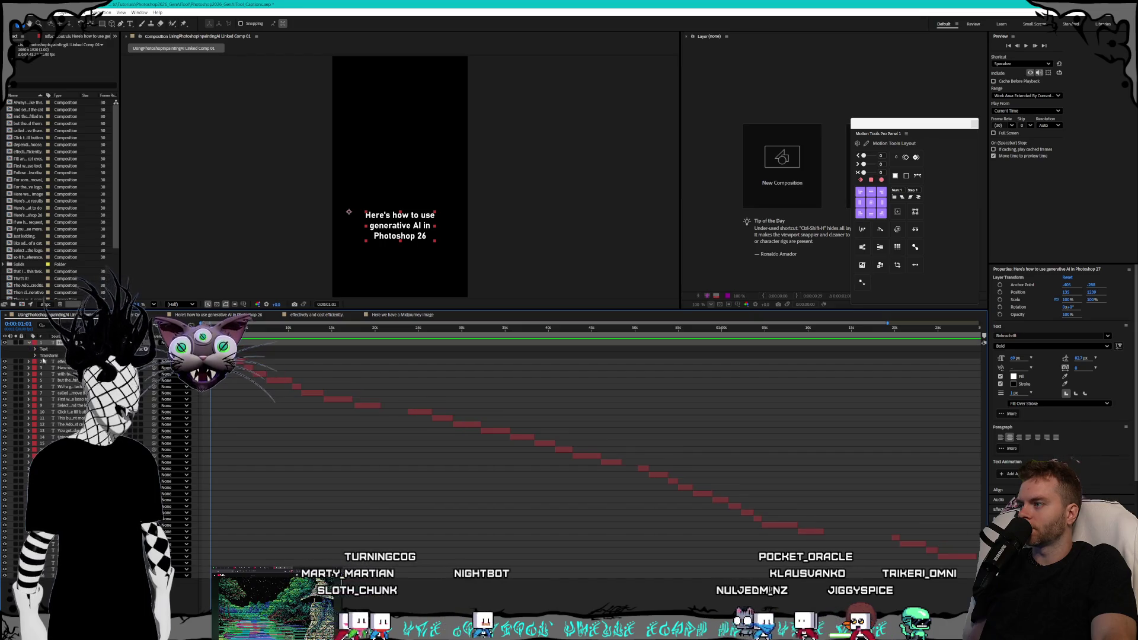
pyautogui.click(146, 349)
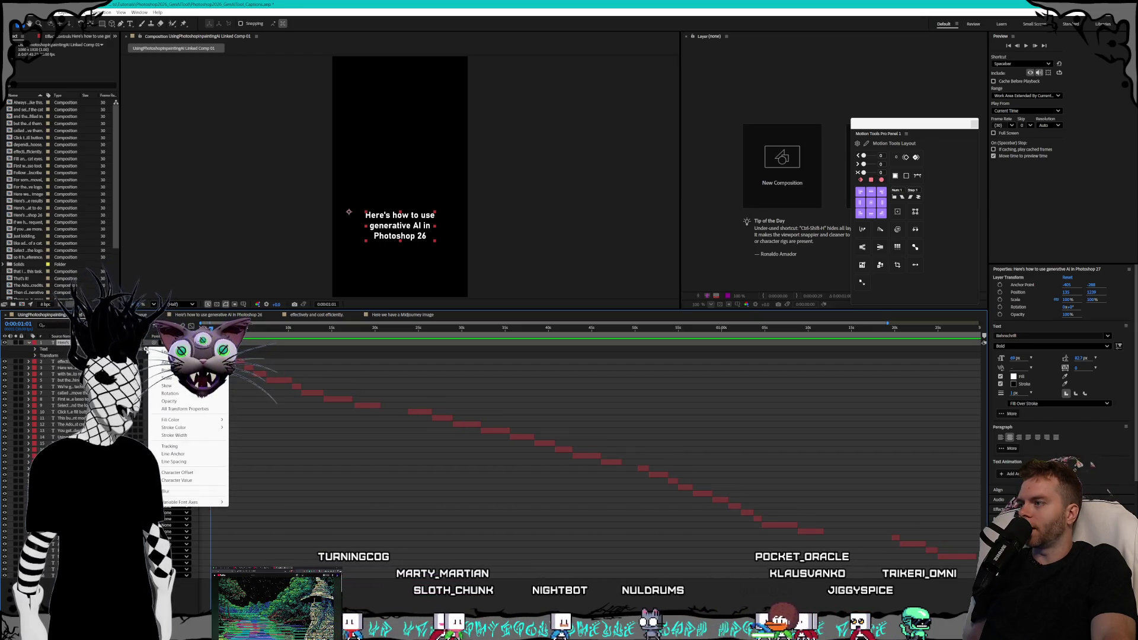
pyautogui.moveTo(196, 420)
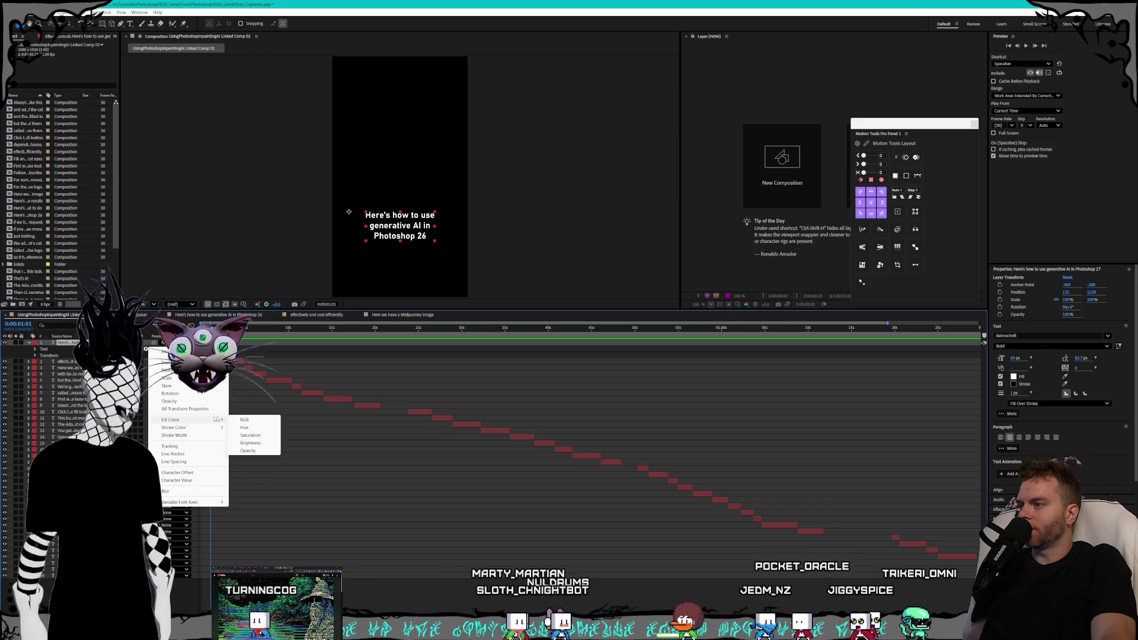
pyautogui.click(244, 420)
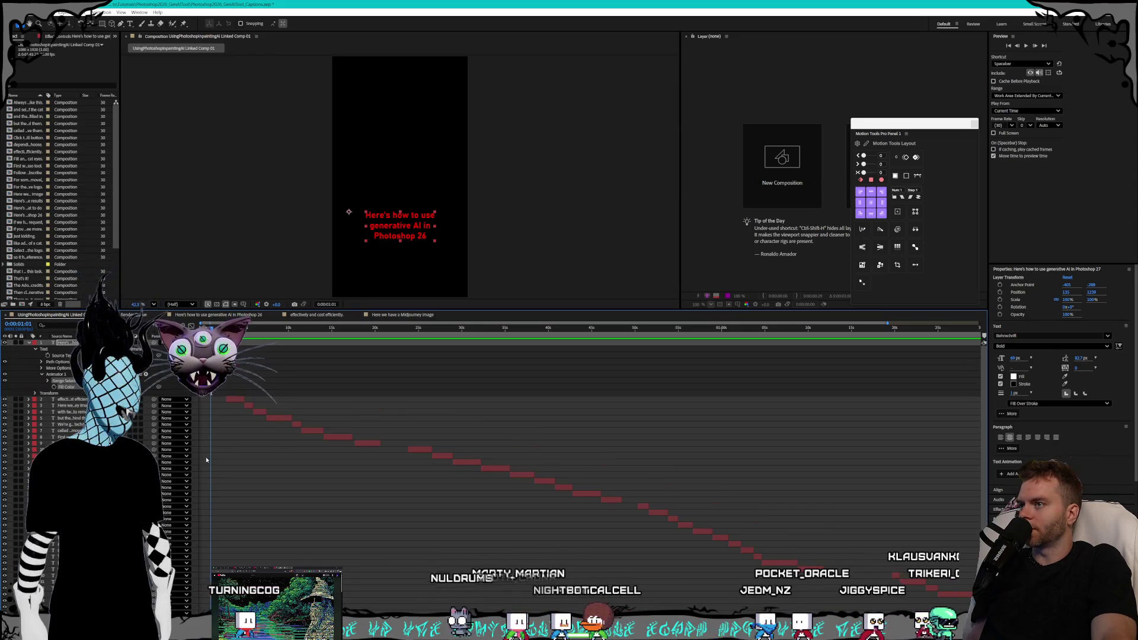
pyautogui.hotkey('alt', 'Tab')
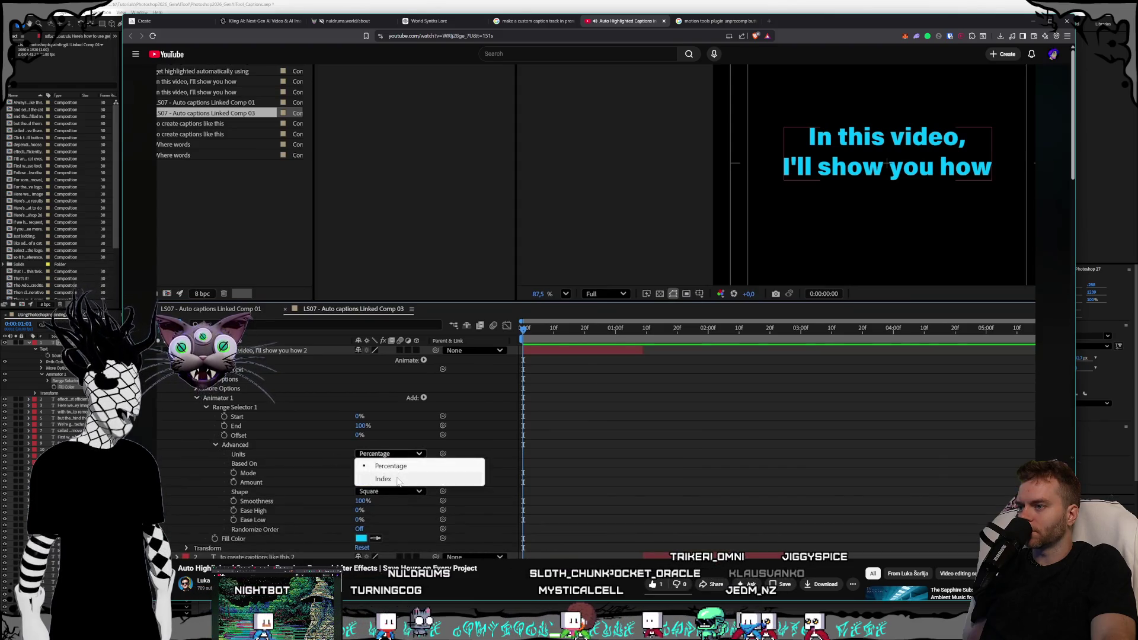
# Expand Range Selector 1 and its Advanced group, then open the Fill Color picker.
pyautogui.press('space')
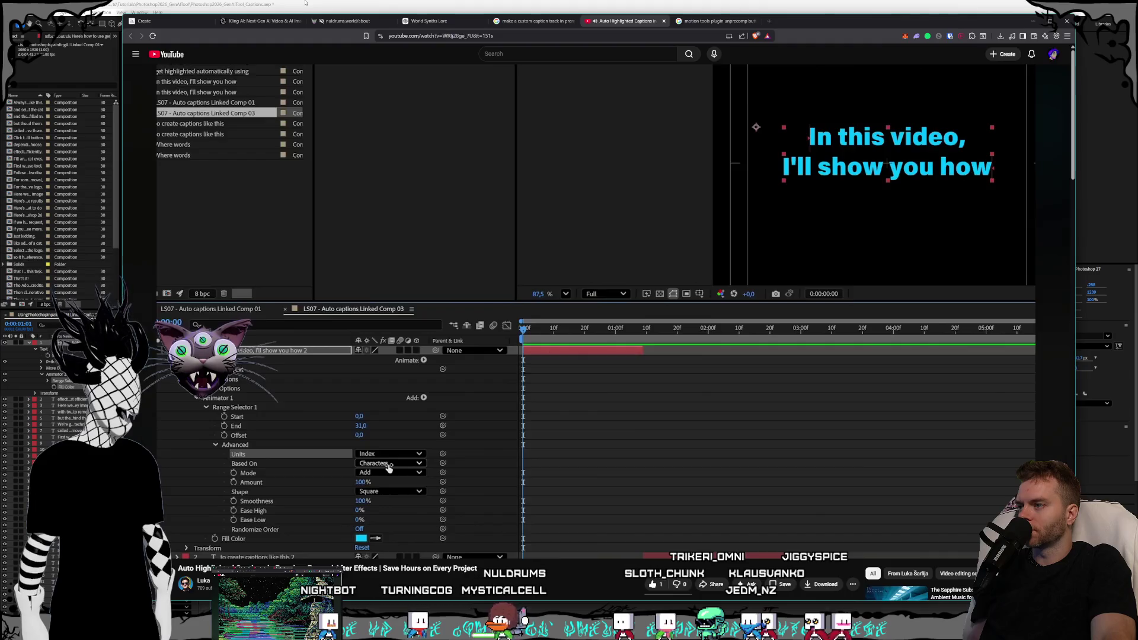
pyautogui.hotkey('alt', 'Tab')
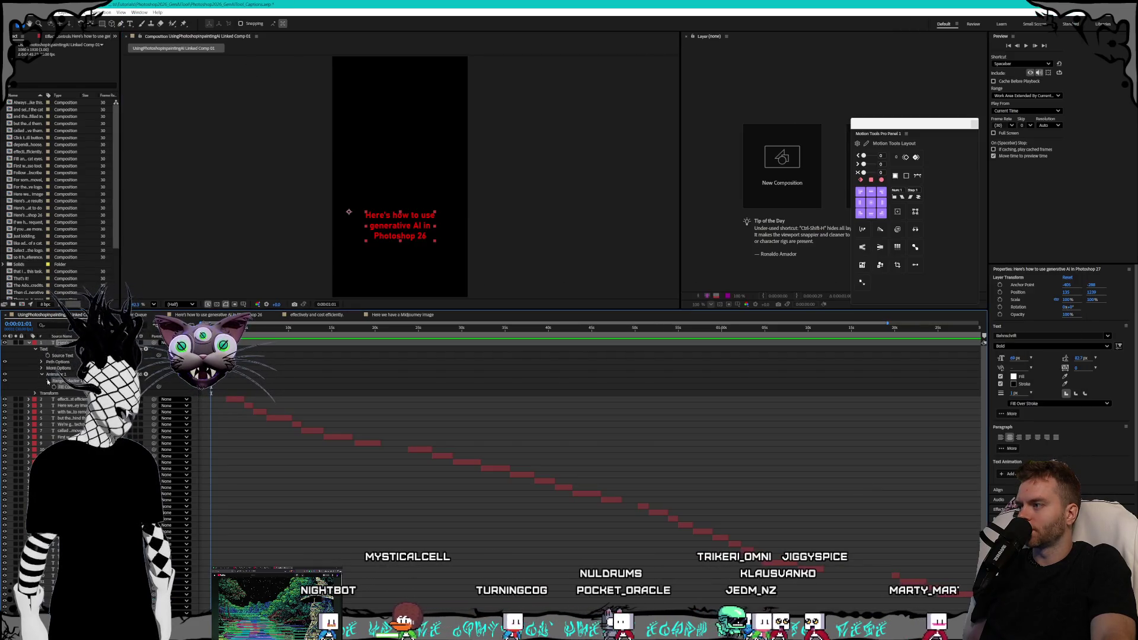
pyautogui.click(48, 380)
pyautogui.click(54, 406)
pyautogui.click(70, 412)
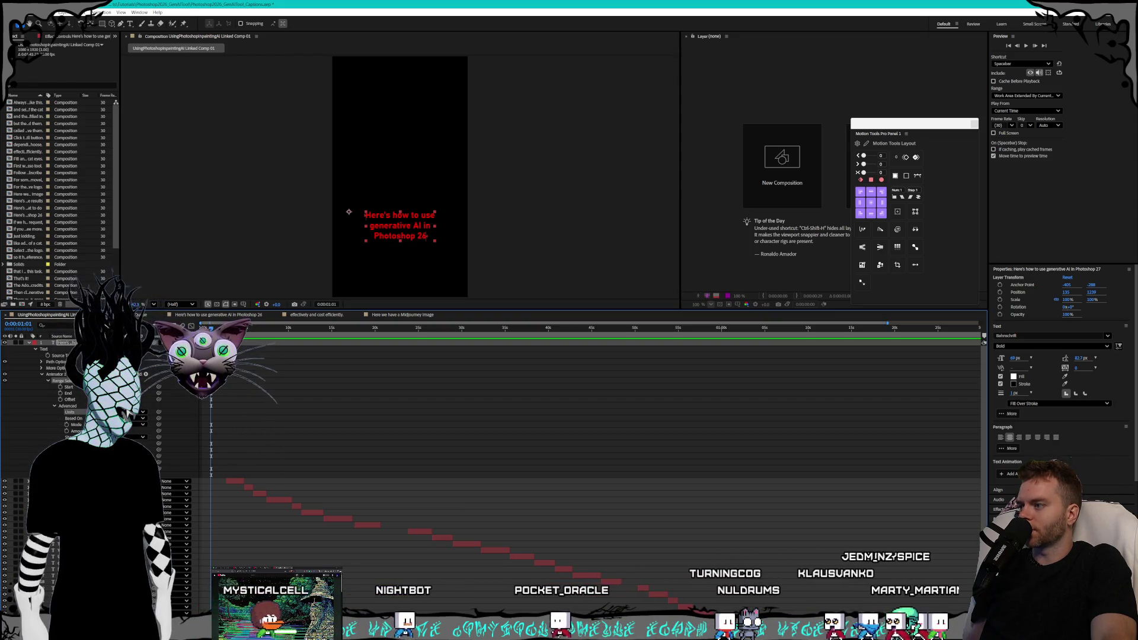
pyautogui.click(1013, 376)
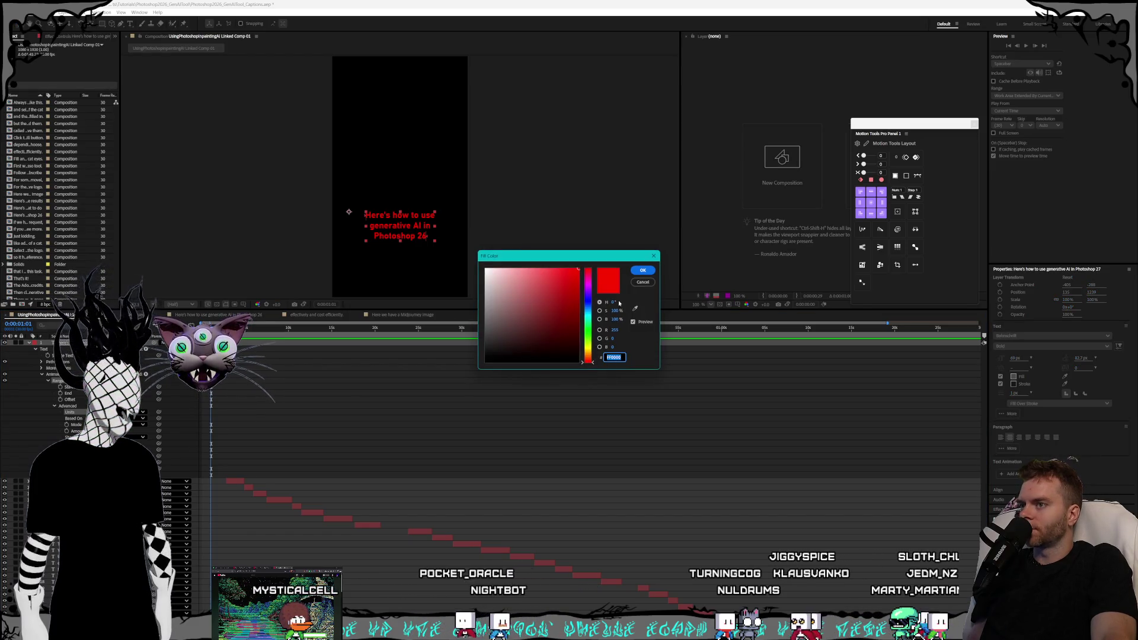
# Change the highlight fill colour from red to cyan 00FFF5.
pyautogui.click(589, 315)
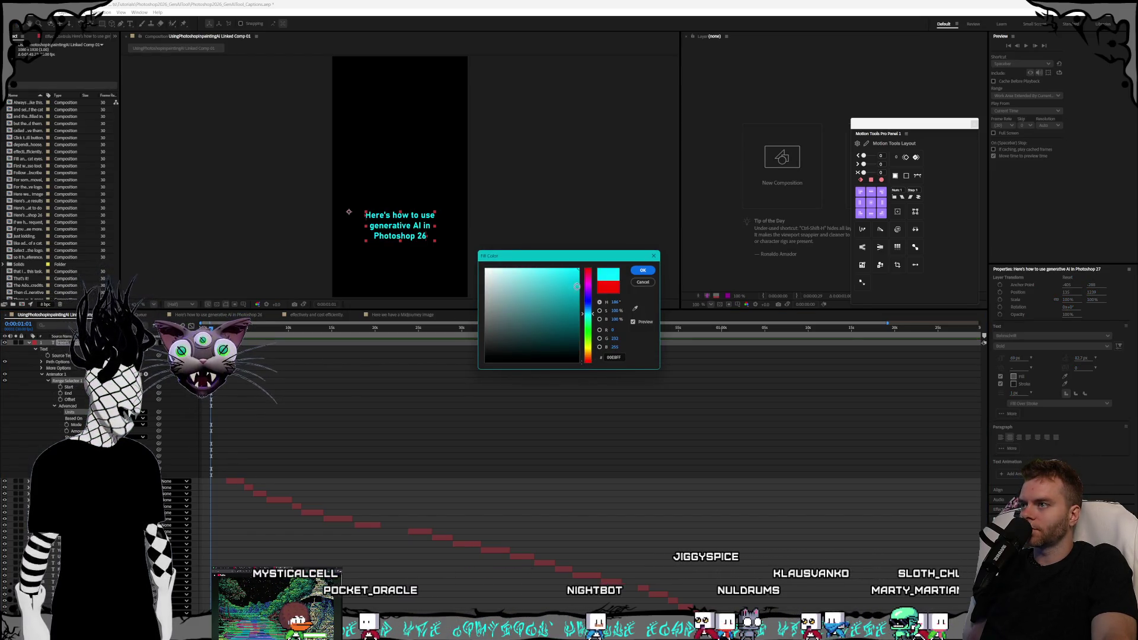
pyautogui.click(631, 272)
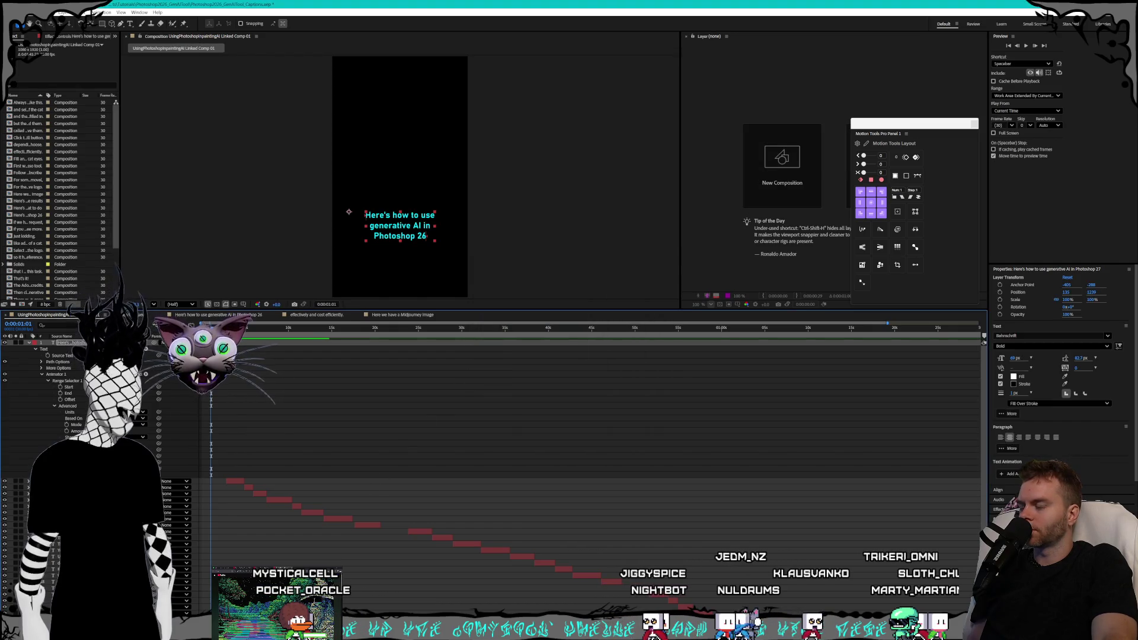
pyautogui.hotkey('alt', 'Tab')
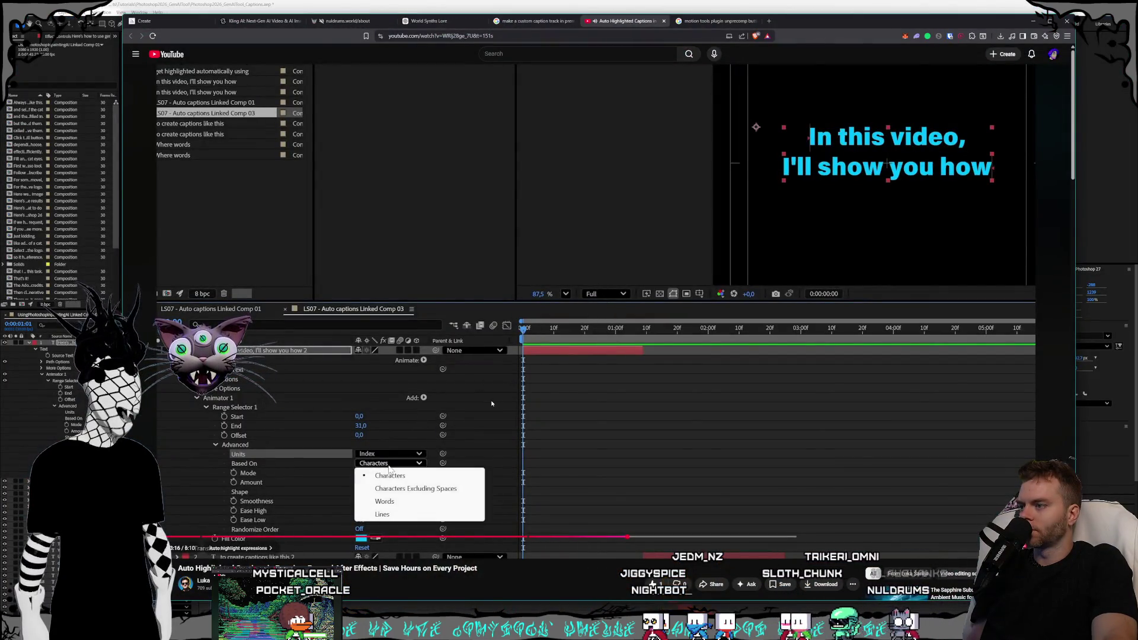
pyautogui.click(22, 482)
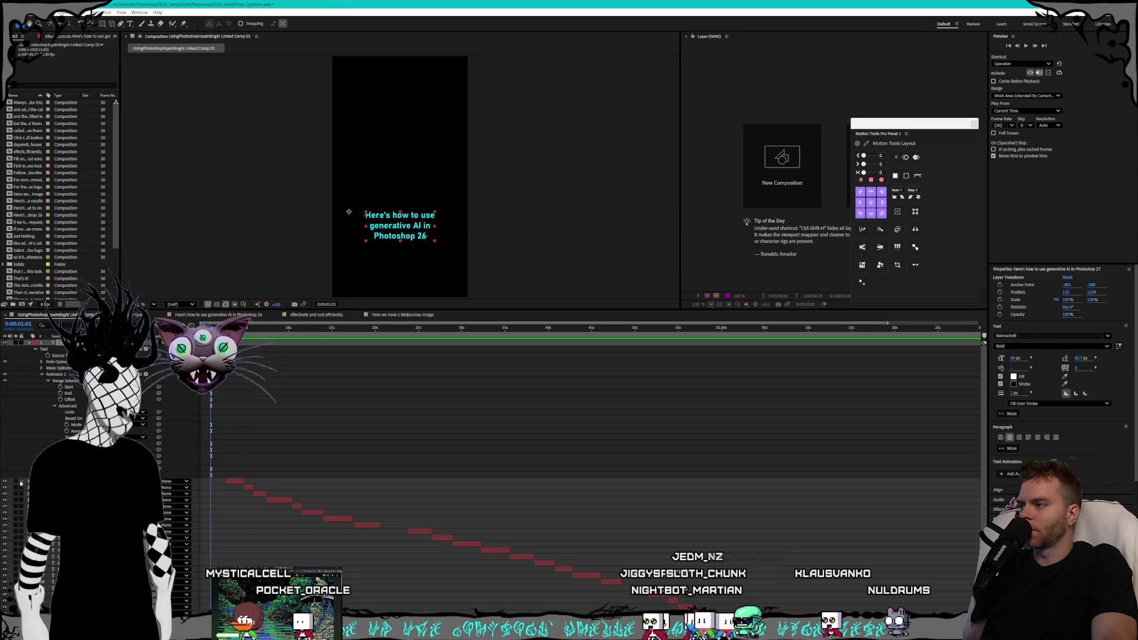
# Set the Range Selector's Based On option to Words, matching the tutorial.
pyautogui.click(137, 418)
pyautogui.click(151, 433)
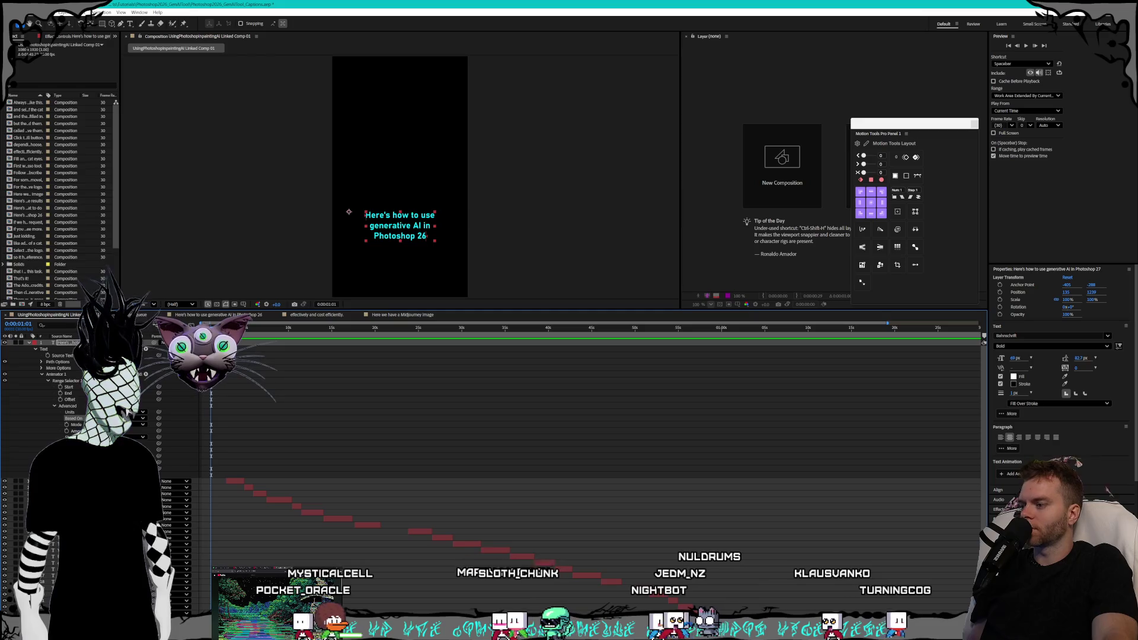
pyautogui.hotkey('alt', 'Tab')
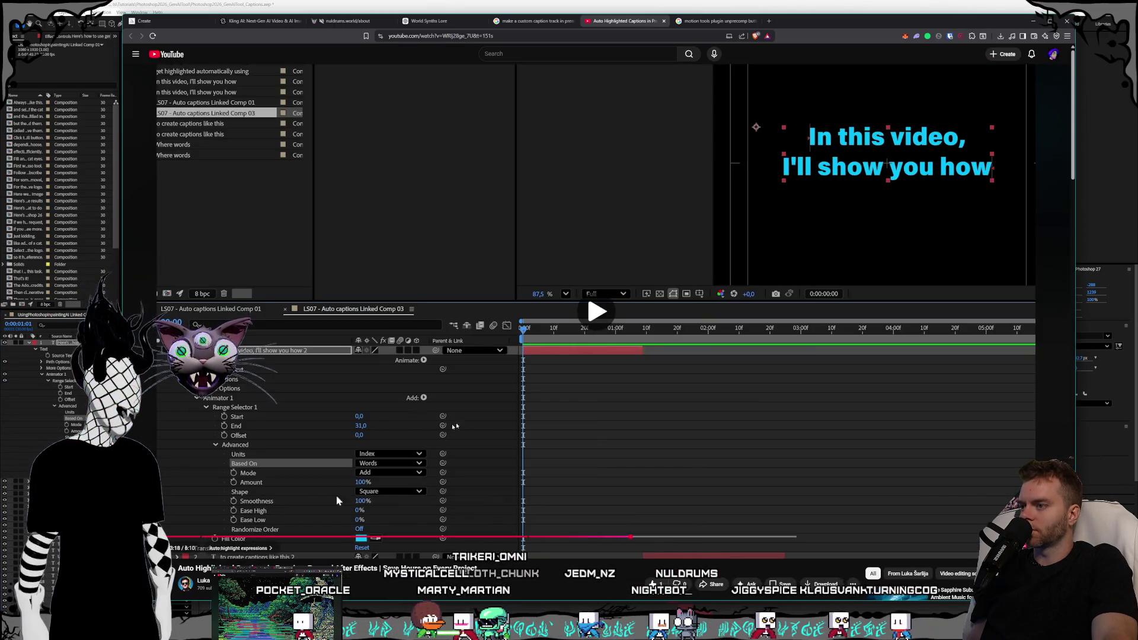
pyautogui.click(485, 414)
pyautogui.click(427, 3)
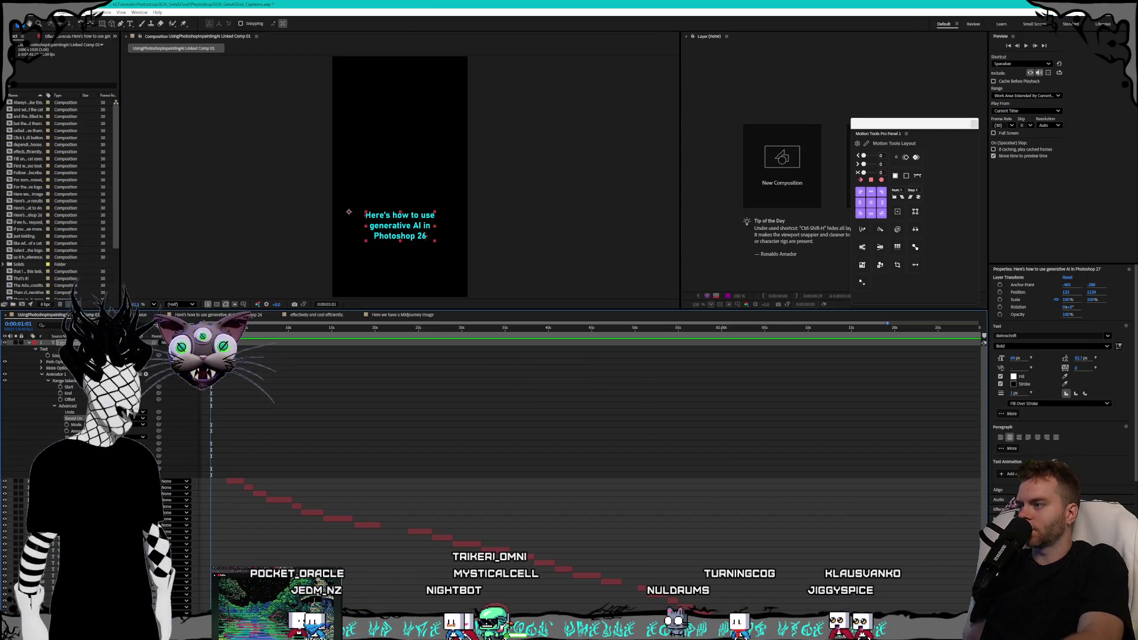
pyautogui.rightClick(100, 442)
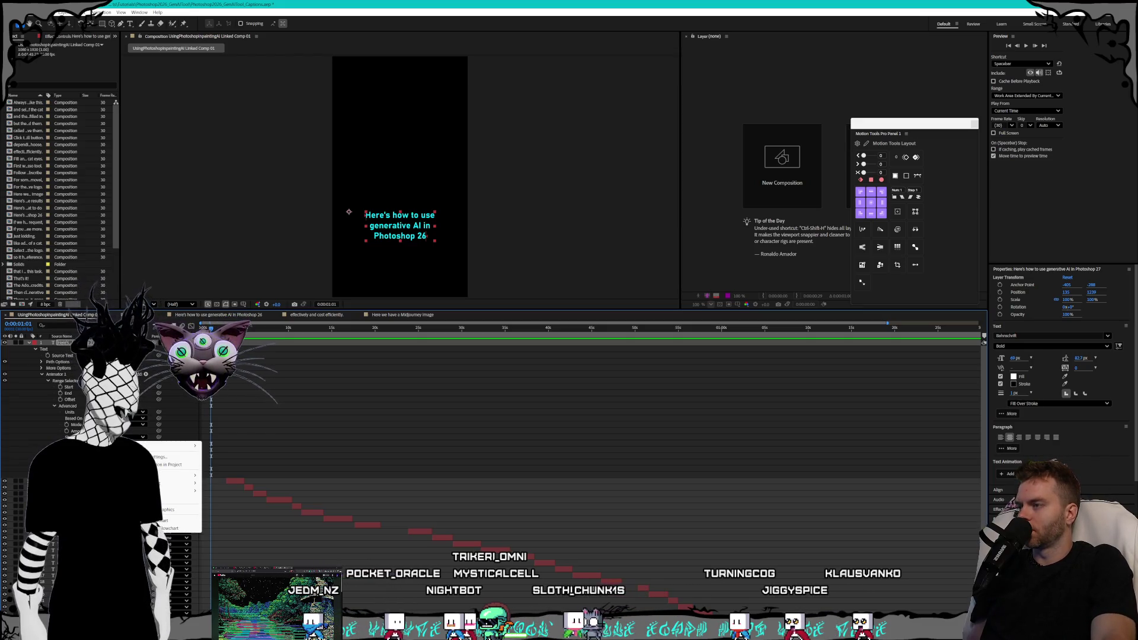
# Move the current time to 0:00:00:08 and bring up the tutorial's End expression.
pyautogui.click(213, 327)
pyautogui.click(203, 328)
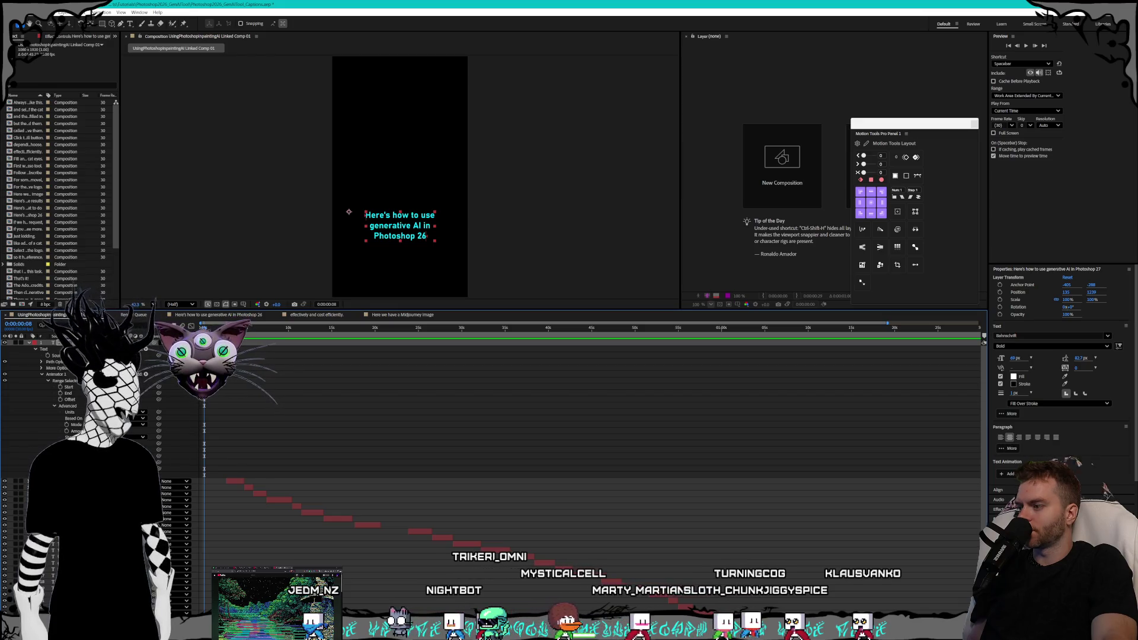
pyautogui.hotkey('alt', 'Tab')
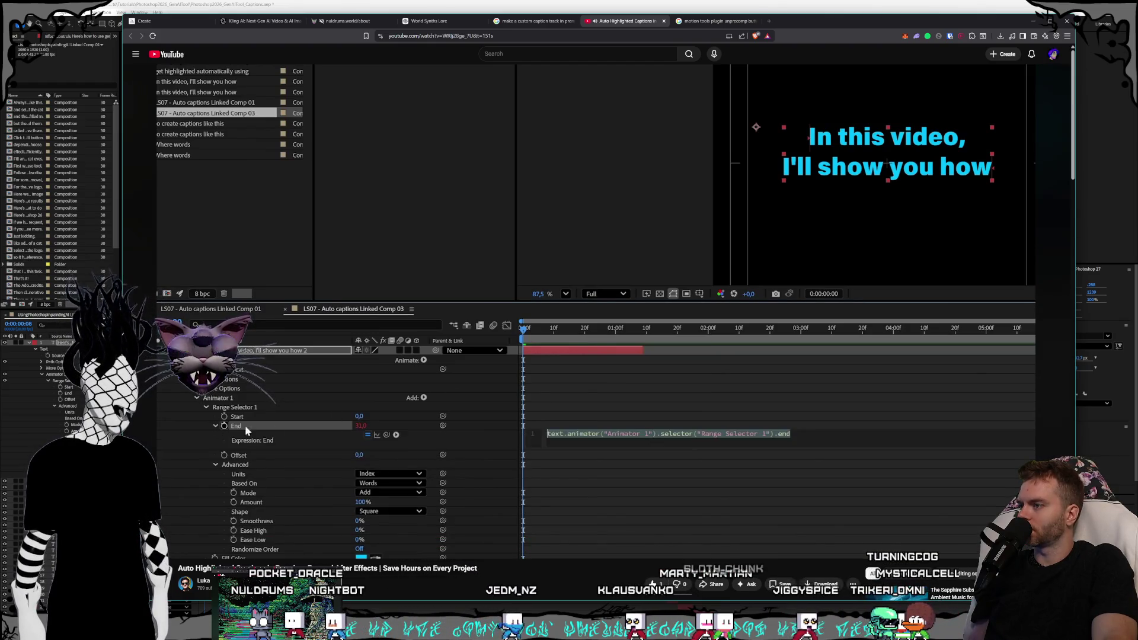
# Pause the tutorial at 3:31 on its End expression and compare it with After Effects.
pyautogui.click(479, 369)
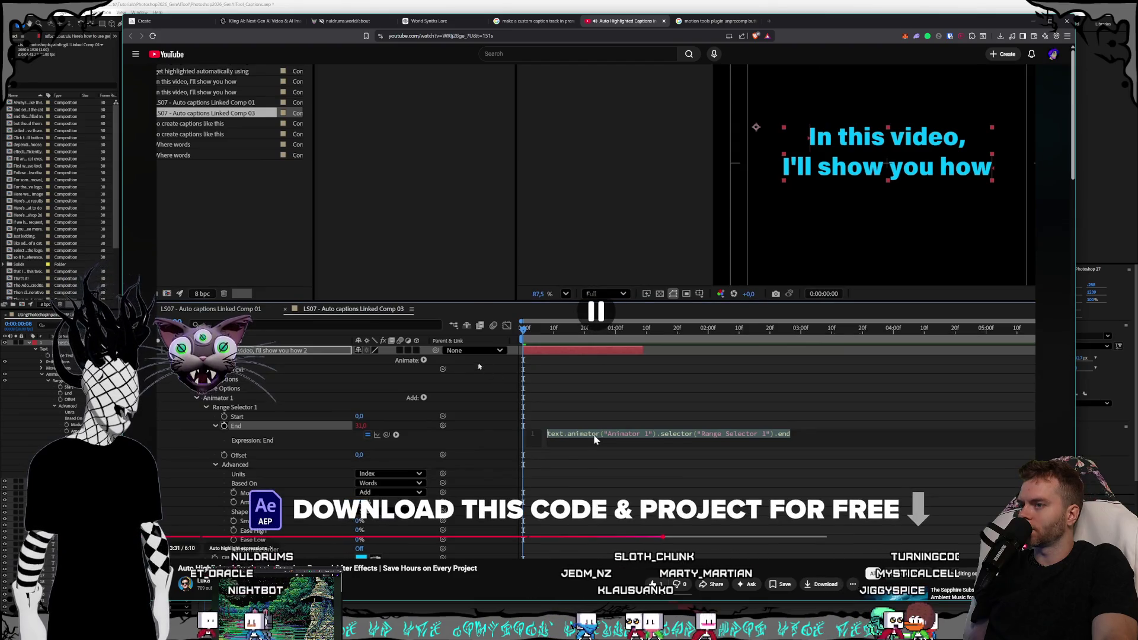
pyautogui.hotkey('alt', 'Tab')
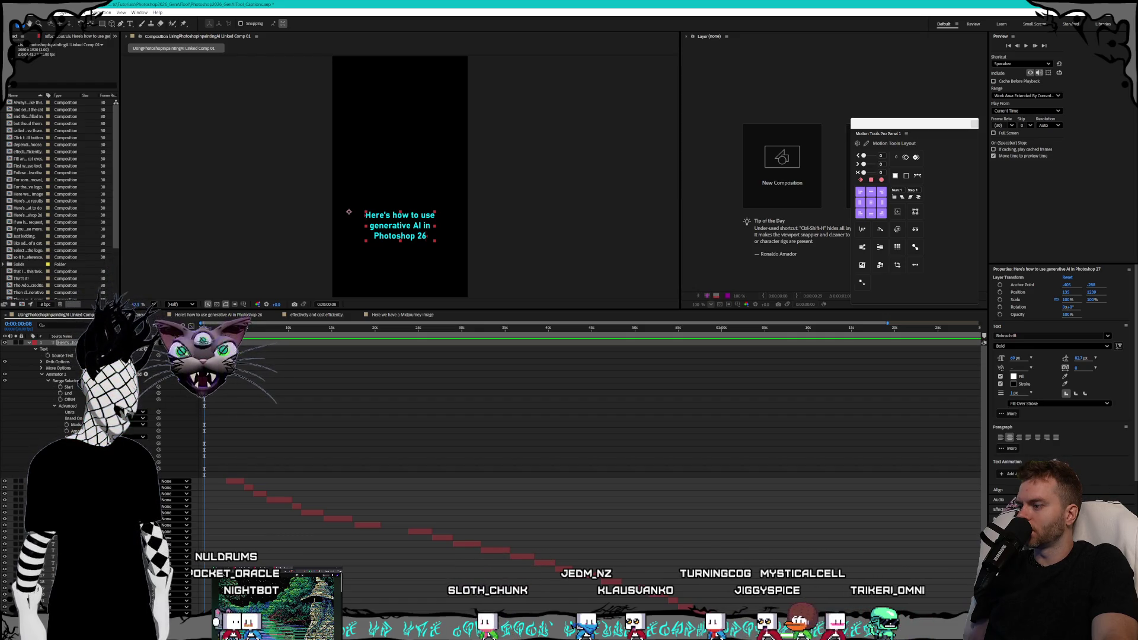
pyautogui.hotkey('alt', 'Tab')
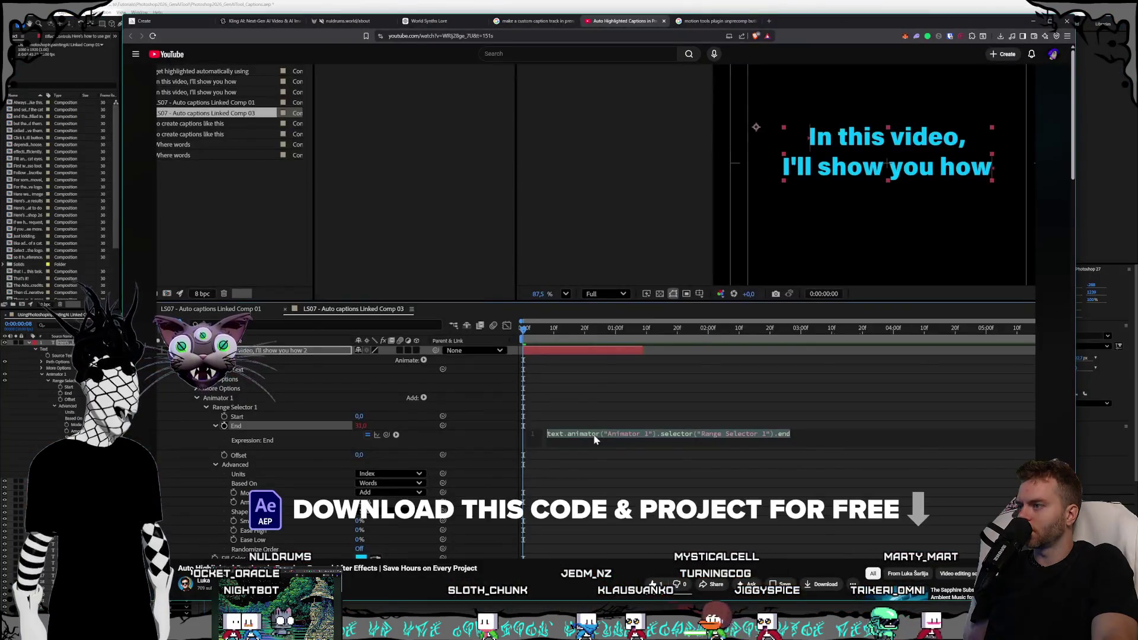
pyautogui.hotkey('alt', 'Tab')
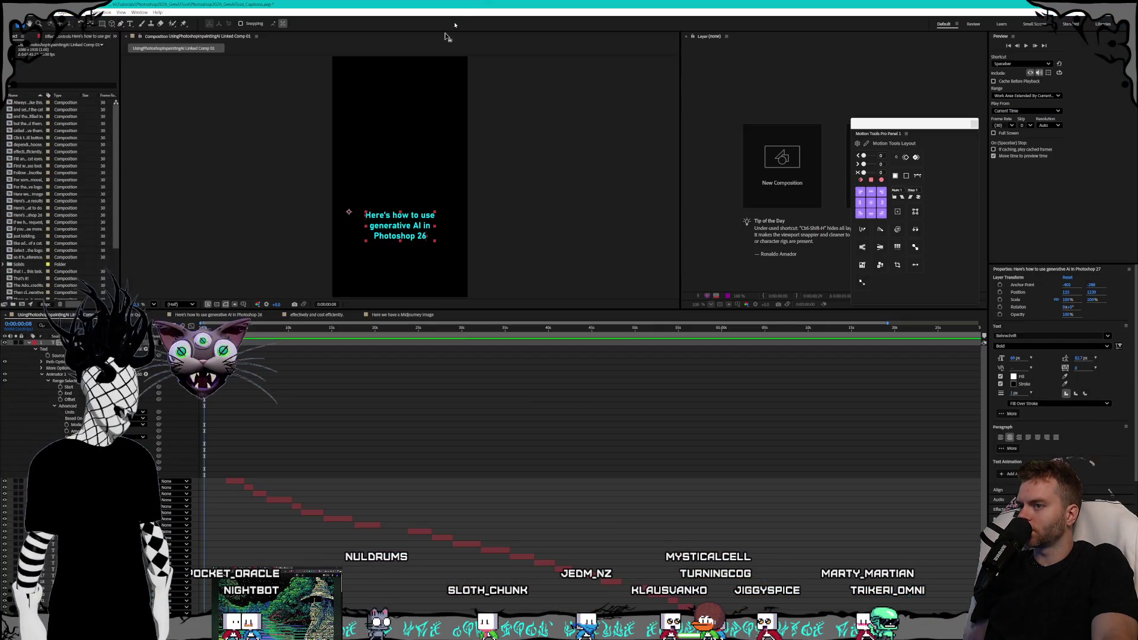
# Add an expression to Range Selector 1's End property and commit it.
pyautogui.click(61, 393)
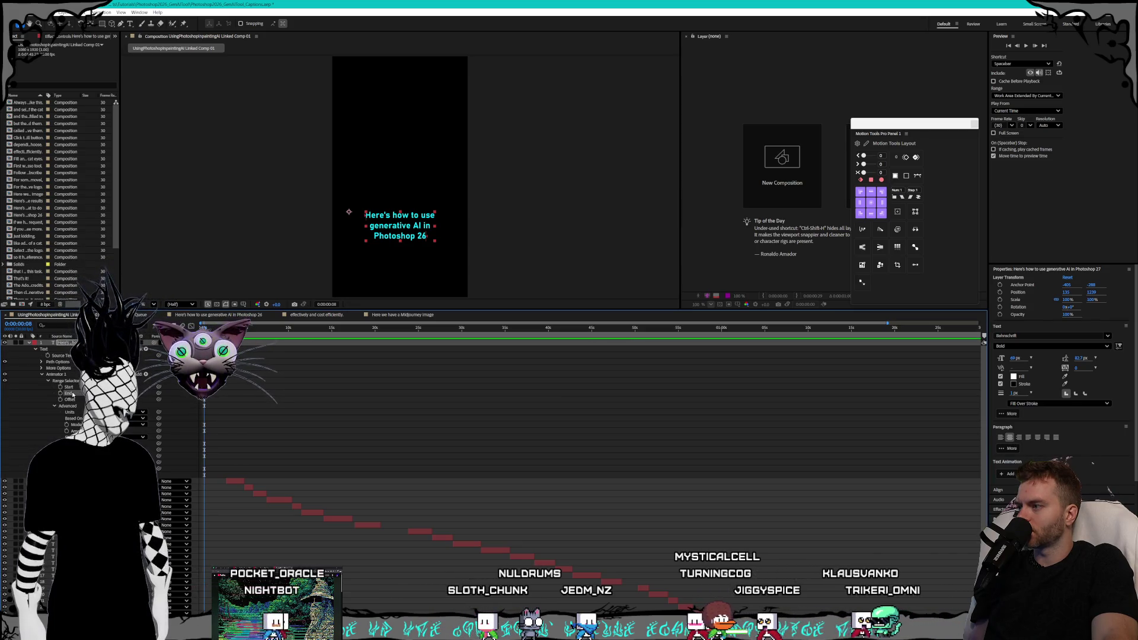
pyautogui.rightClick(63, 393)
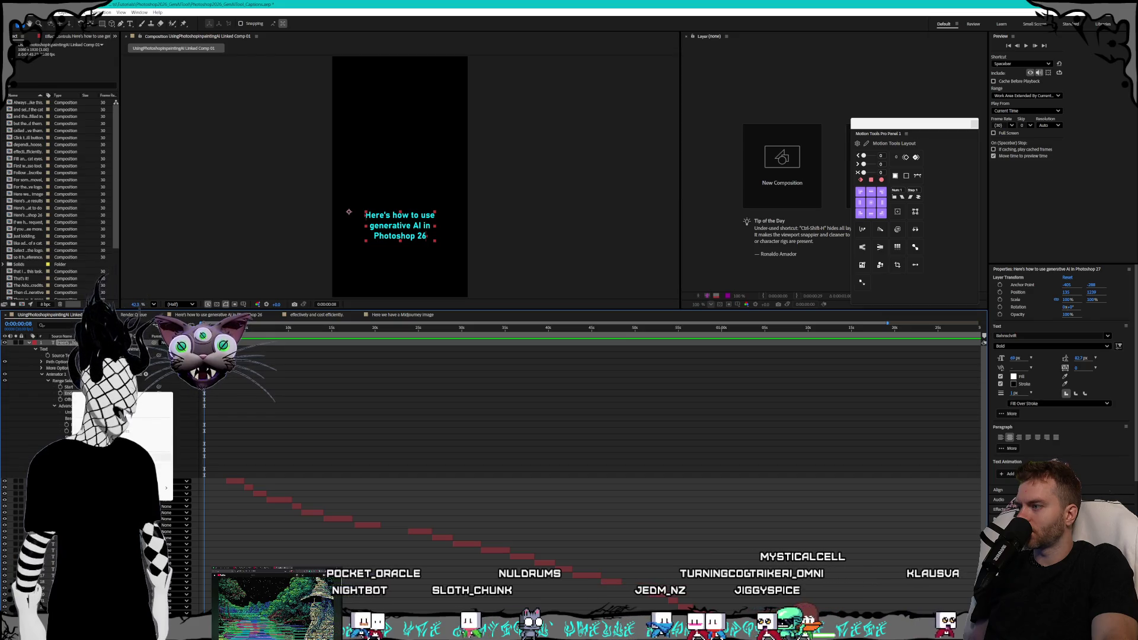
pyautogui.click(148, 425)
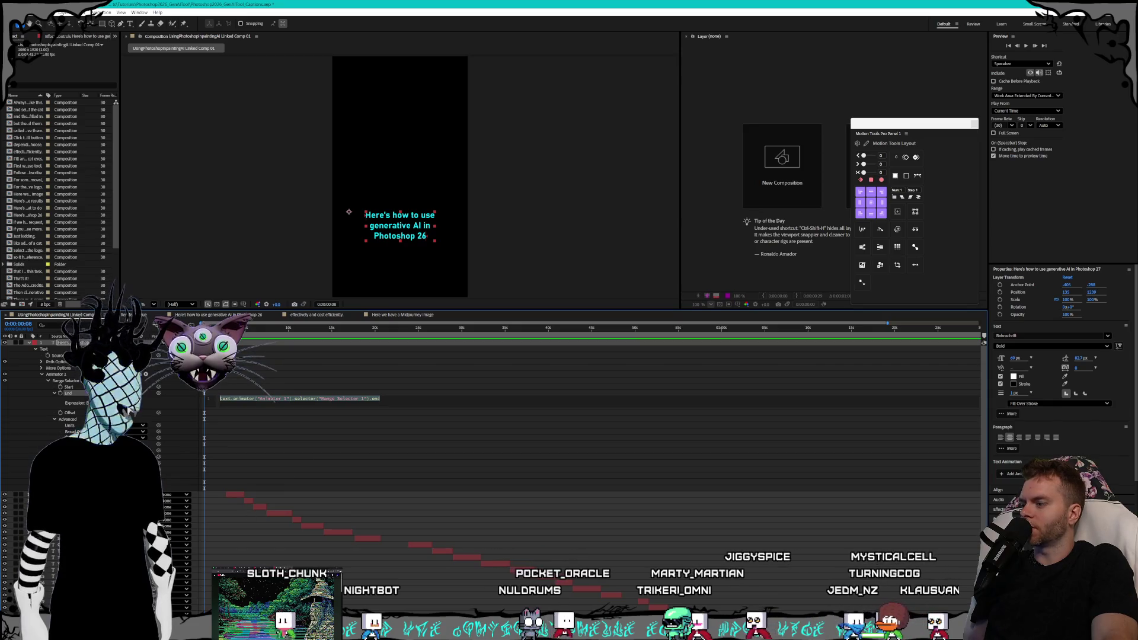
pyautogui.hotkey('alt', 'Tab')
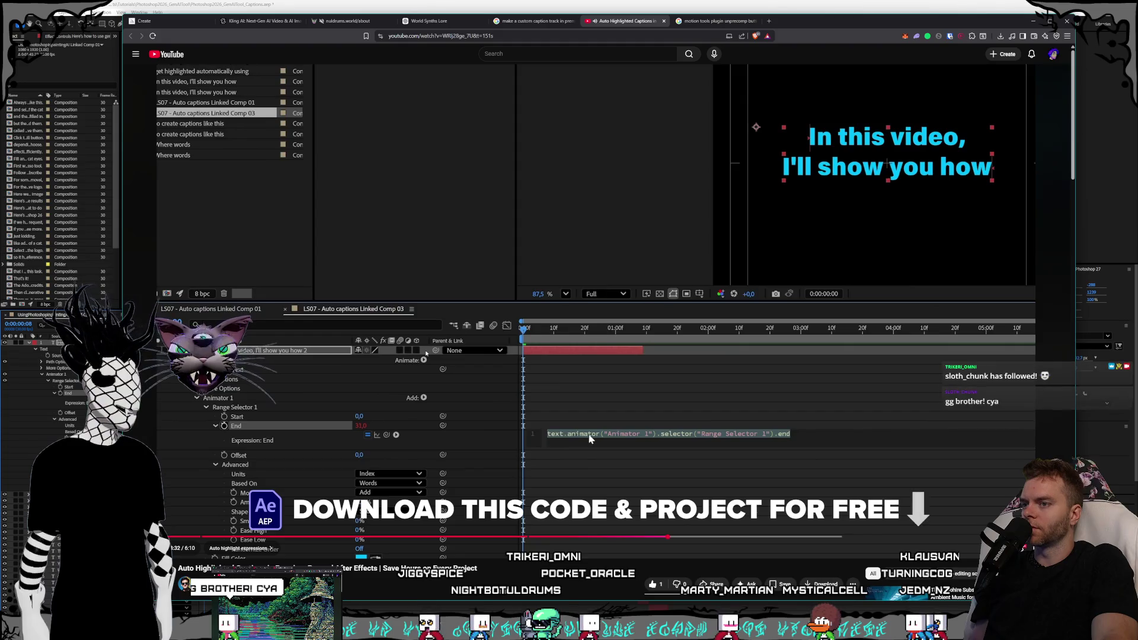
# Reveal the tutorial's word-count End expression code and start editing the End expression field.
pyautogui.click(606, 464)
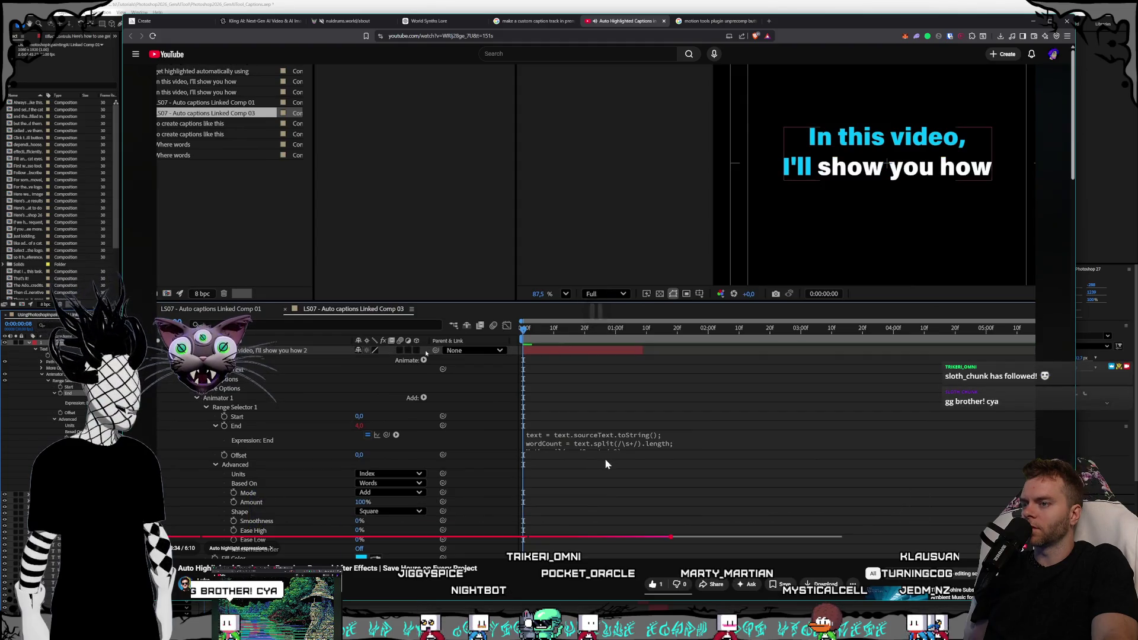
pyautogui.click(604, 457)
pyautogui.click(500, 418)
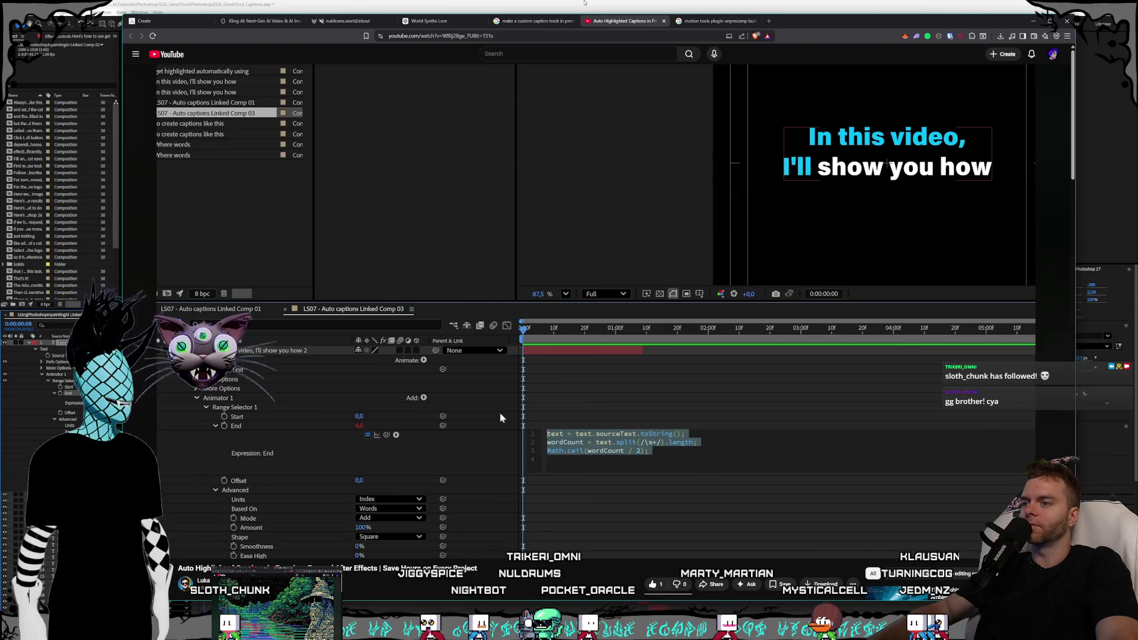
pyautogui.hotkey('alt', 'Tab')
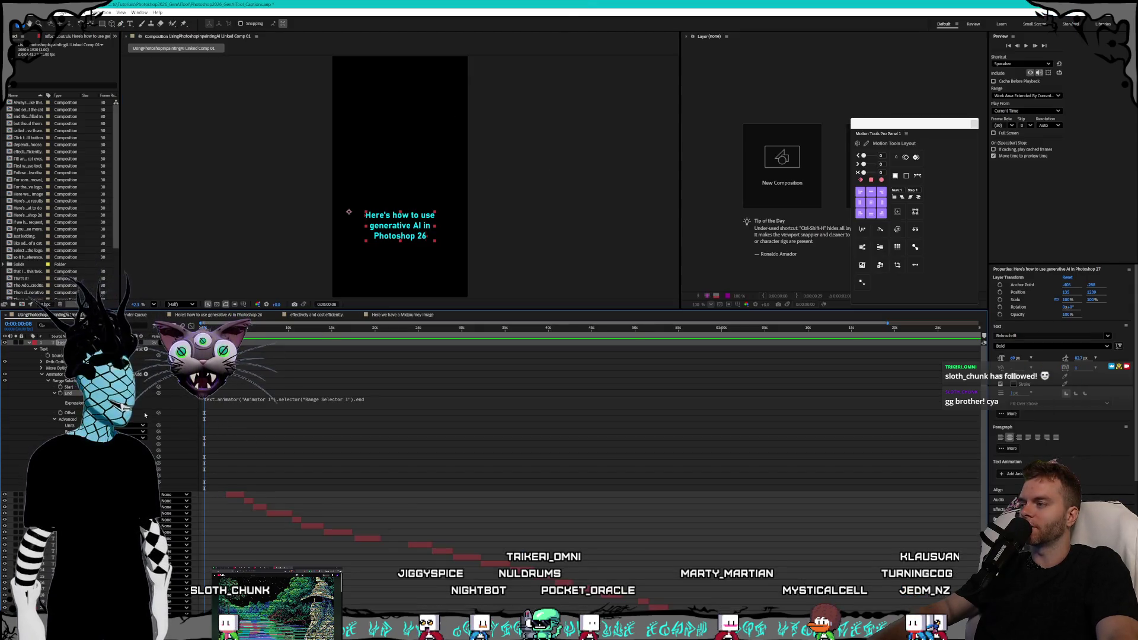
pyautogui.click(221, 403)
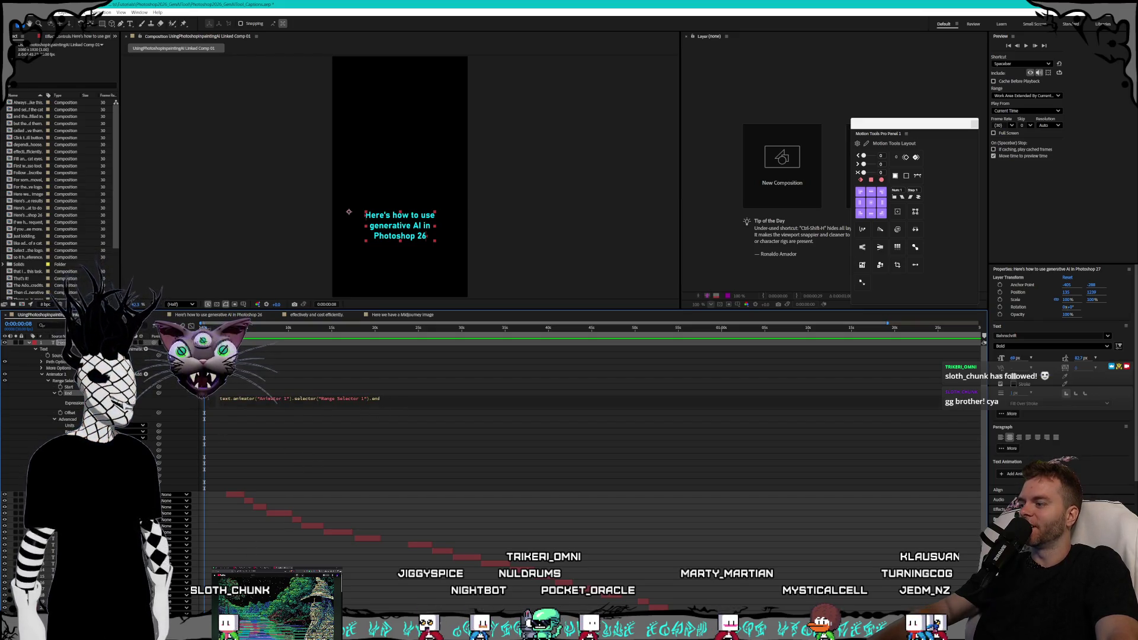
pyautogui.hotkey('alt', 'Tab')
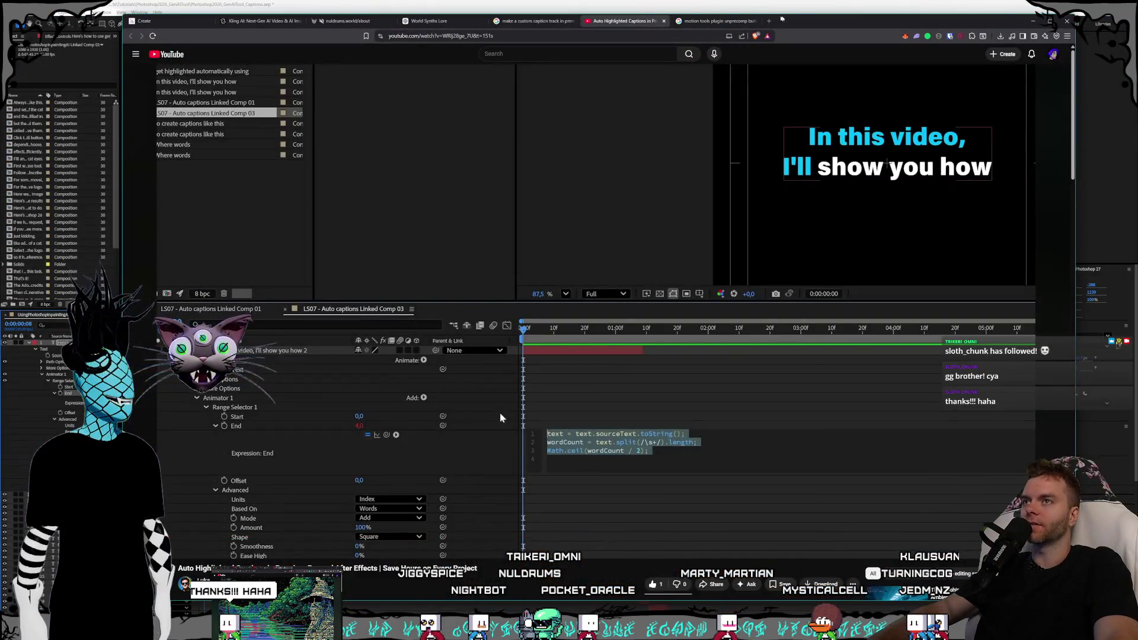
pyautogui.hotkey('alt', 'Tab')
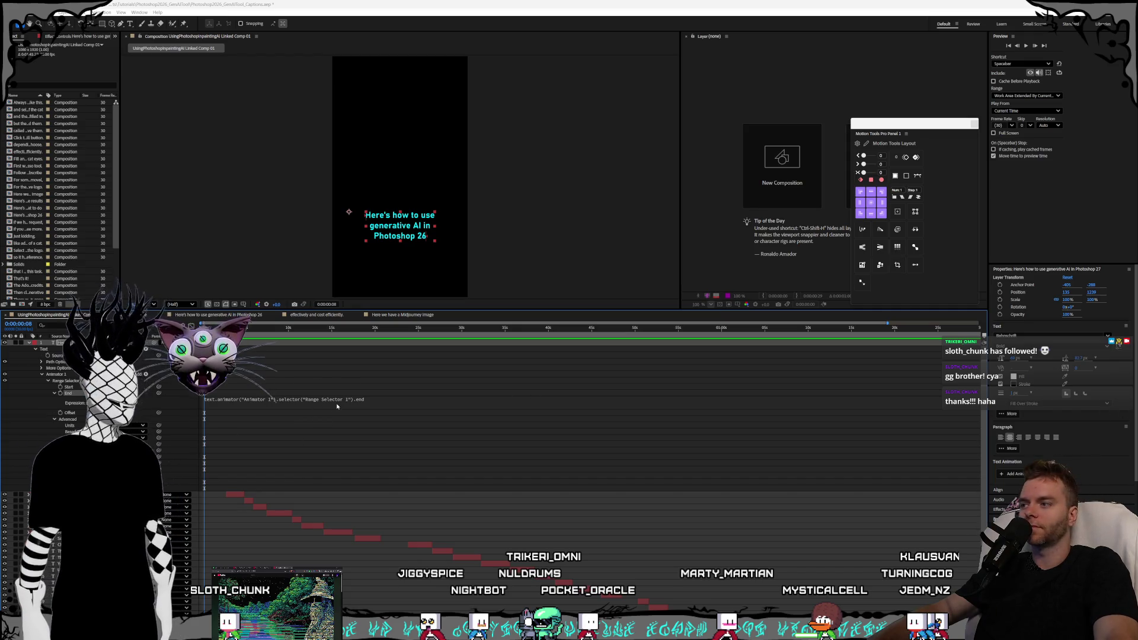
# Extend the End expression with .toString(), wordCount = text.split(/\s+/).length; and Math.ceil(wordCount / 2);, then commit it.
pyautogui.click(394, 398)
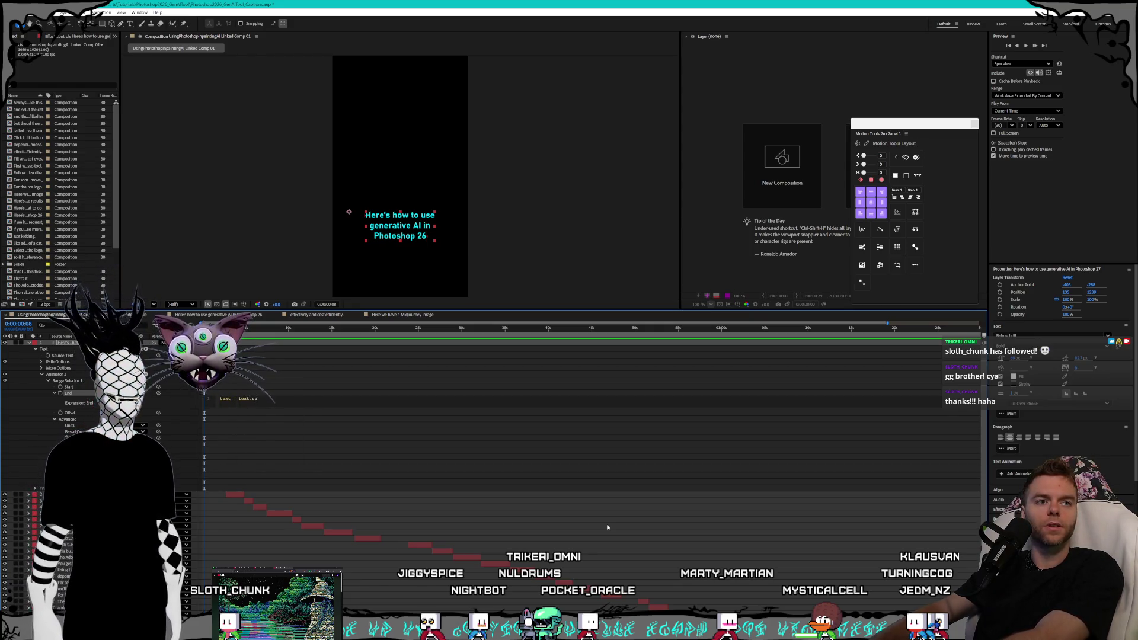
pyautogui.write('text = text.sourceText')
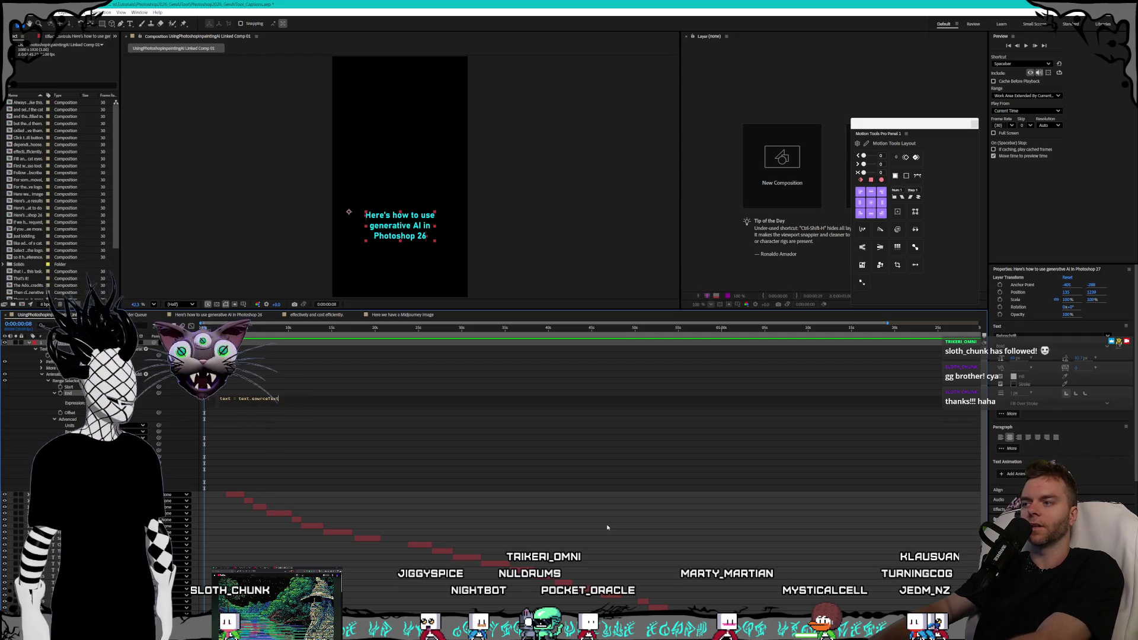
pyautogui.write('.')
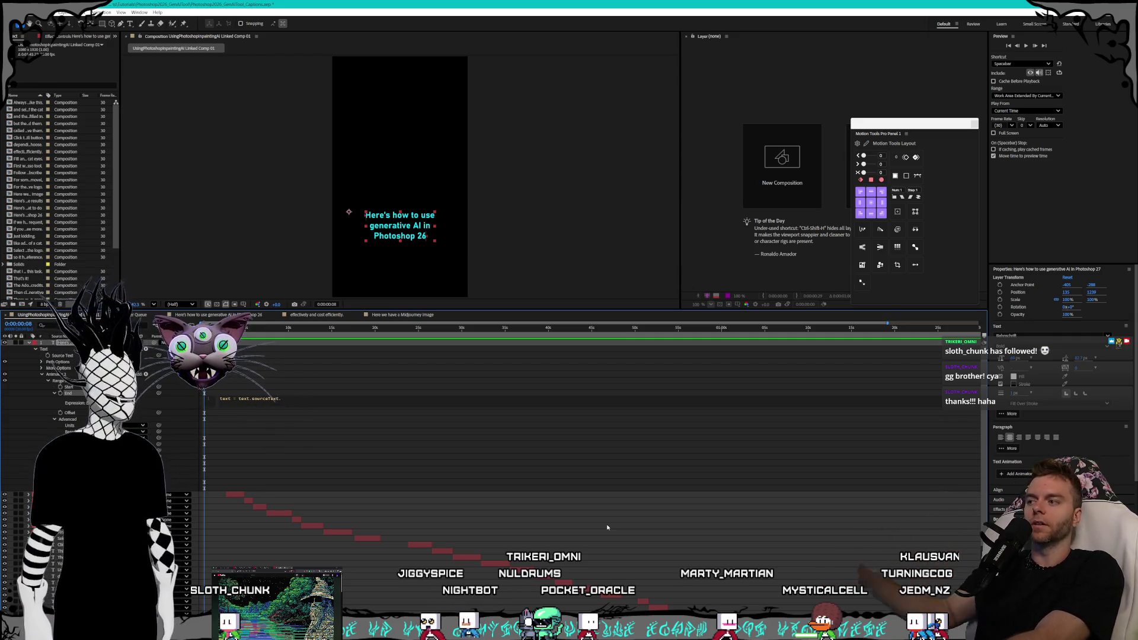
pyautogui.write('toString')
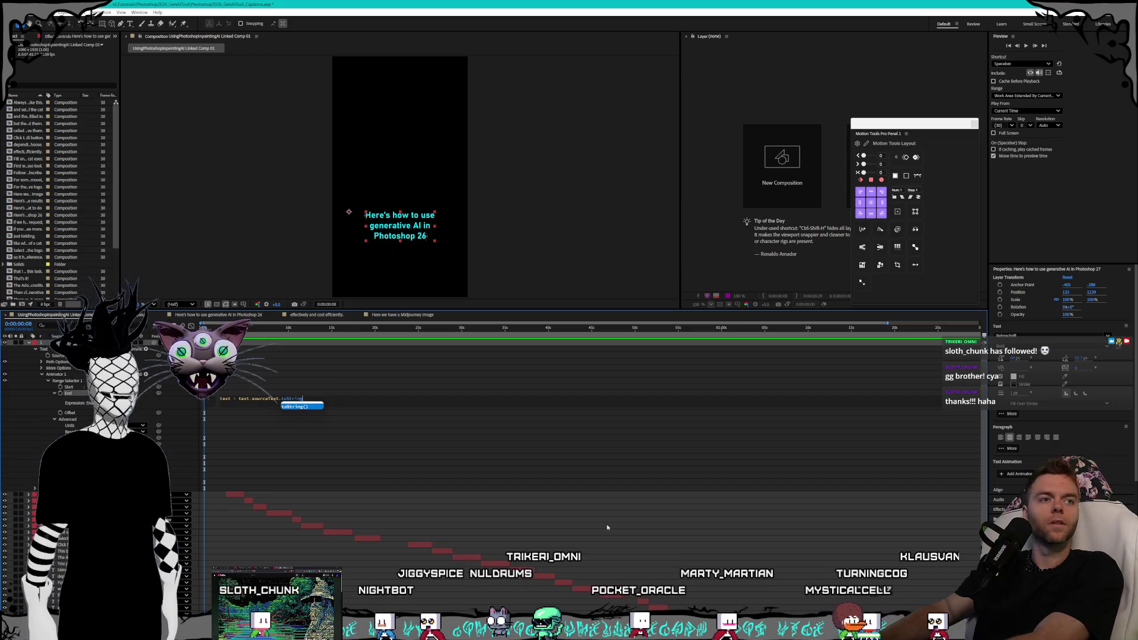
pyautogui.press('Return')
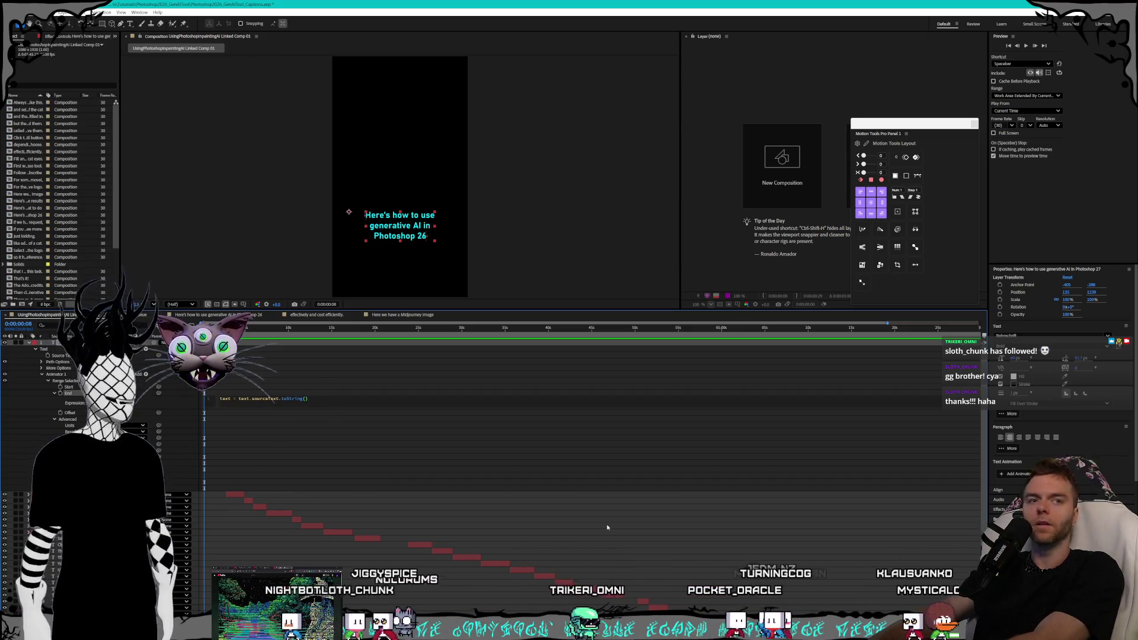
pyautogui.write(';')
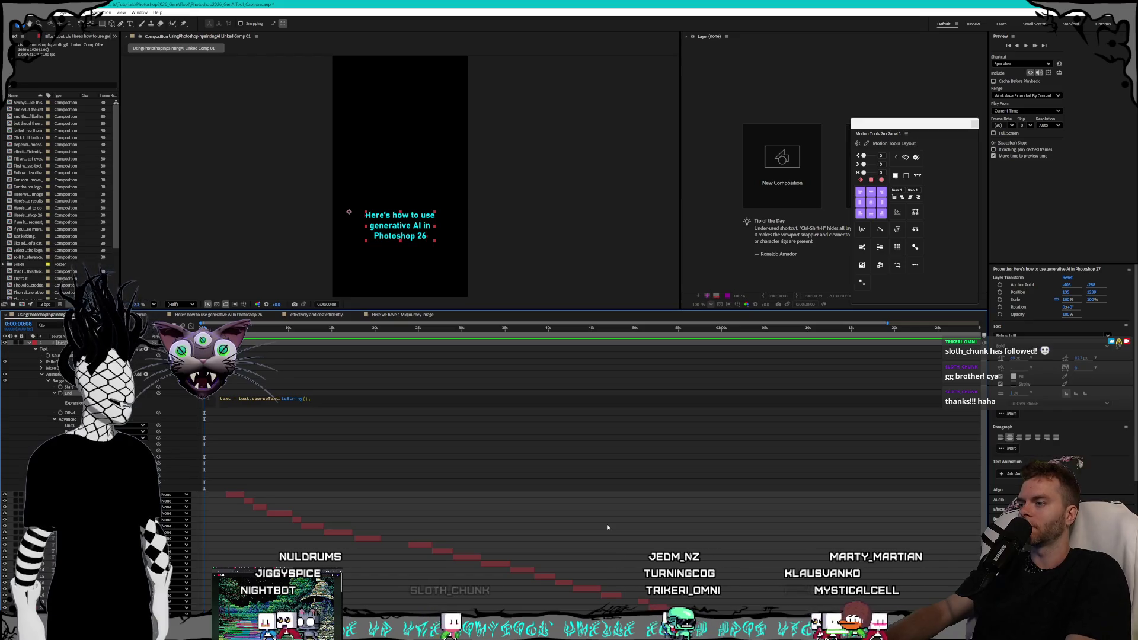
pyautogui.press('Return')
pyautogui.write('wordC')
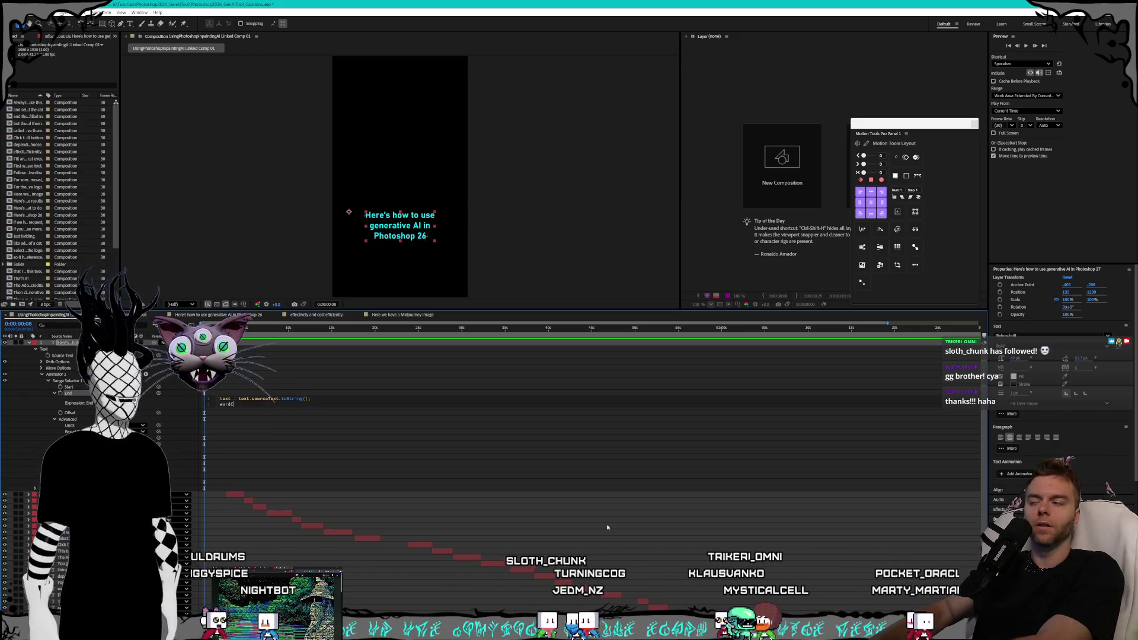
pyautogui.write('ount = ')
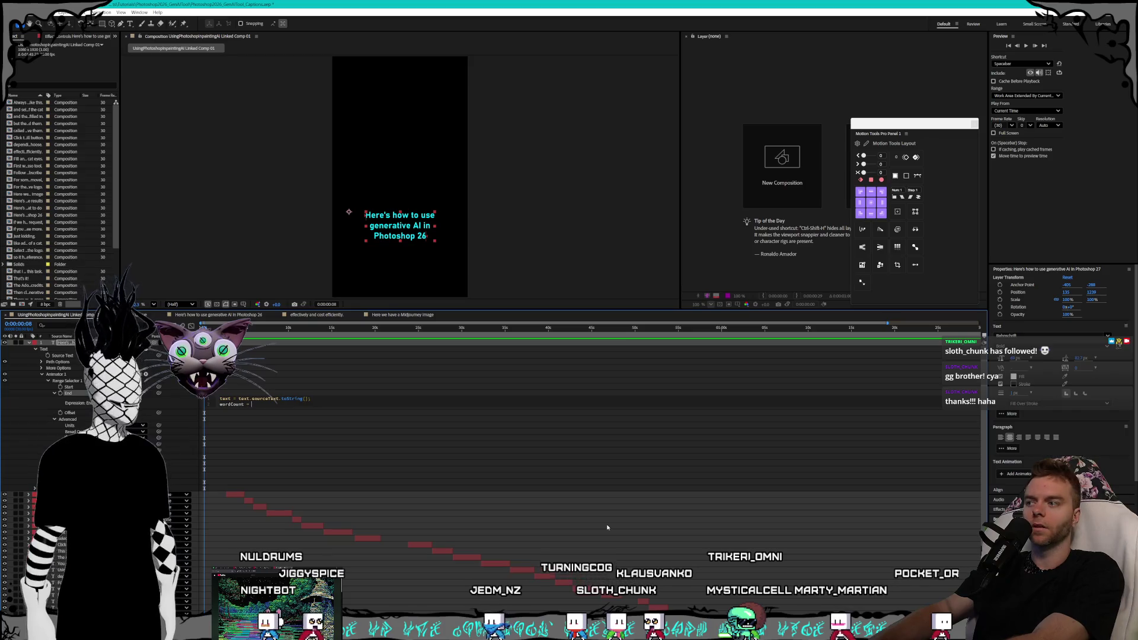
pyautogui.write('text.split()')
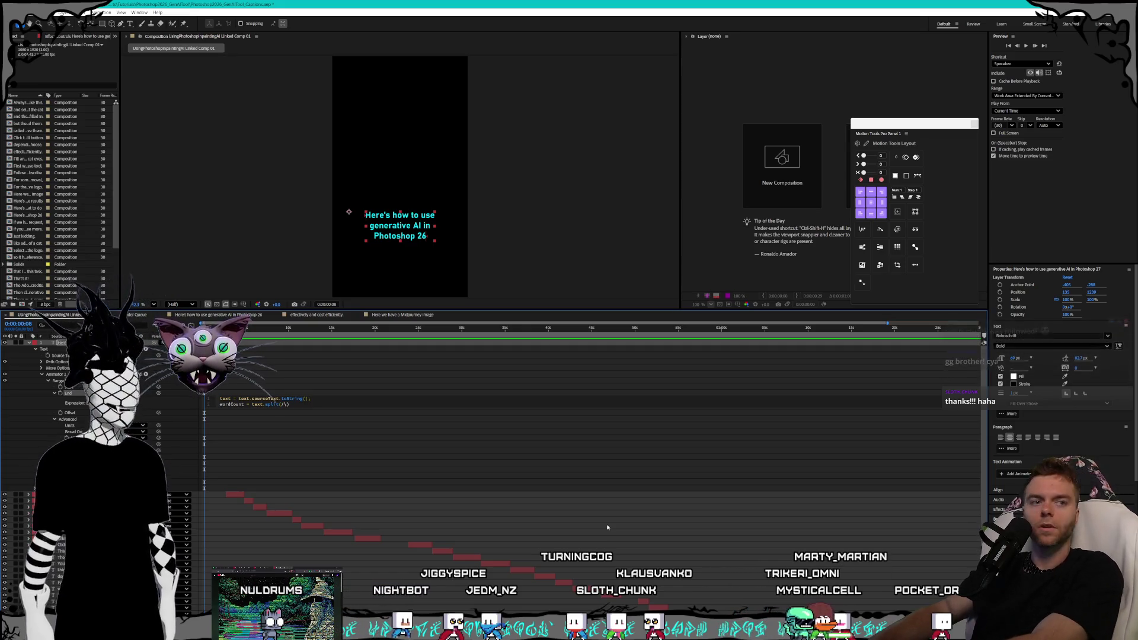
pyautogui.write('+/')
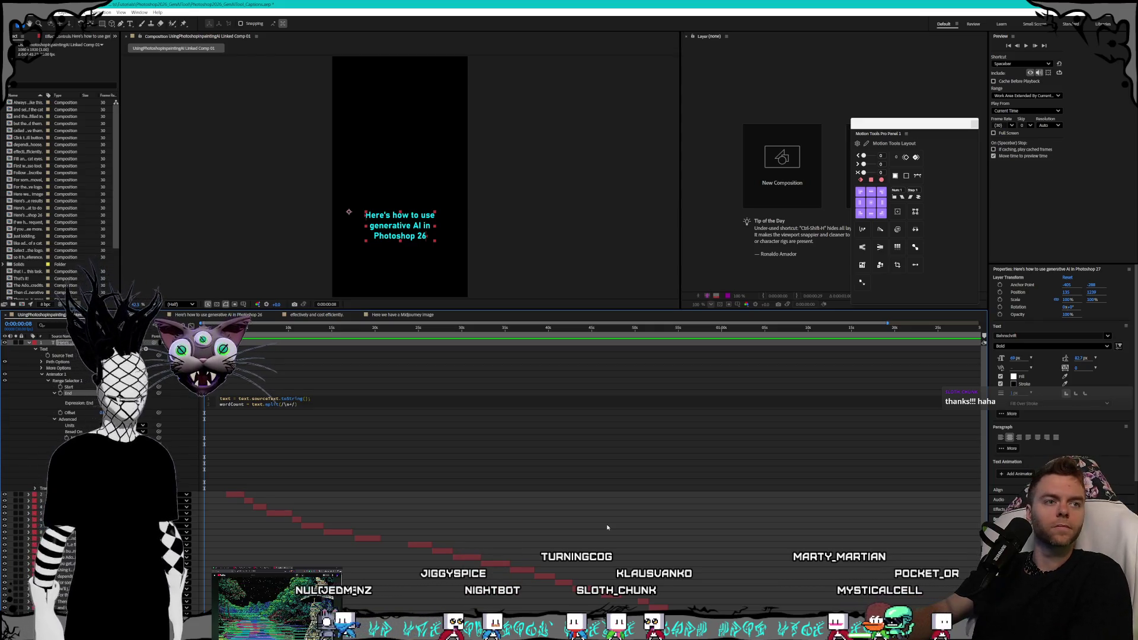
pyautogui.write('.length')
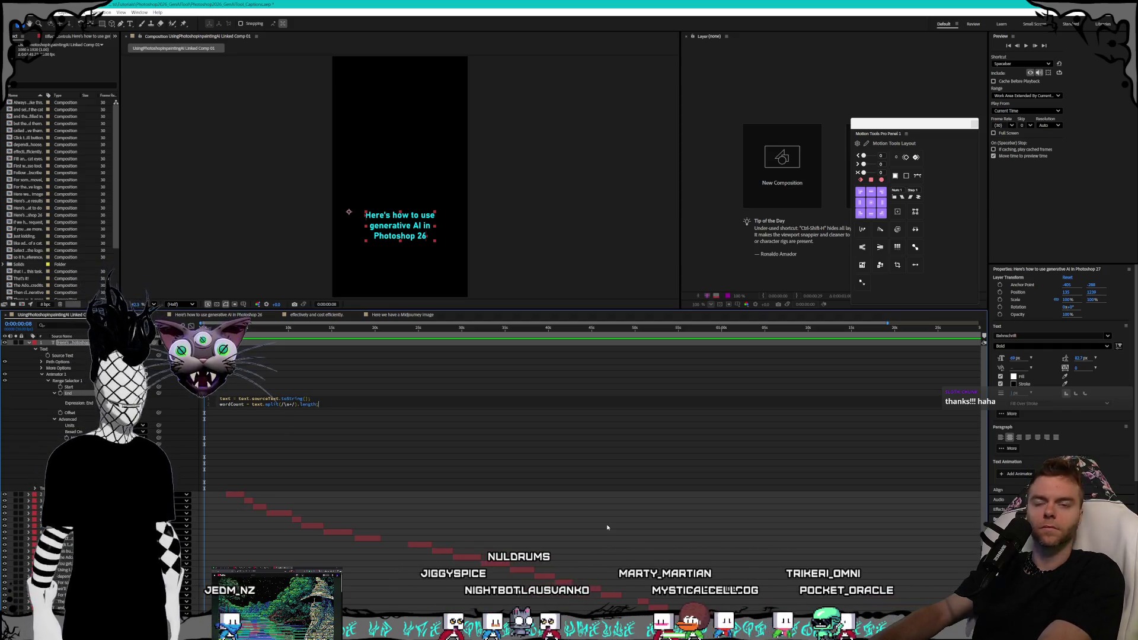
pyautogui.write(';')
pyautogui.press('Return')
pyautogui.write('Math.ceil')
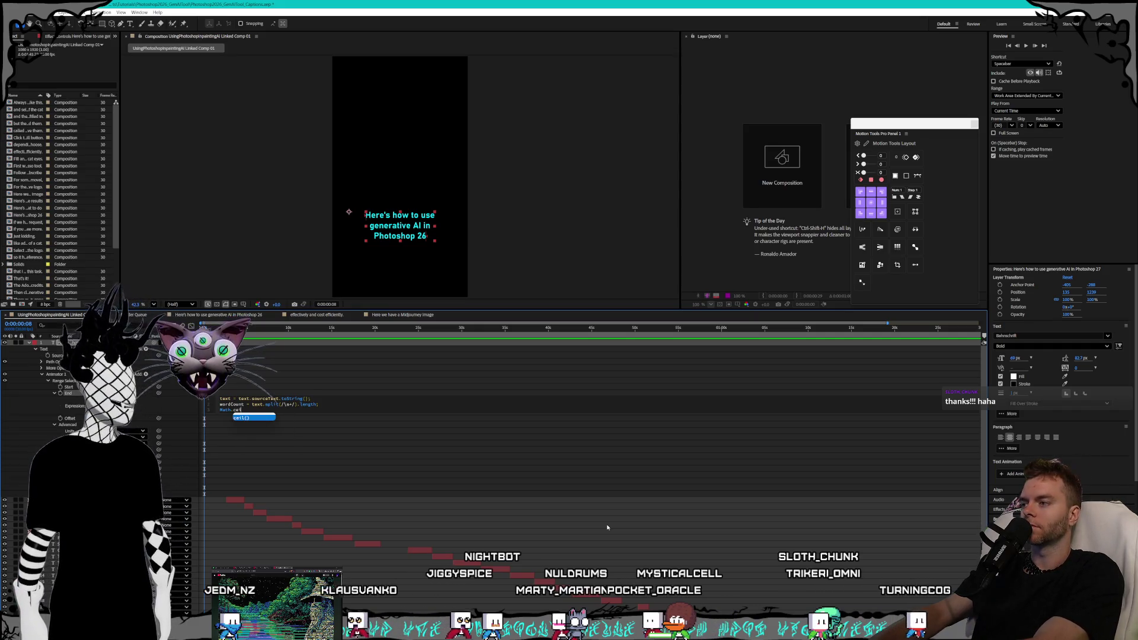
pyautogui.write('(word')
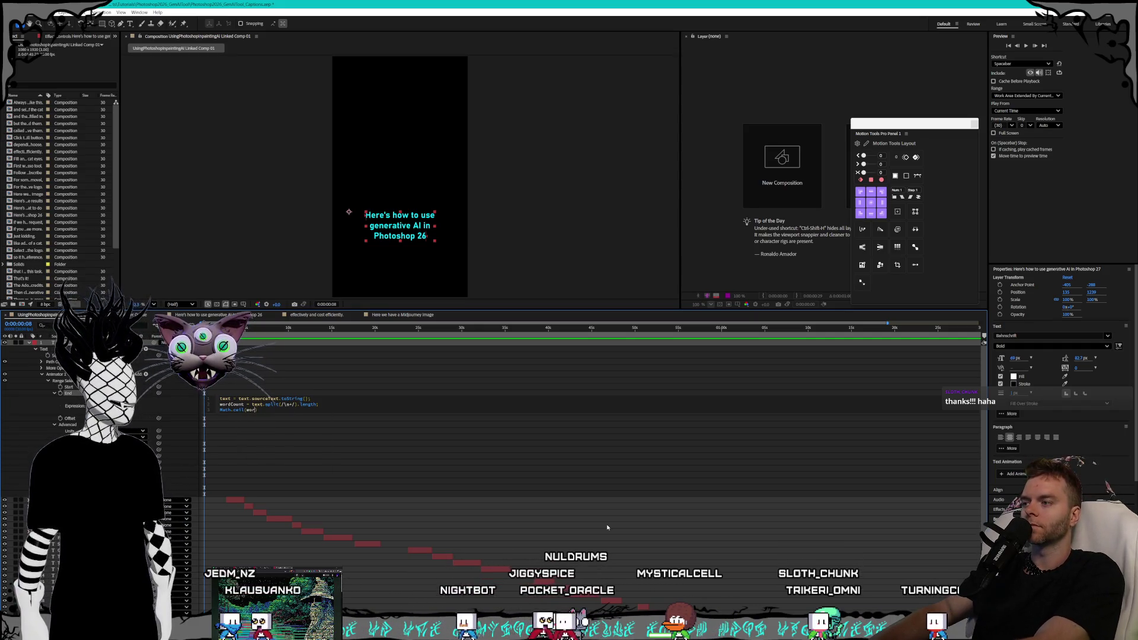
pyautogui.write('Count ')
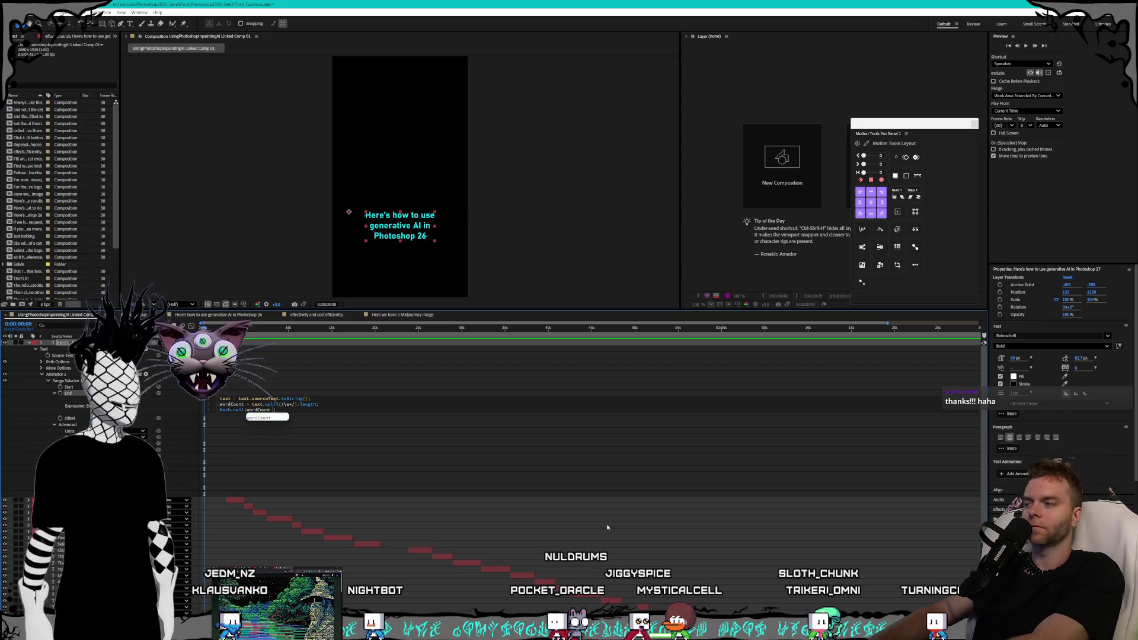
pyautogui.write('/ 2);')
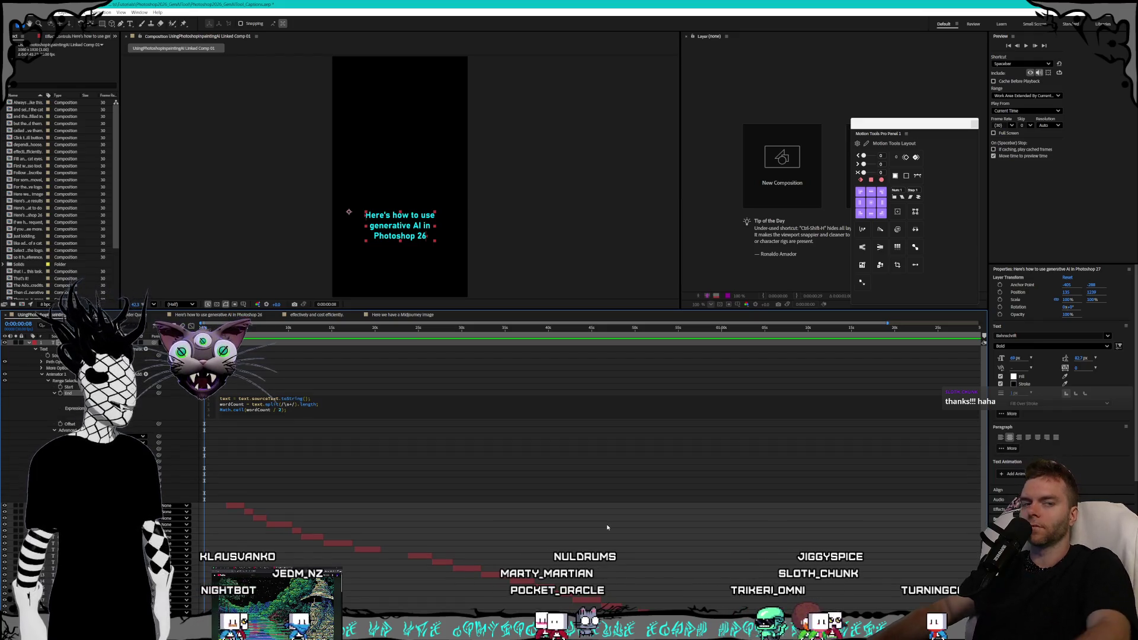
pyautogui.press('KP_Enter')
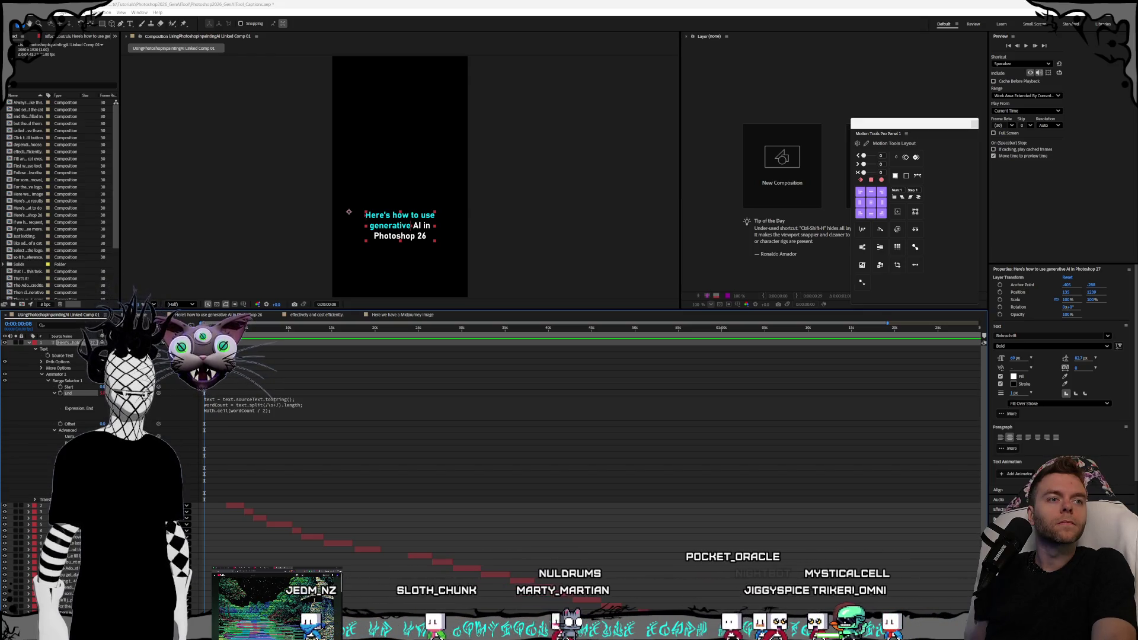
# Switch to Chrome's Google results for 'motion tools plugin unprecomp button'.
pyautogui.hotkey('alt', 'Tab')
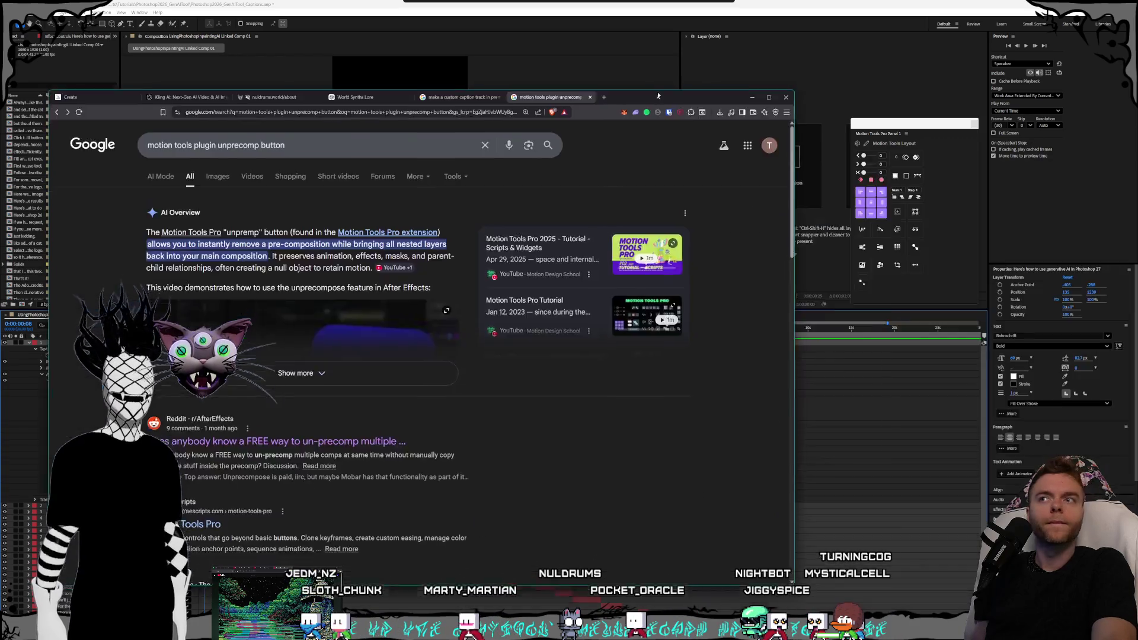
# Drag the Chrome window aside and off the screen to reveal After Effects again.
pyautogui.moveTo(713, 88); pyautogui.dragTo(828, 88)
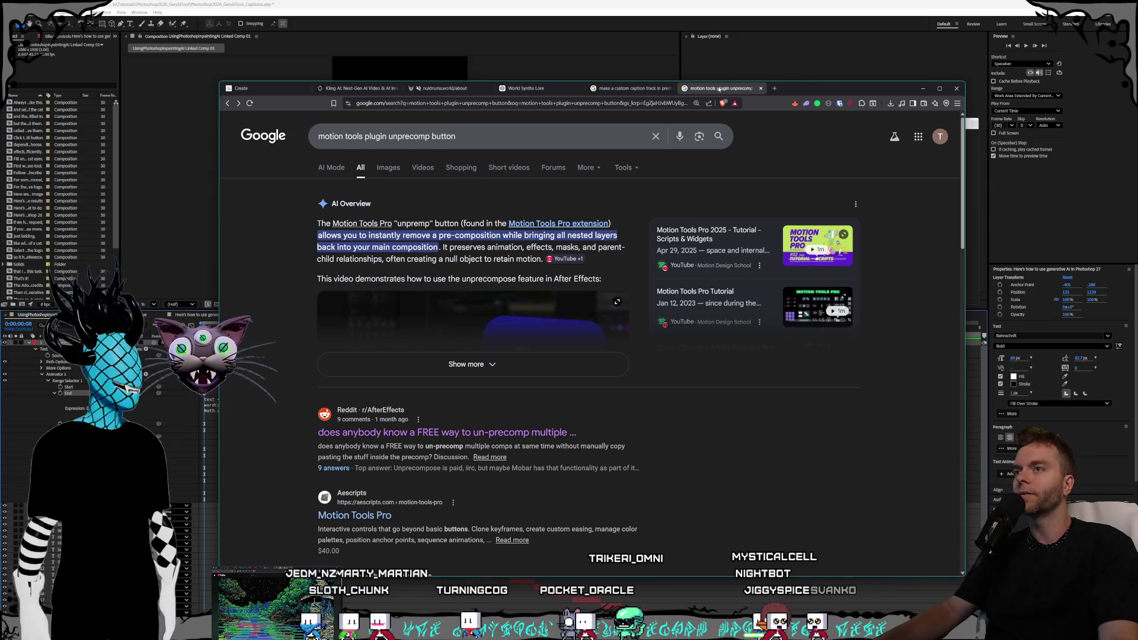
pyautogui.moveTo(781, 91); pyautogui.dragTo(780, 84)
pyautogui.moveTo(563, 2); pyautogui.dragTo(524, 3)
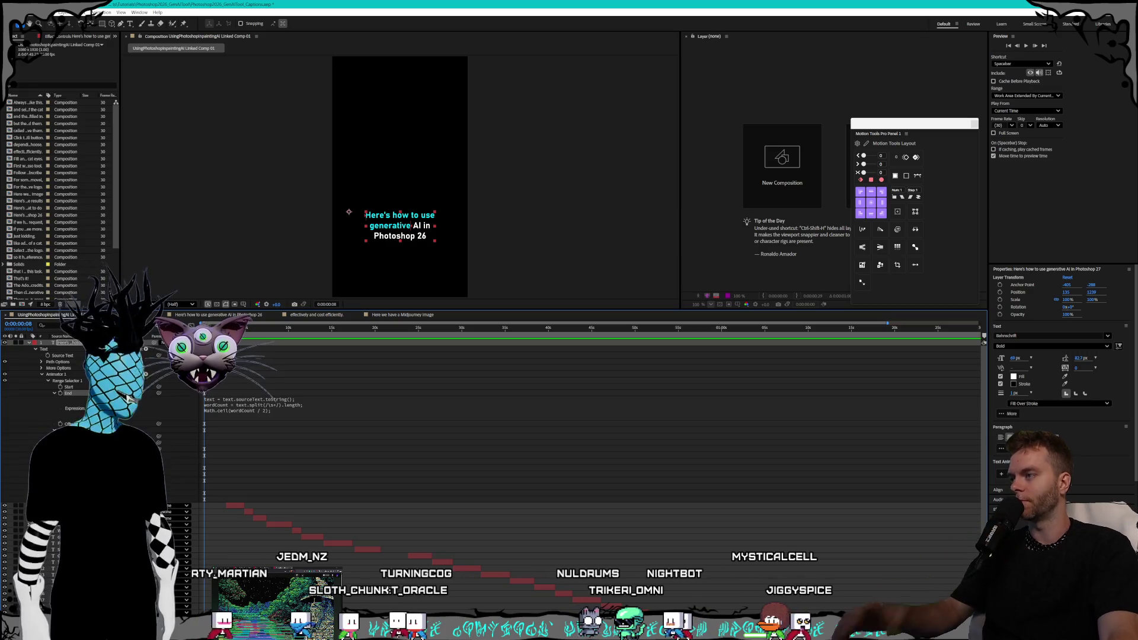
# Rework the Math.ceil argument on the End expression's last line, replacing the division by 2 with a 1.
pyautogui.scroll(4, 278, 372)
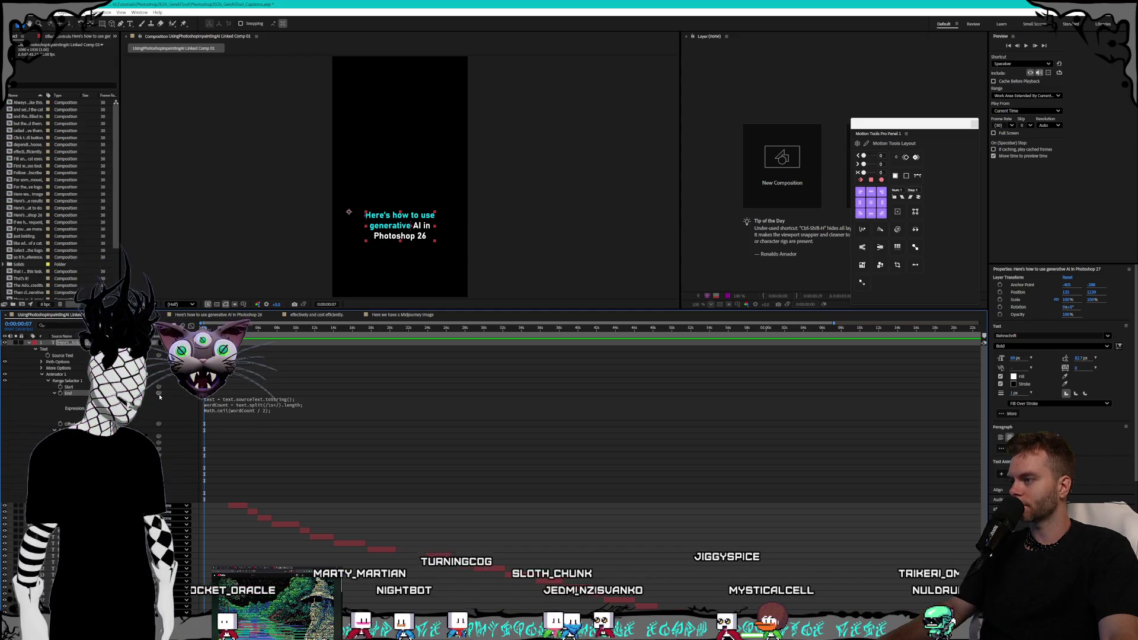
pyautogui.click(265, 413)
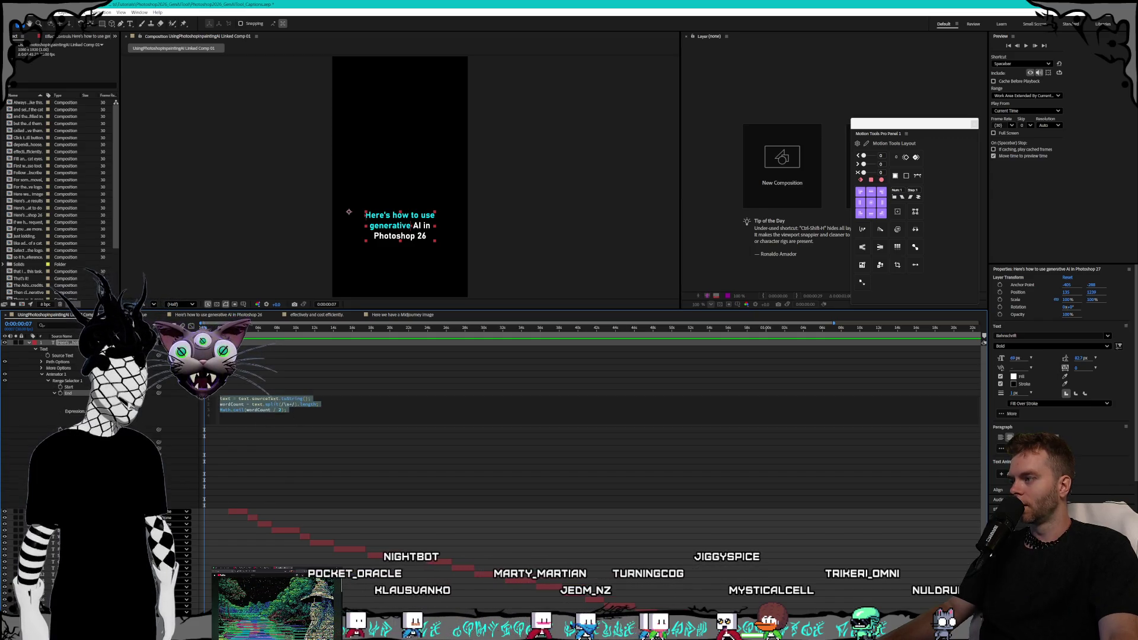
pyautogui.click(159, 393)
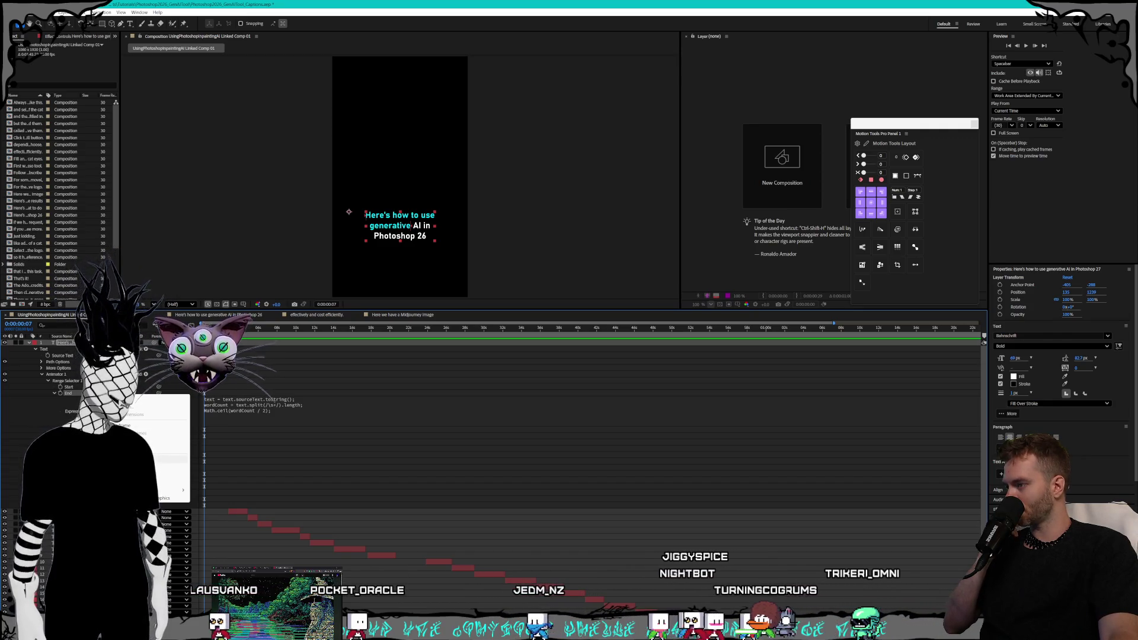
pyautogui.click(291, 411)
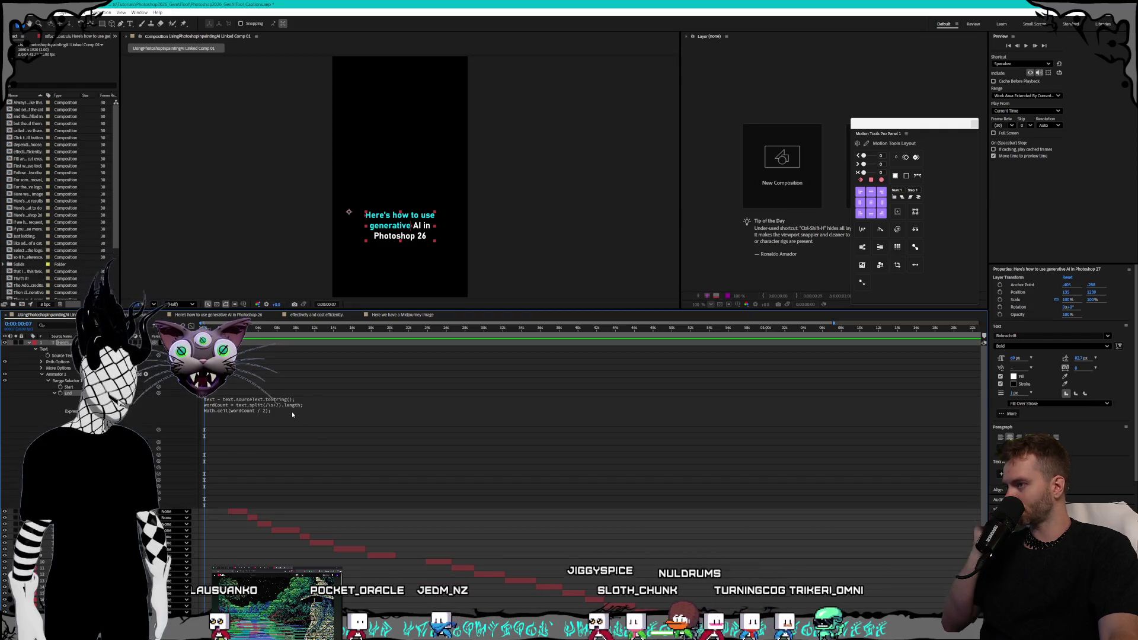
pyautogui.click(292, 411)
pyautogui.click(290, 410)
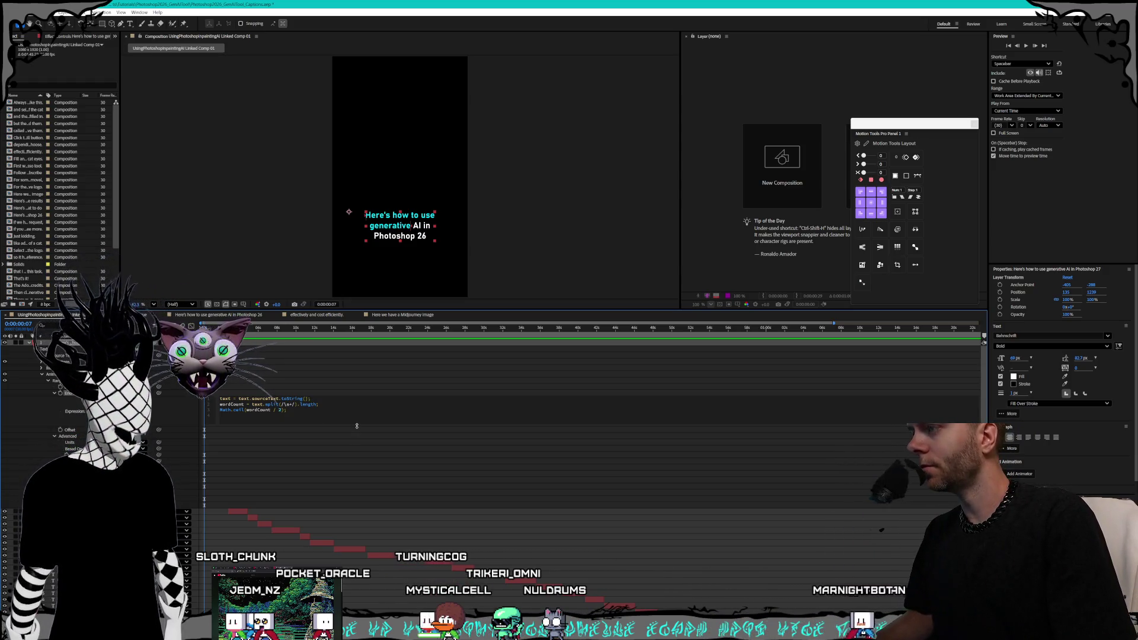
pyautogui.press('BackSpace')
pyautogui.press('BackSpace')
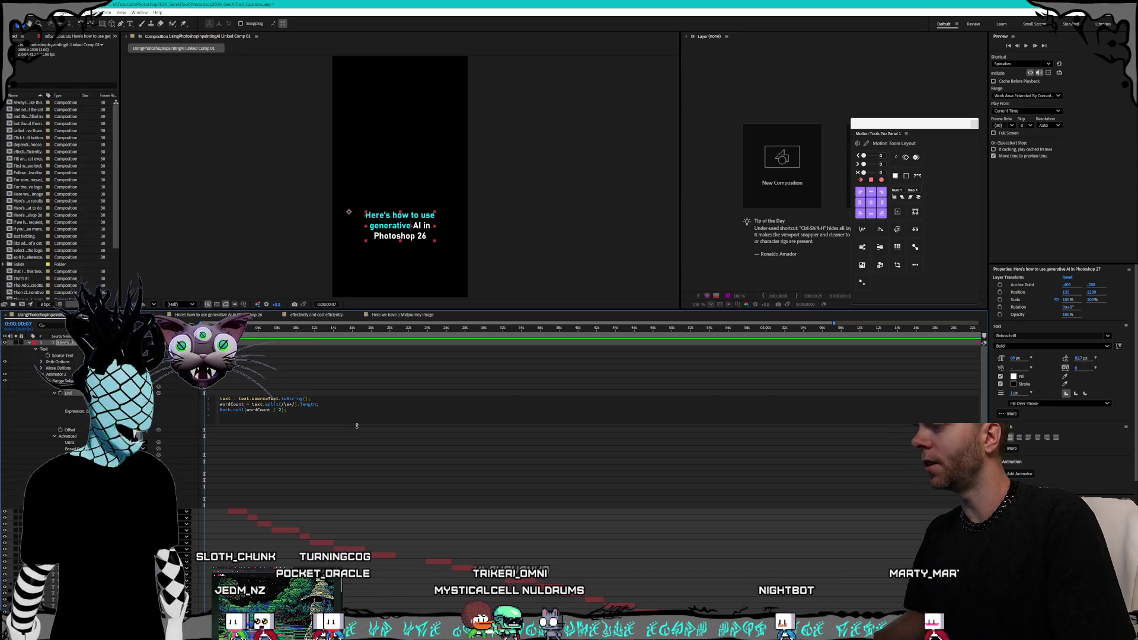
pyautogui.press('BackSpace')
pyautogui.write('-')
pyautogui.press('BackSpace')
pyautogui.press('BackSpace')
pyautogui.press('BackSpace')
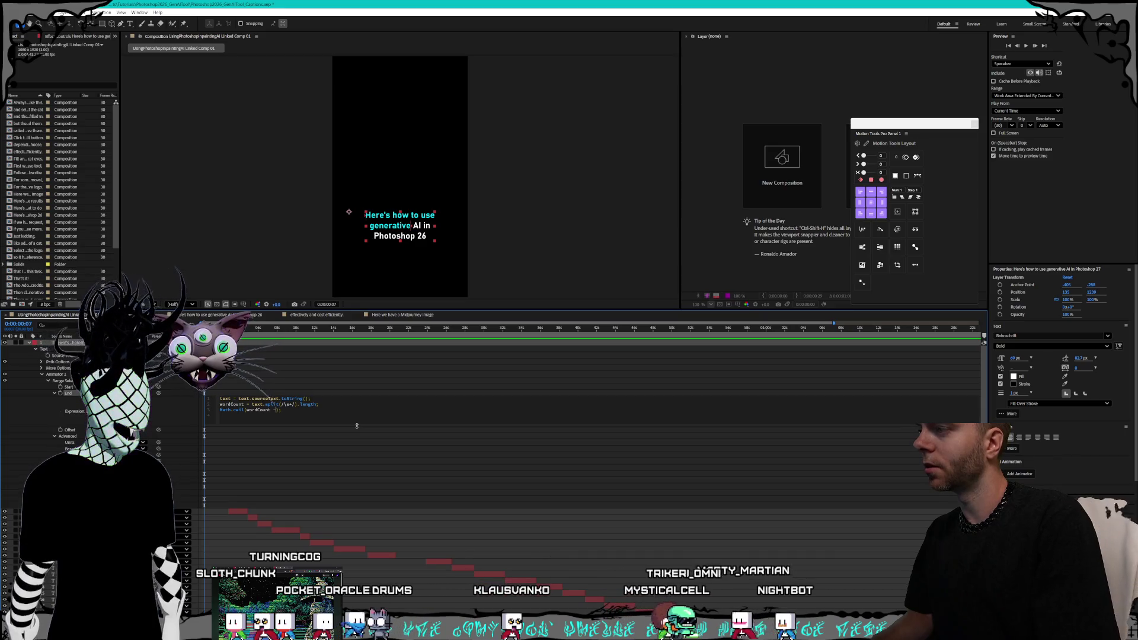
pyautogui.press('BackSpace')
pyautogui.write('1')
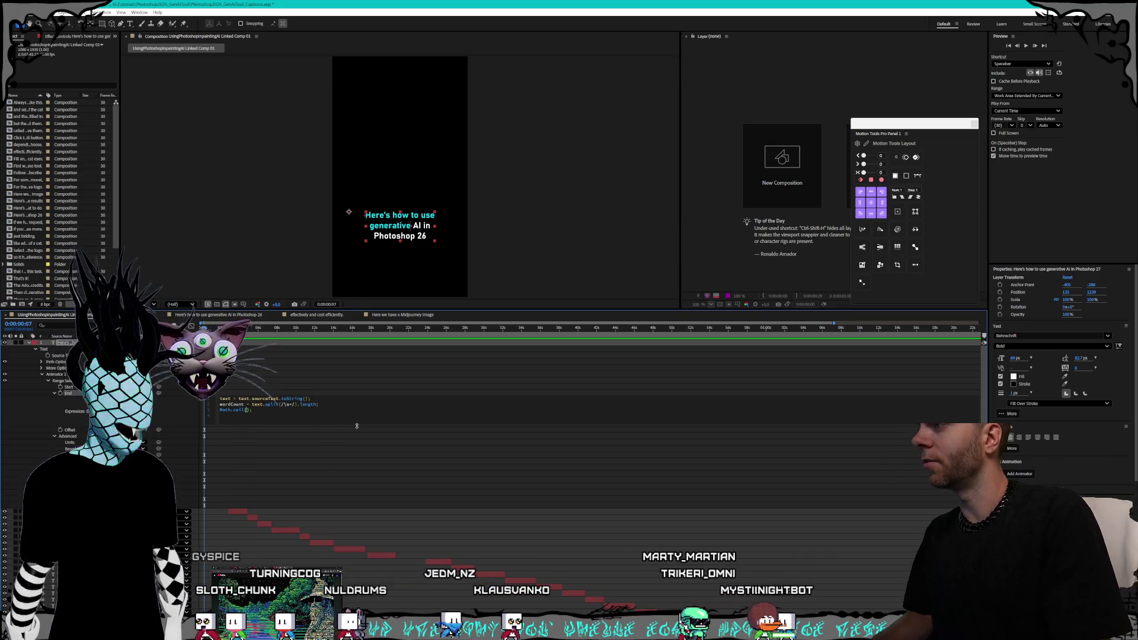
# Put the End expression's closing bracket on its own line and apply the expression.
pyautogui.click(342, 403)
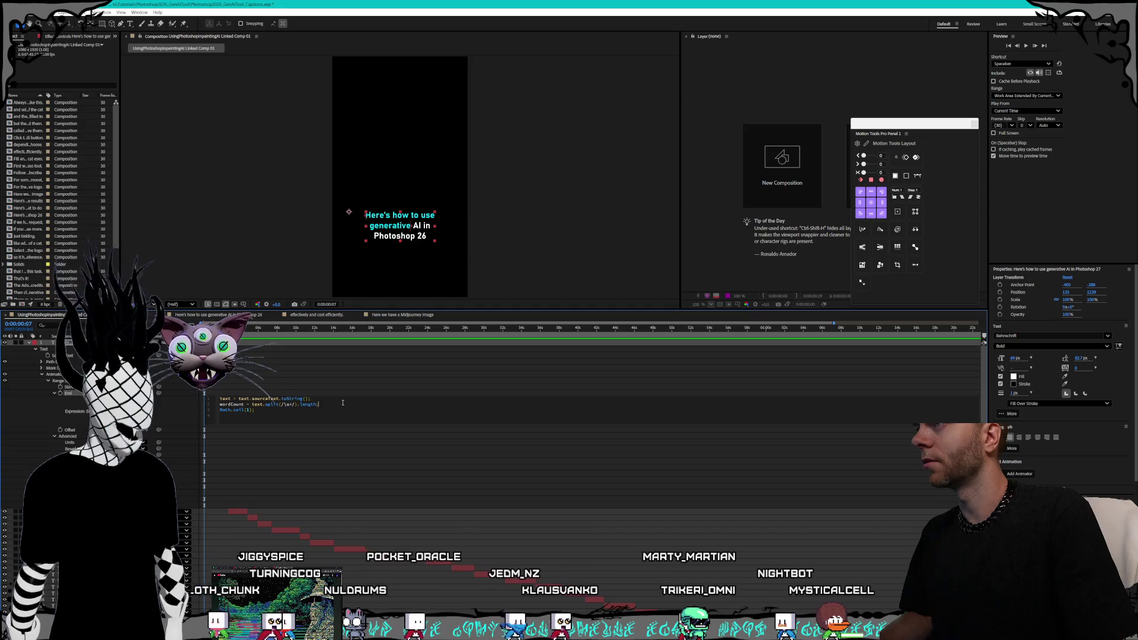
pyautogui.click(308, 413)
pyautogui.press('BackSpace')
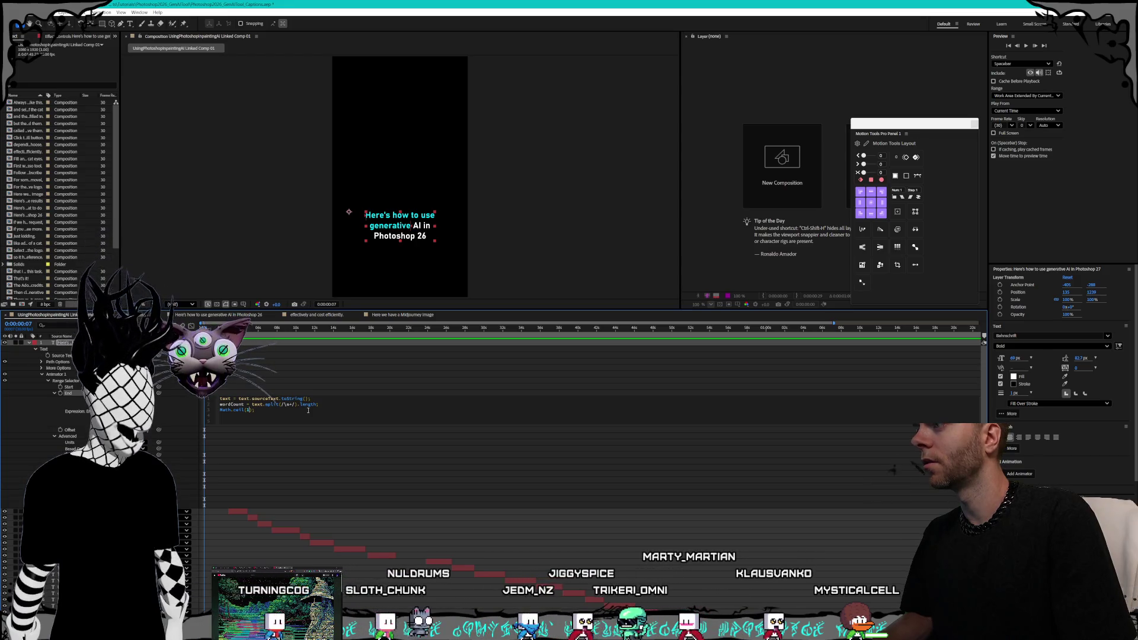
pyautogui.press('Return')
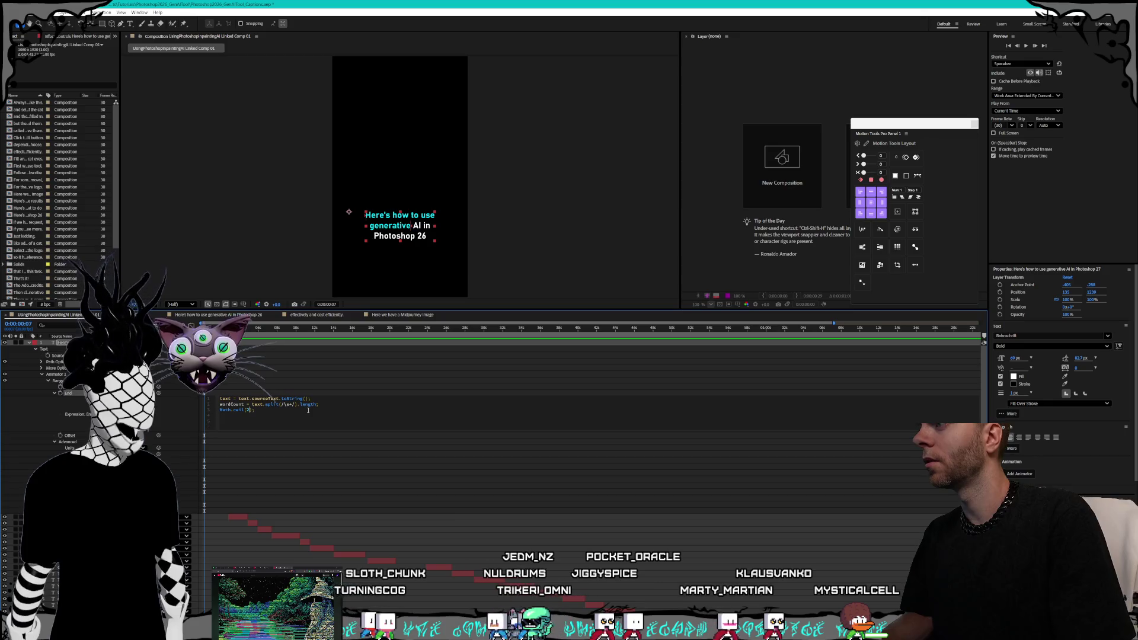
pyautogui.click(217, 389)
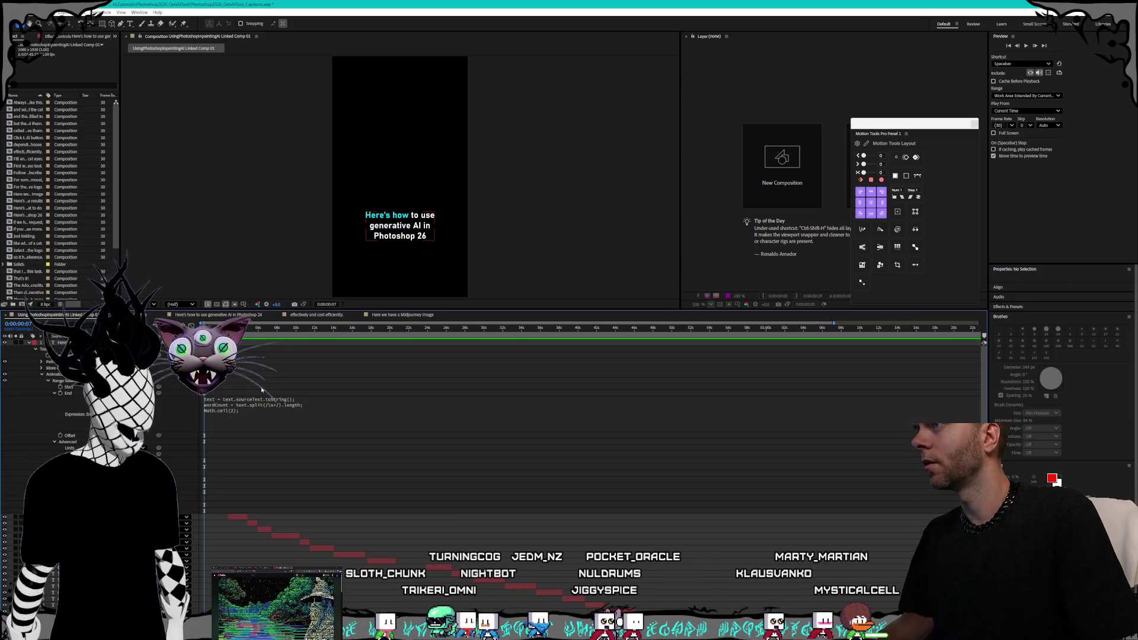
pyautogui.click(255, 410)
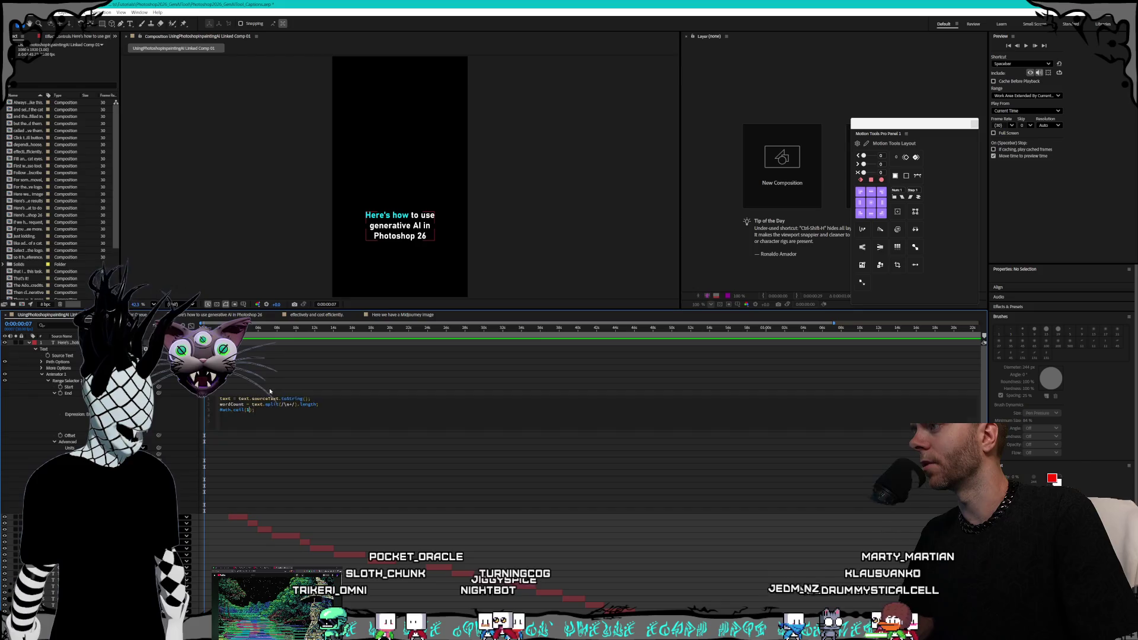
pyautogui.press('KP_Enter')
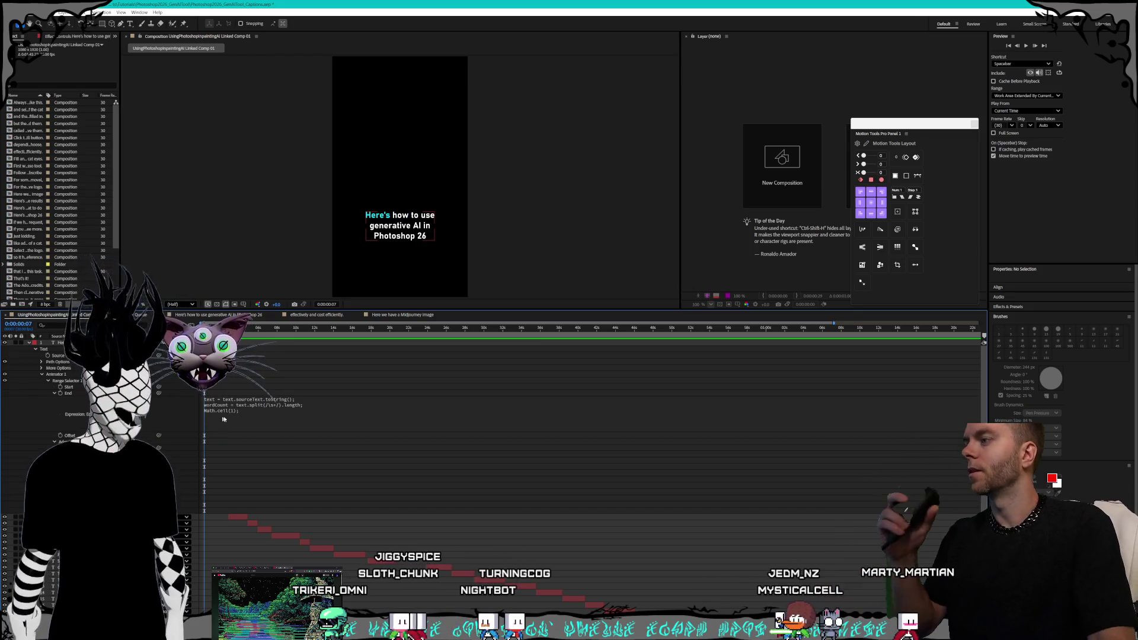
# Zoom the timeline to single frames at the composition start and select the caption text layer.
pyautogui.click(256, 483)
pyautogui.press('=')
pyautogui.hscroll(-2, 593, 414)
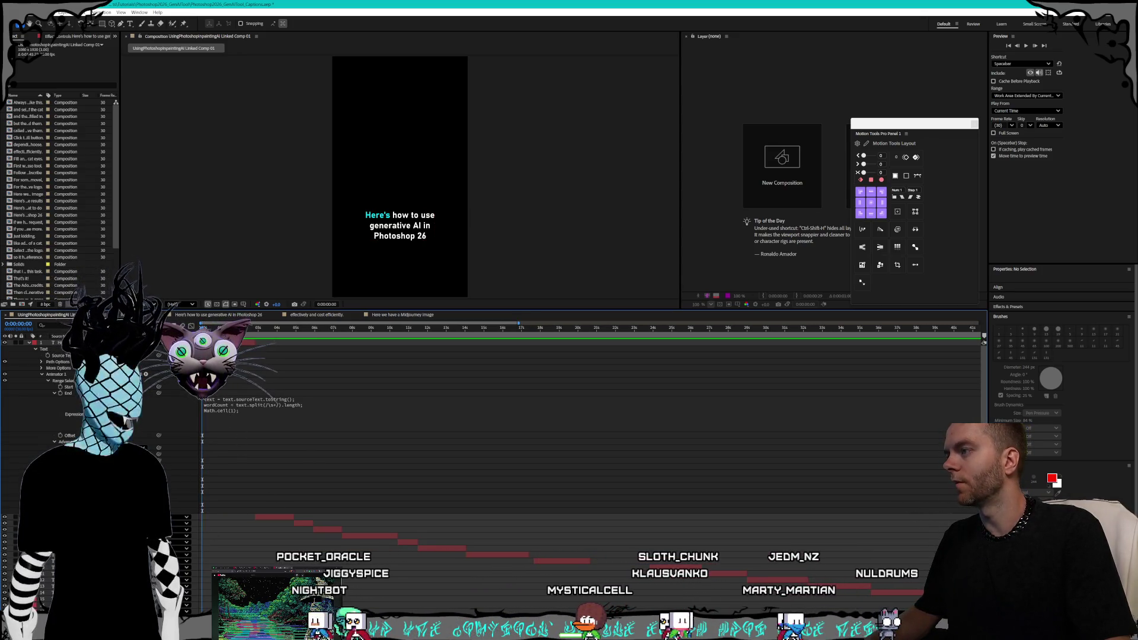
pyautogui.press('Home')
pyautogui.press('=')
pyautogui.press('=')
pyautogui.press('=')
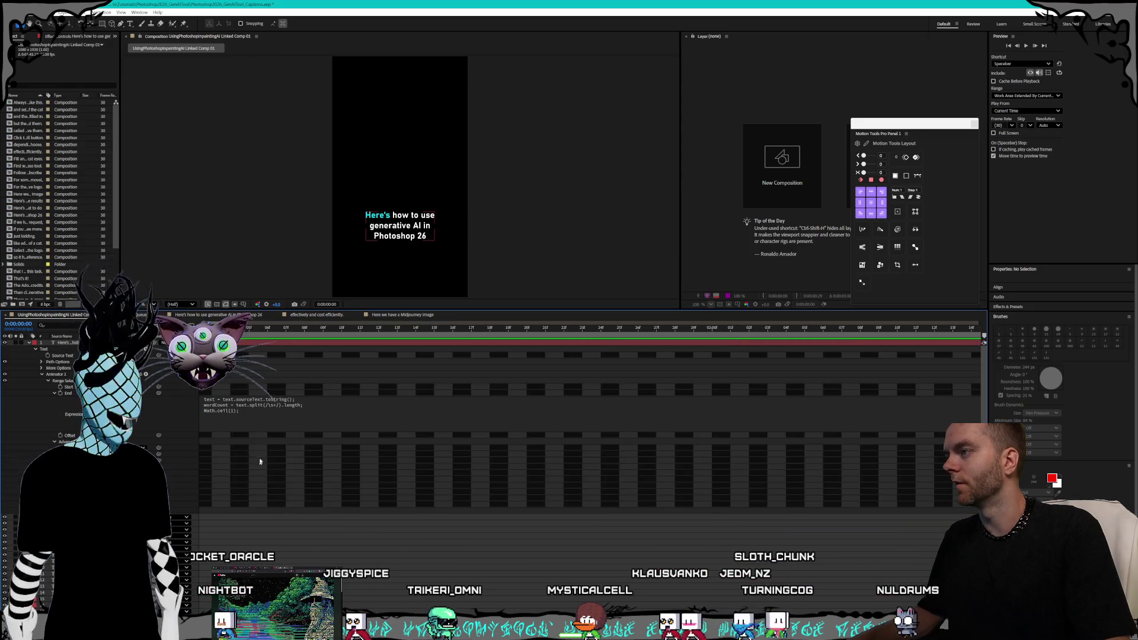
pyautogui.hscroll(-1, 272, 447)
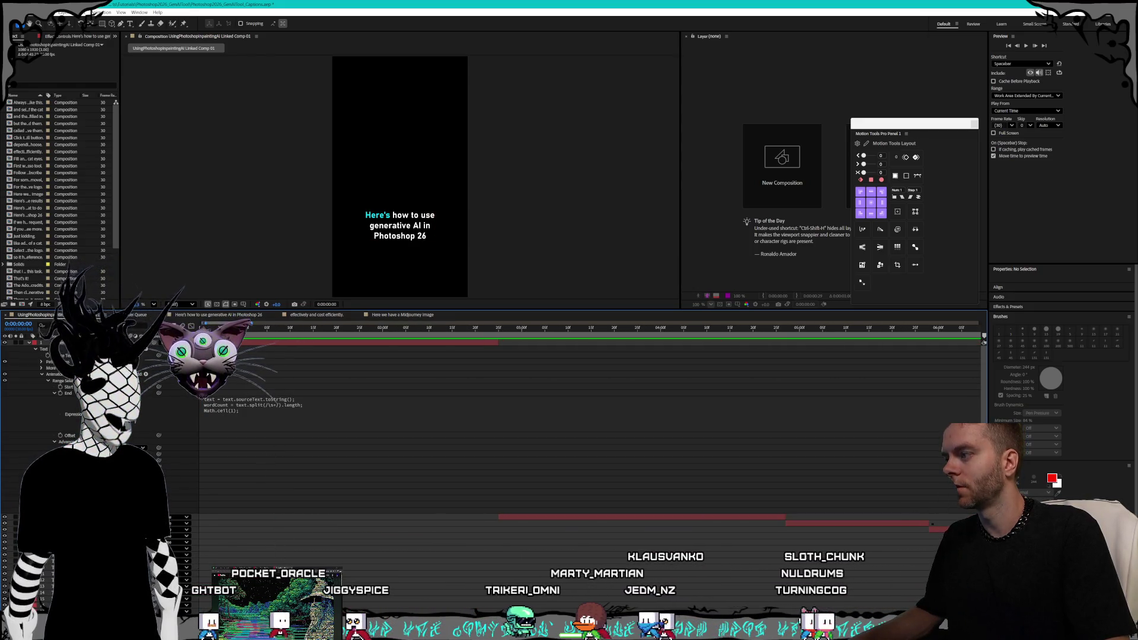
pyautogui.hscroll(-3, 592, 415)
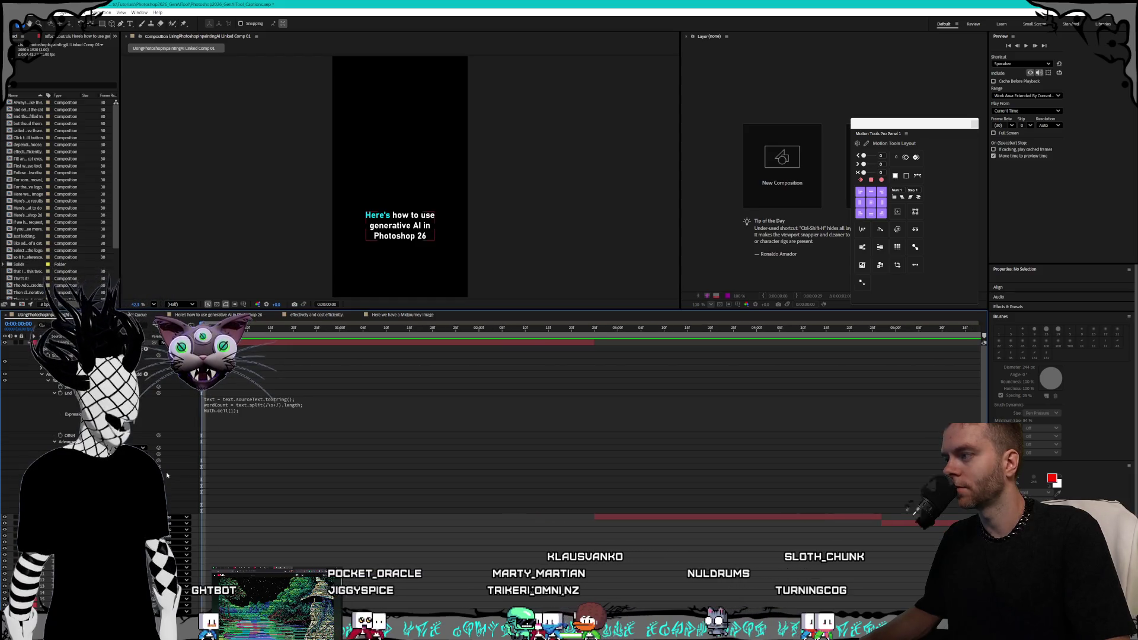
pyautogui.click(68, 436)
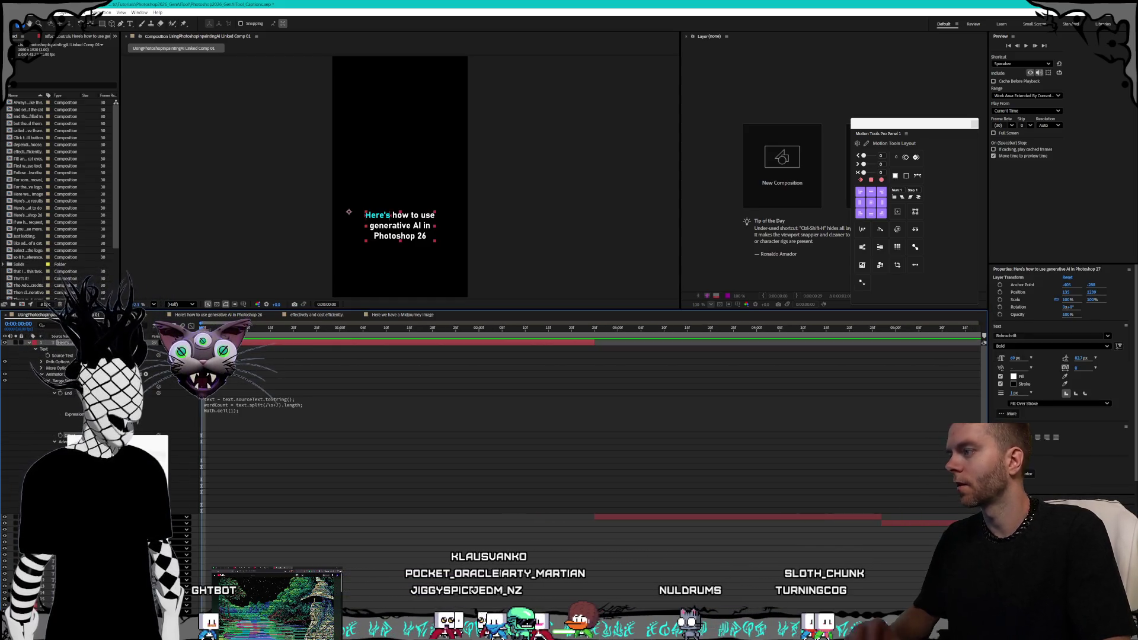
# Dismiss the Keyframe Assistant context menu and switch to a new browser tab.
pyautogui.moveTo(148, 531)
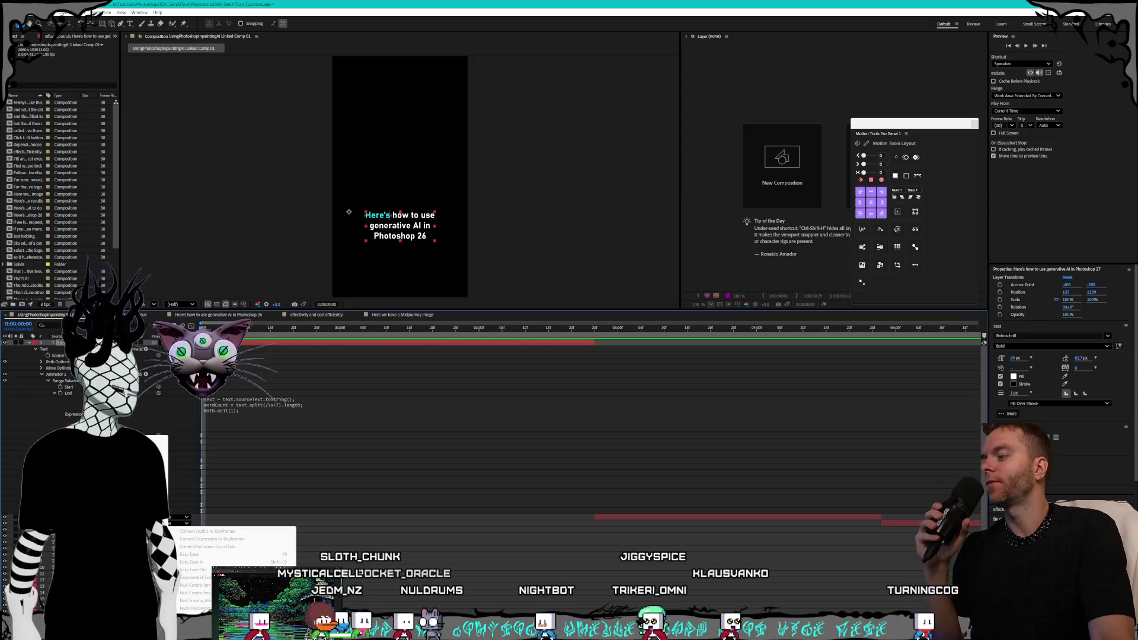
pyautogui.hotkey('alt', 'Tab')
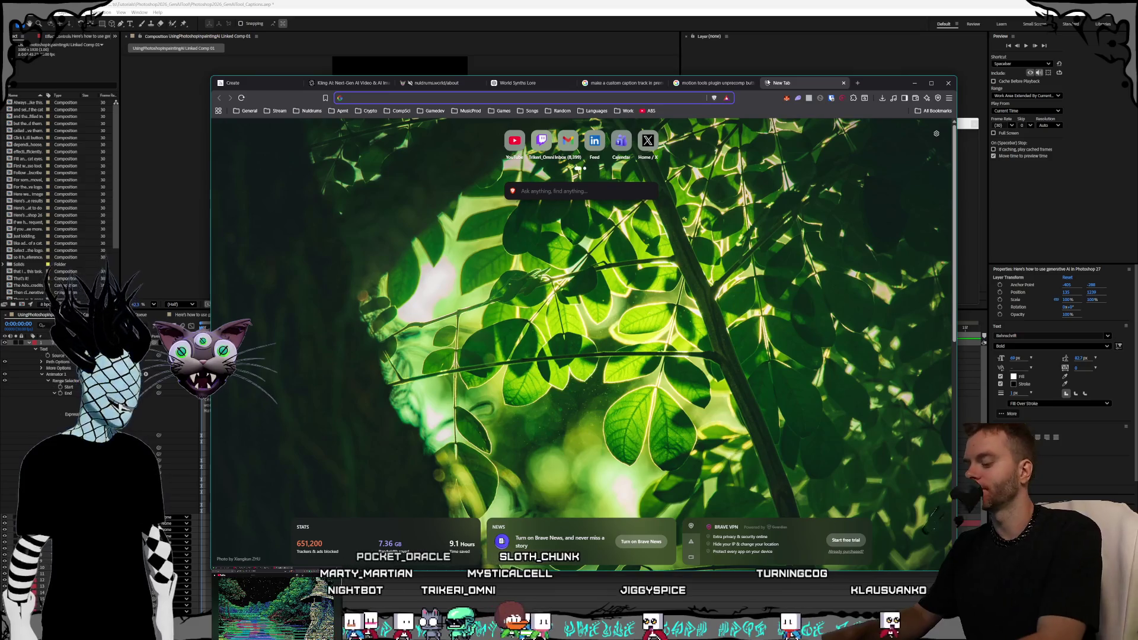
# Search Google for 'claude', correcting the mistyped 'clause' query.
pyautogui.write('clause')
pyautogui.press('Return')
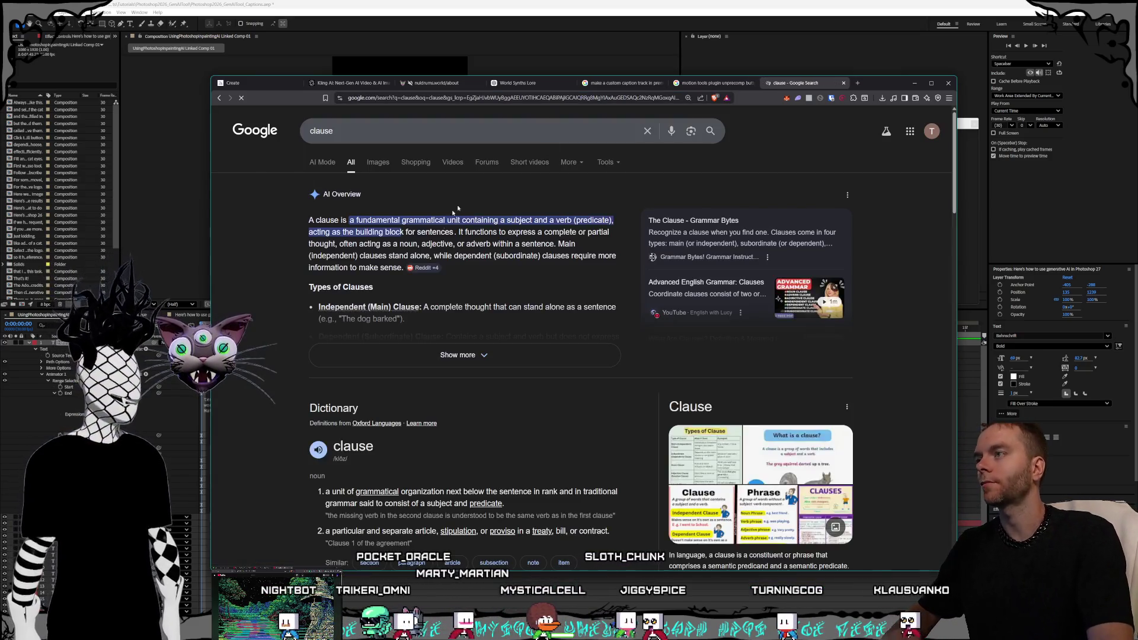
pyautogui.scroll(-8, 468, 330)
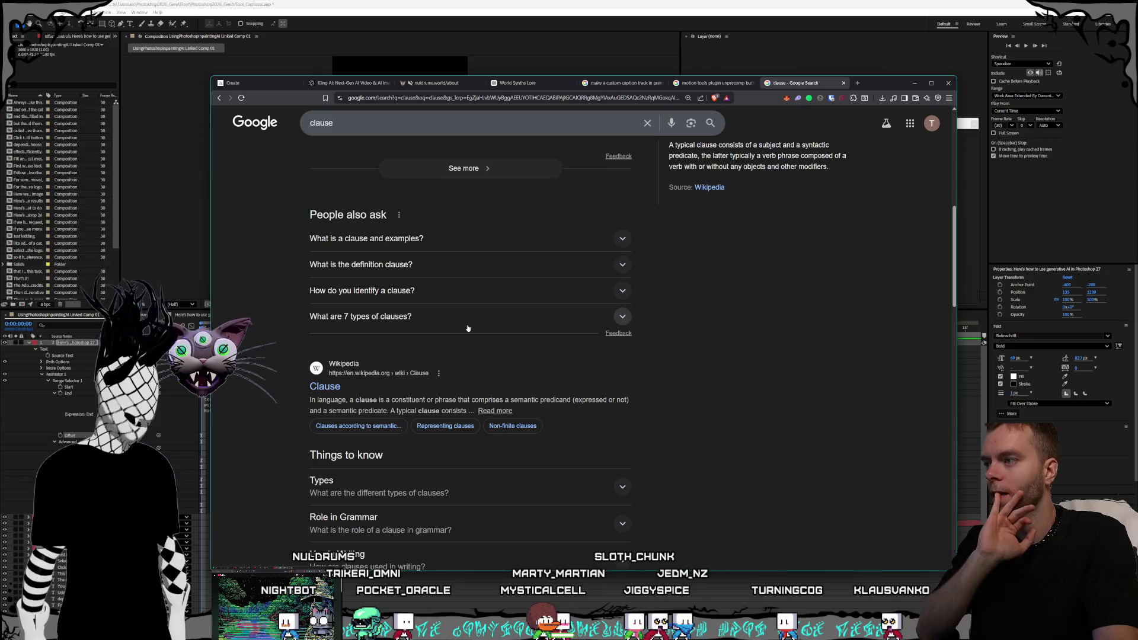
pyautogui.scroll(10, 426, 249)
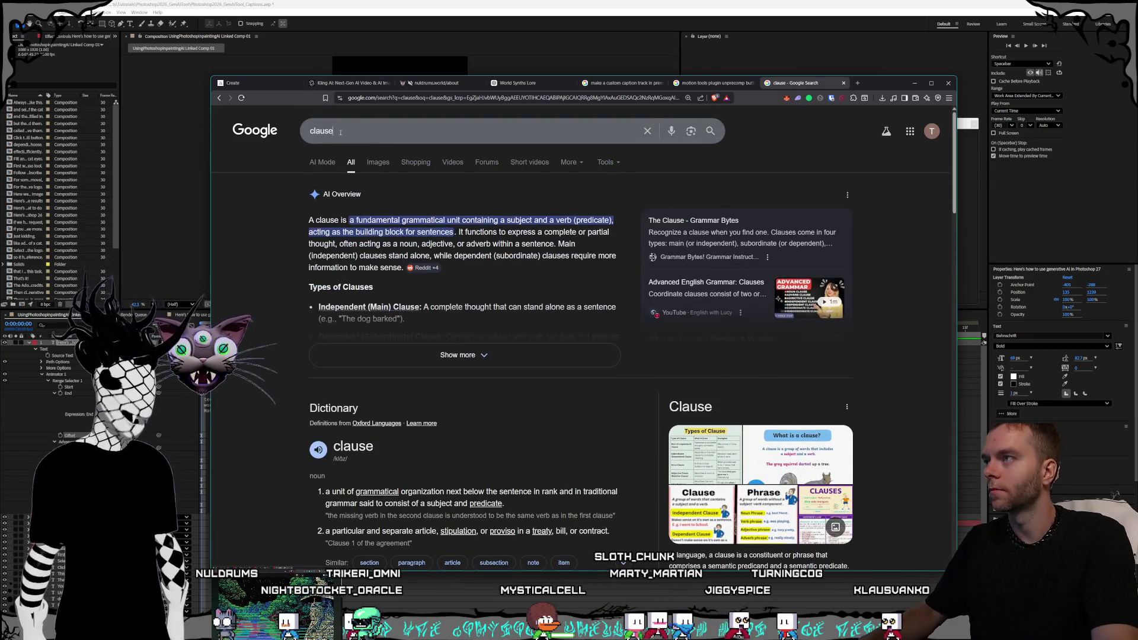
pyautogui.write('ude')
pyautogui.press('Return')
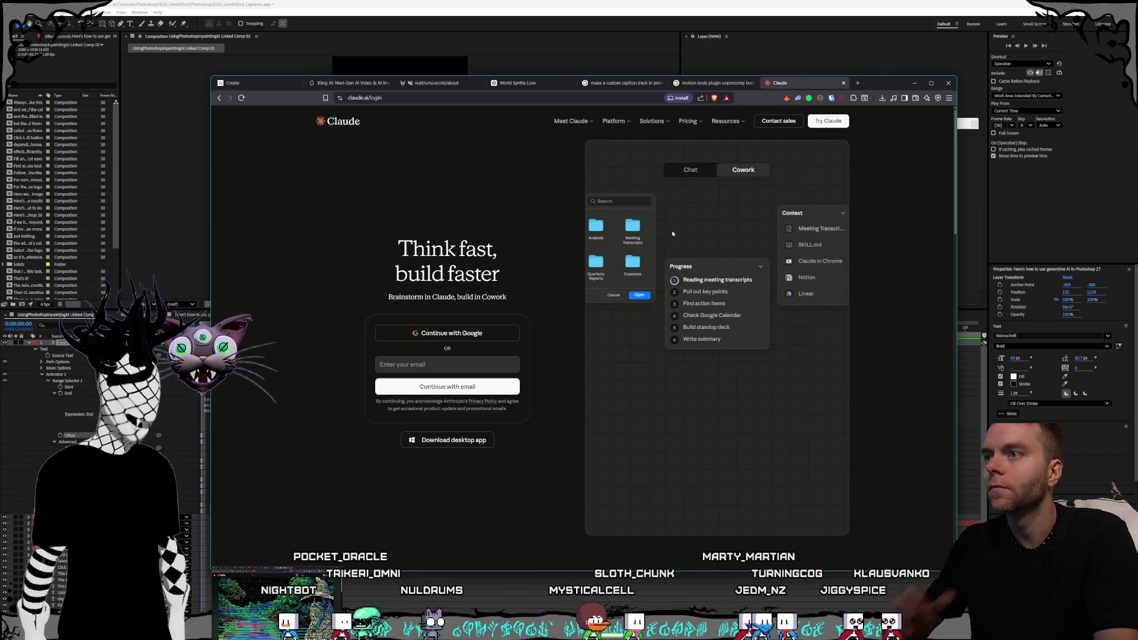
# Minimize the browser window showing the Claude sign-in page.
pyautogui.click(914, 83)
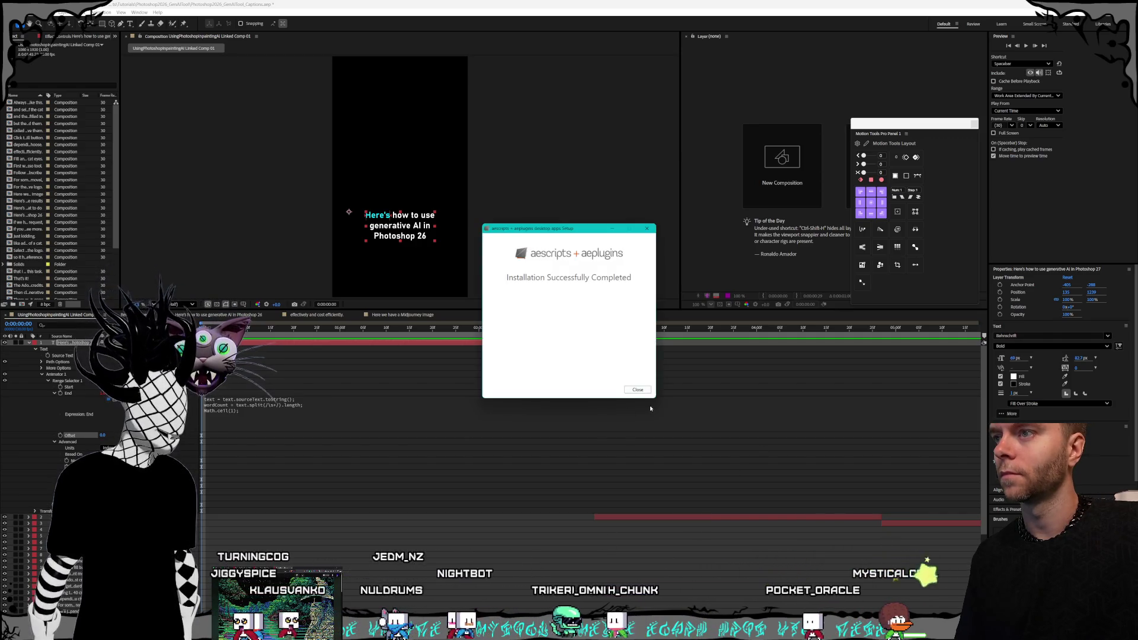
# Close the completion notice, aescripts app, ZXP Installer and guide PDF, then begin Claude sign-in.
pyautogui.click(638, 390)
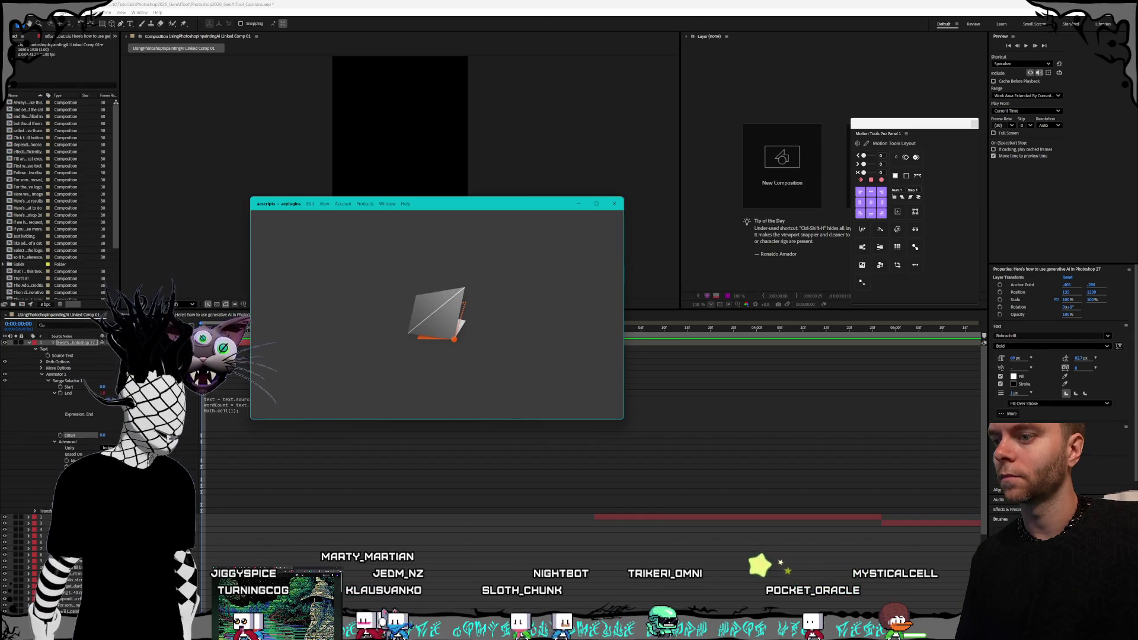
pyautogui.click(615, 207)
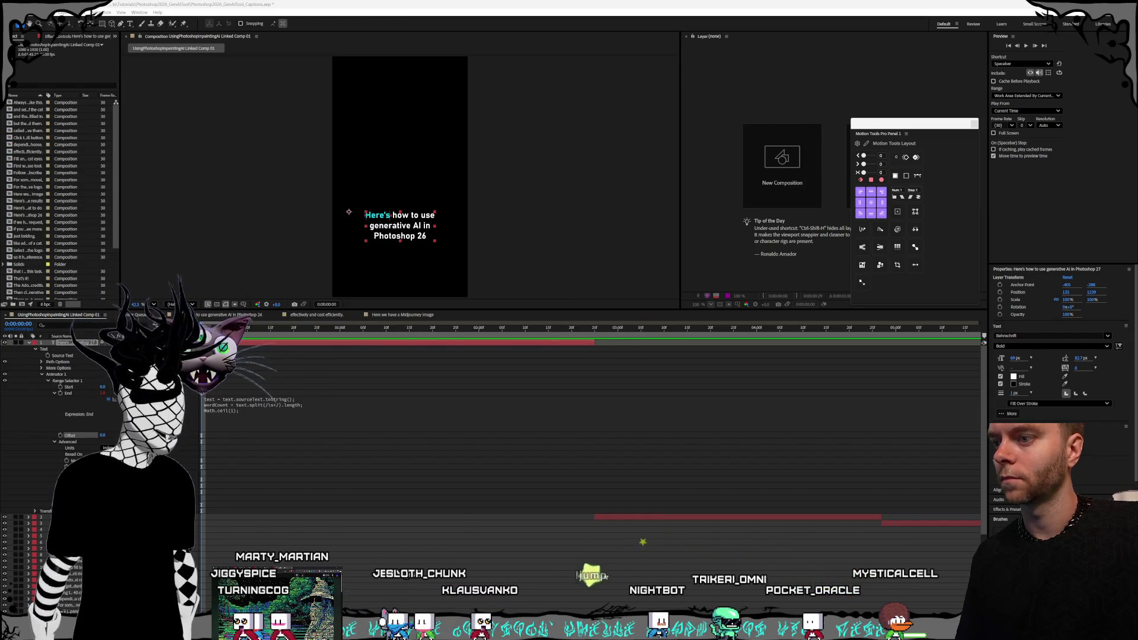
pyautogui.click(597, 314)
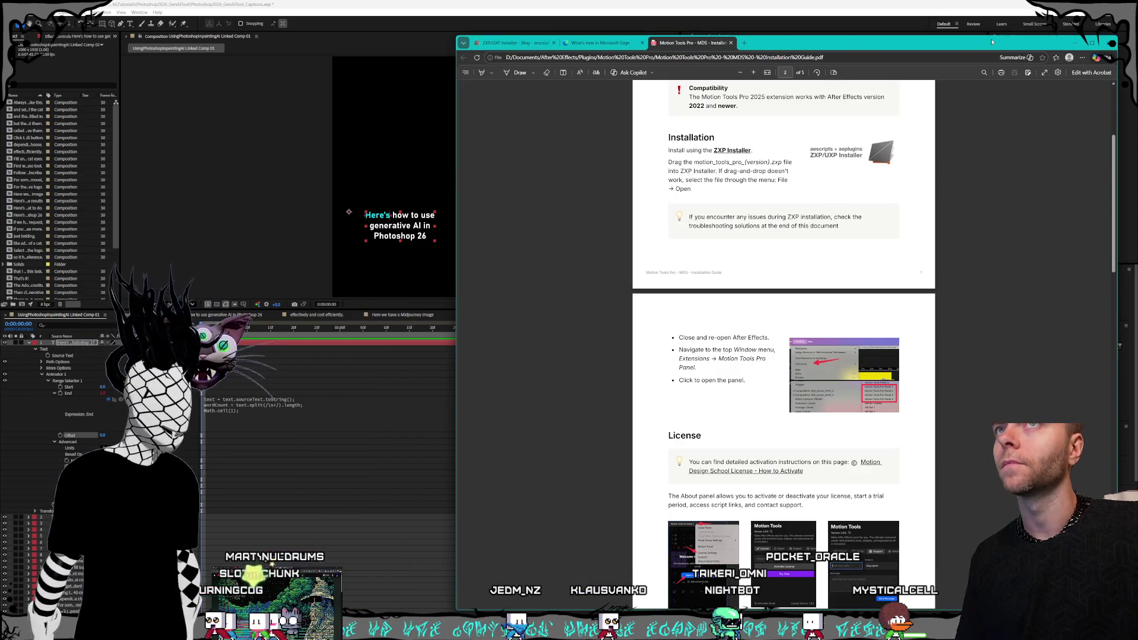
pyautogui.click(1108, 43)
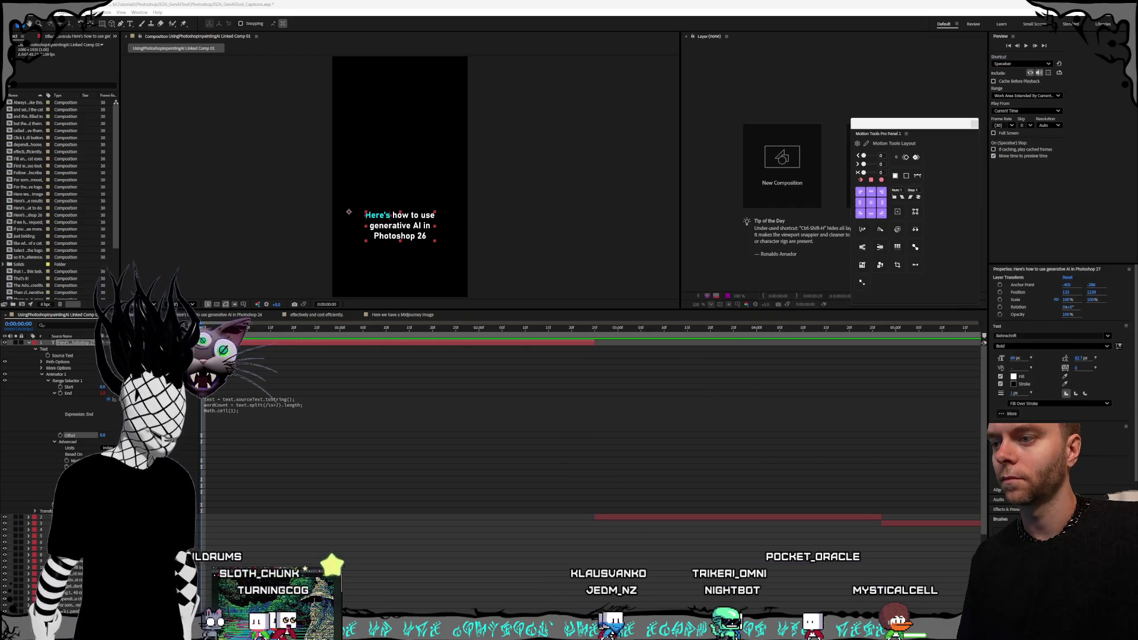
pyautogui.click(564, 403)
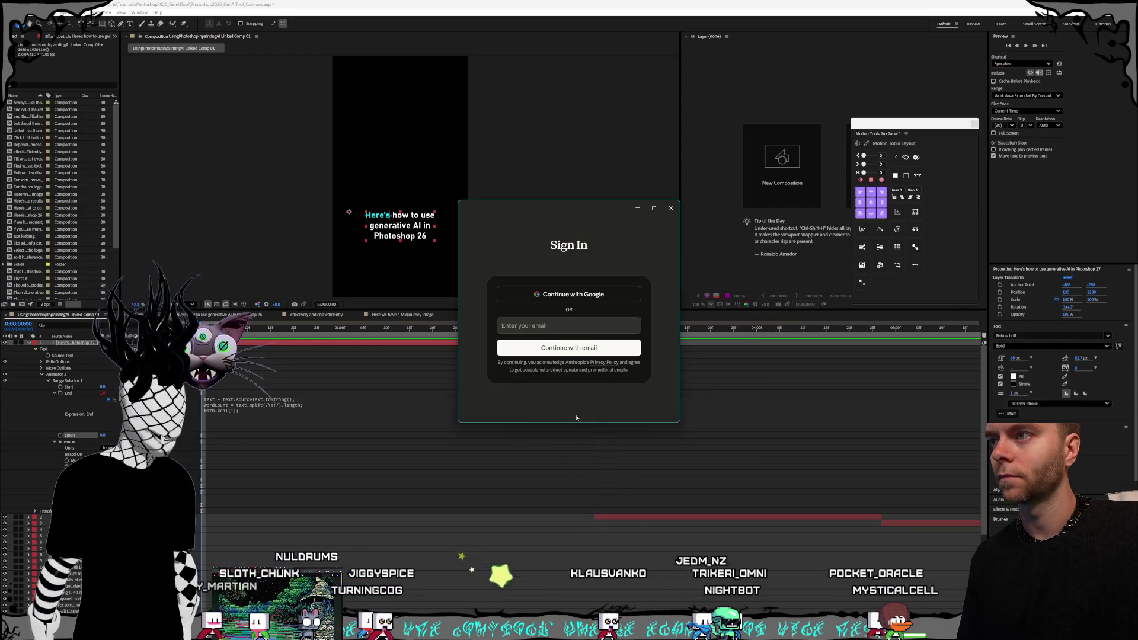
# Close the sign-in window, check the model list keeping Sonnet 4.6, and drag ChatGPT over Claude.
pyautogui.hotkey('alt', 'F4')
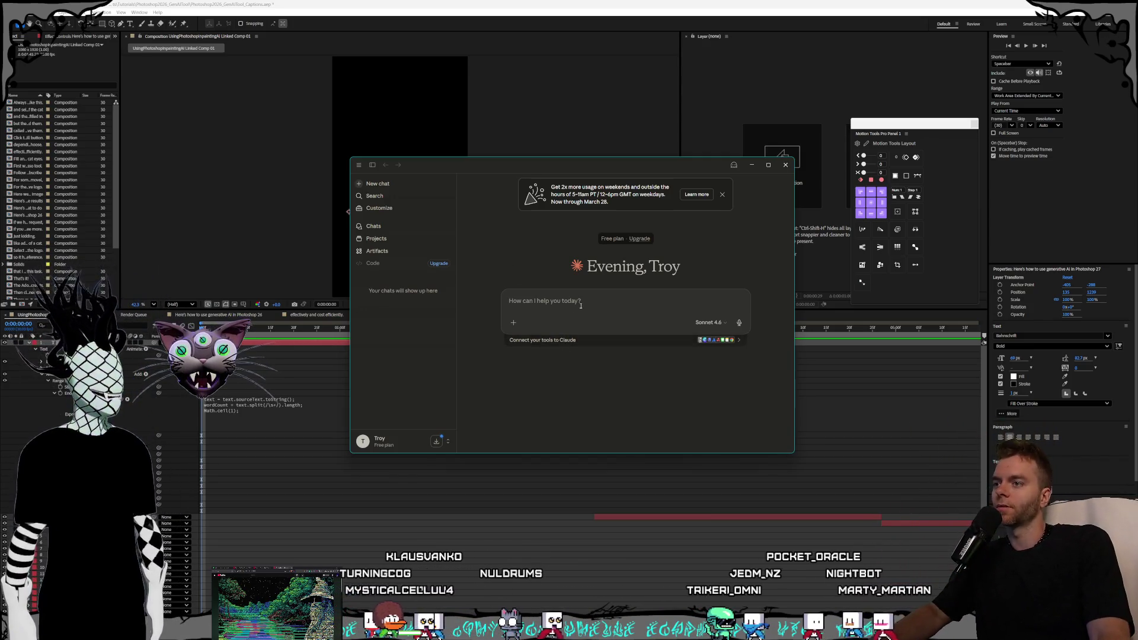
pyautogui.click(715, 323)
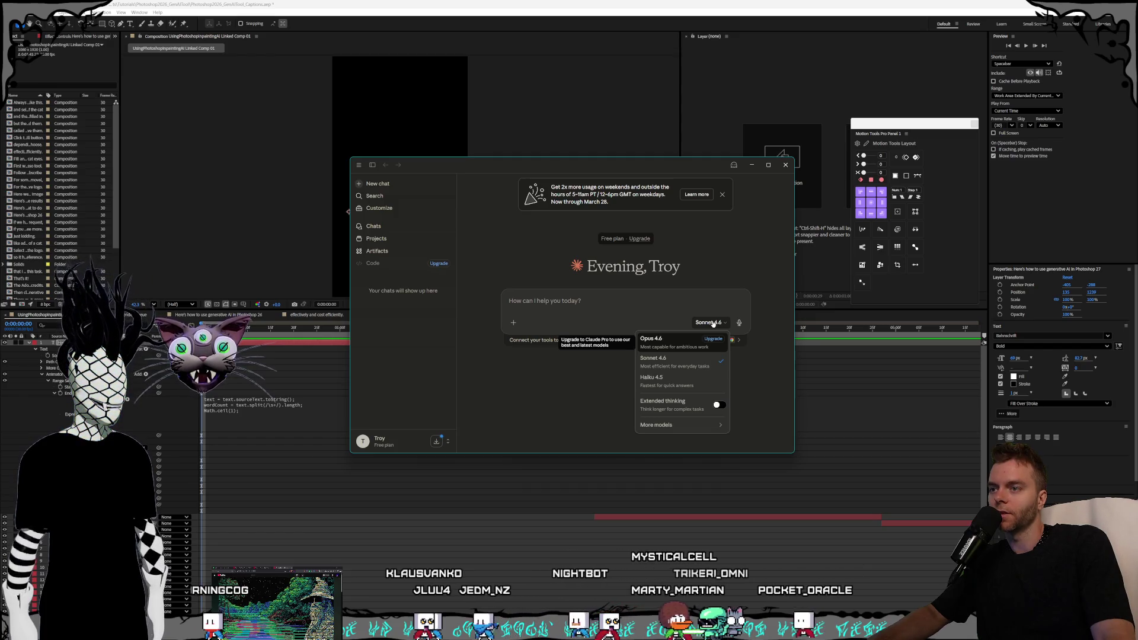
pyautogui.click(561, 306)
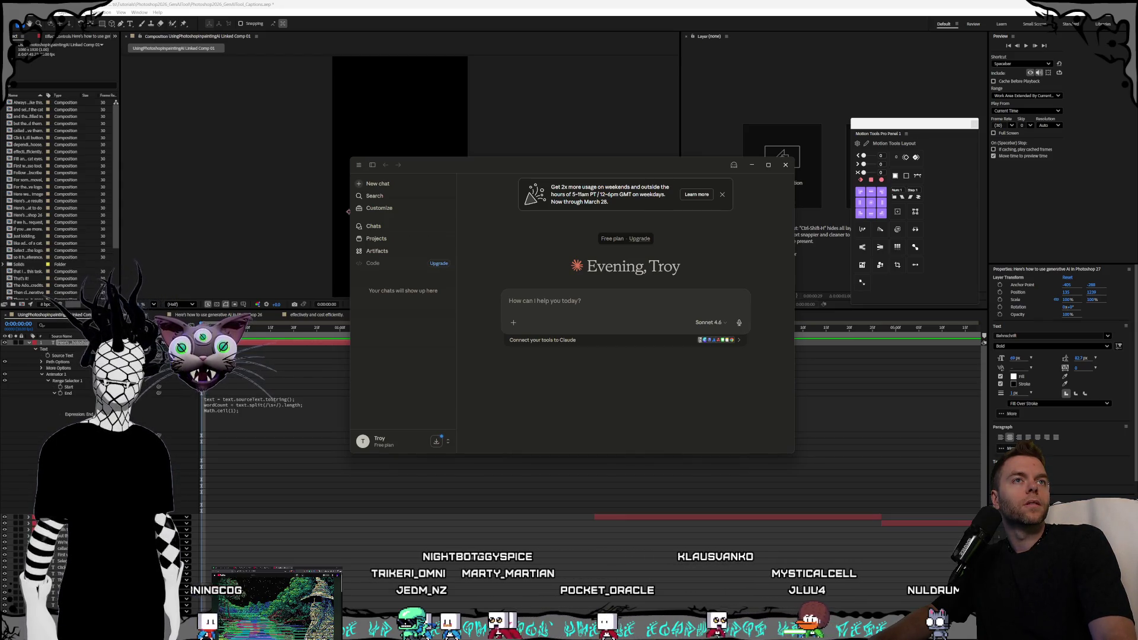
pyautogui.moveTo(1137, 94)
pyautogui.mouseDown()
pyautogui.moveTo(664, 94)
pyautogui.moveTo(766, 89)
pyautogui.mouseUp()
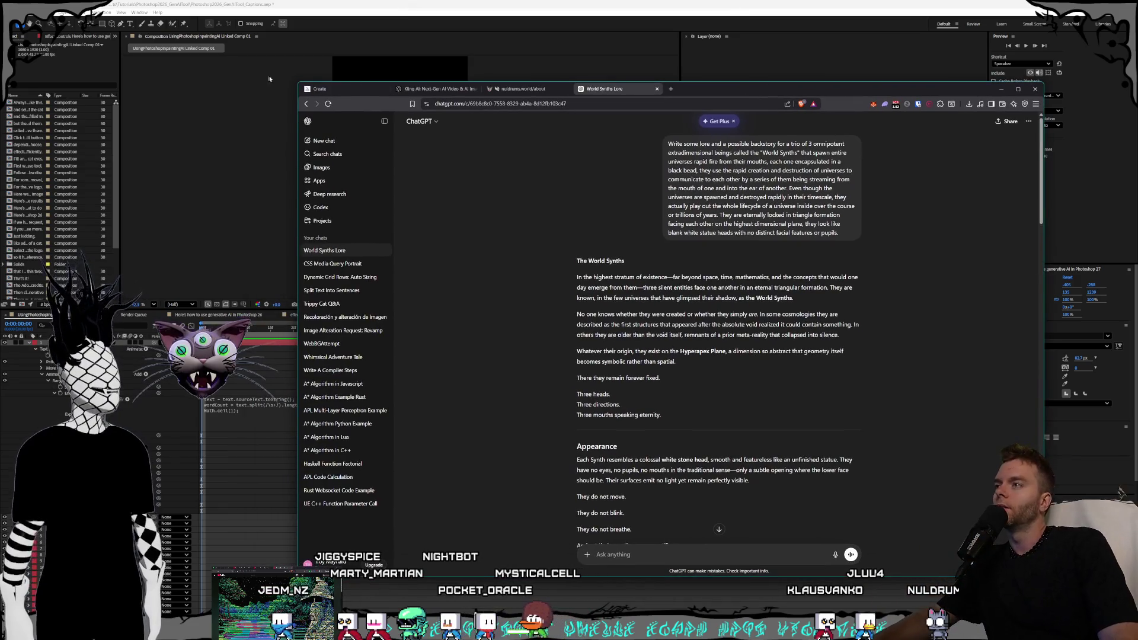
# Restore After Effects as a taller window on the right, with ChatGPT tucked behind on the left.
pyautogui.moveTo(297, 81); pyautogui.dragTo(251, 56)
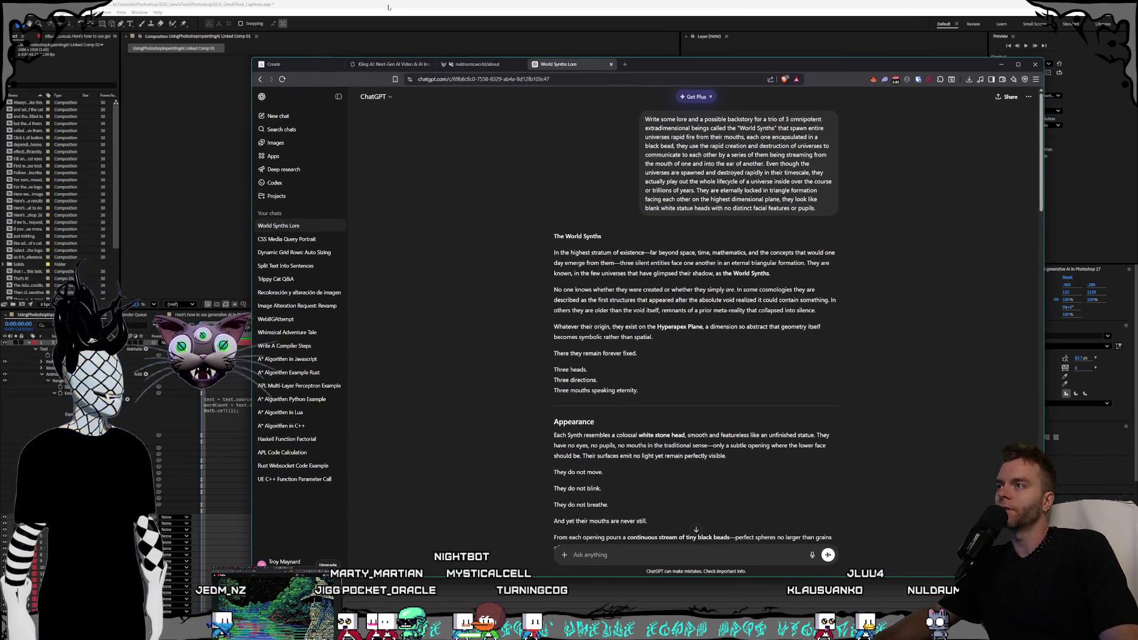
pyautogui.click(243, 66)
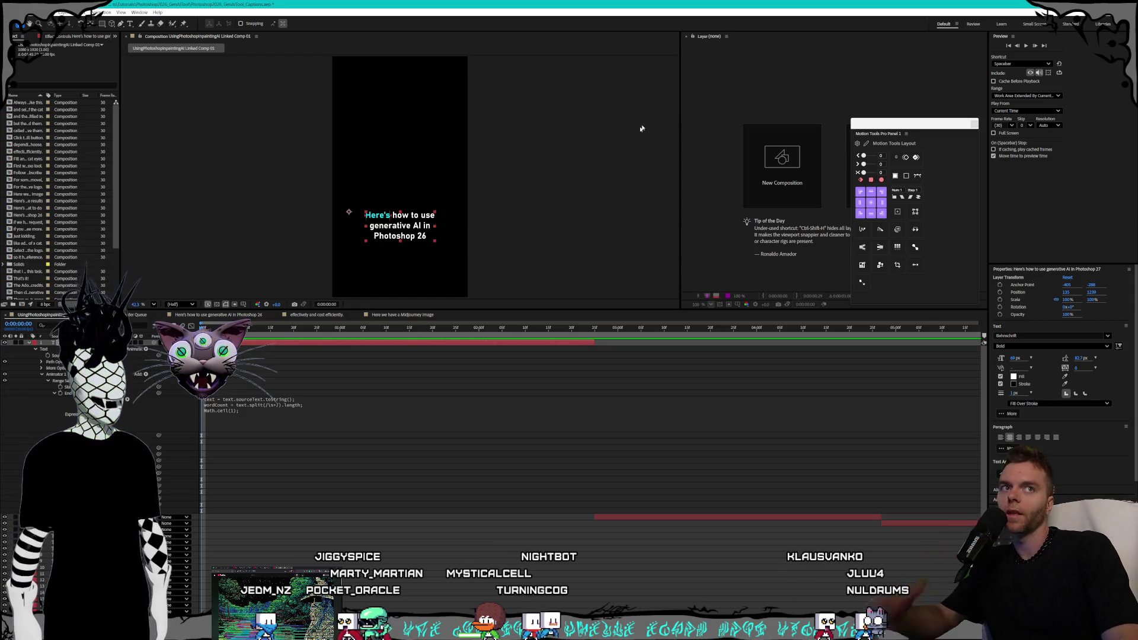
pyautogui.moveTo(562, 4)
pyautogui.mouseDown()
pyautogui.moveTo(559, 28)
pyautogui.moveTo(585, 33)
pyautogui.mouseUp()
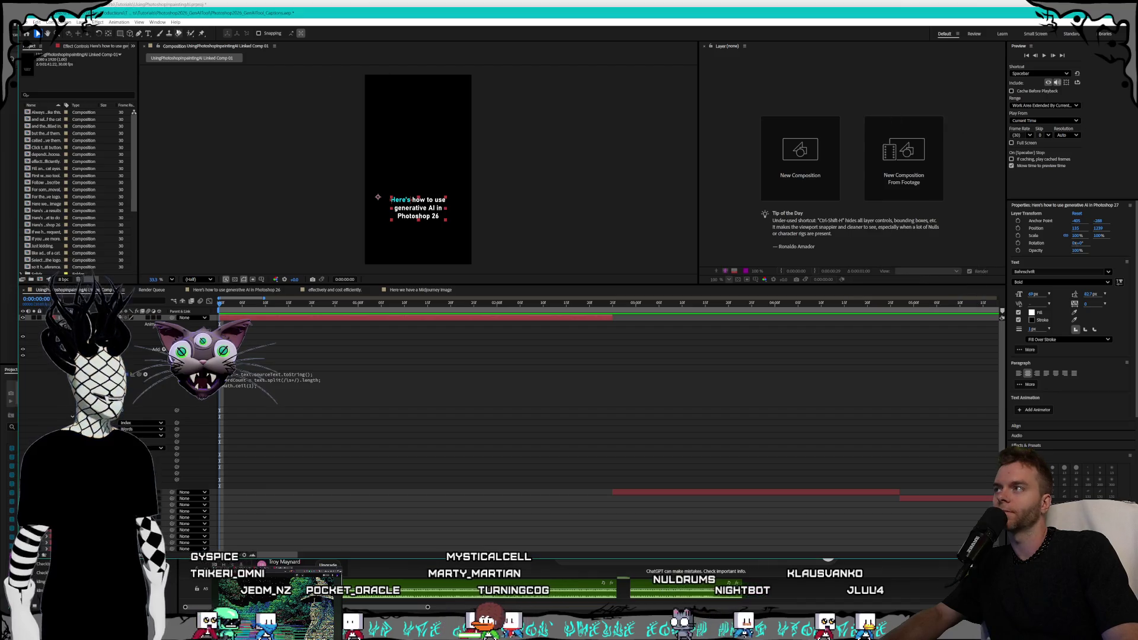
pyautogui.moveTo(65, 17); pyautogui.dragTo(261, 10)
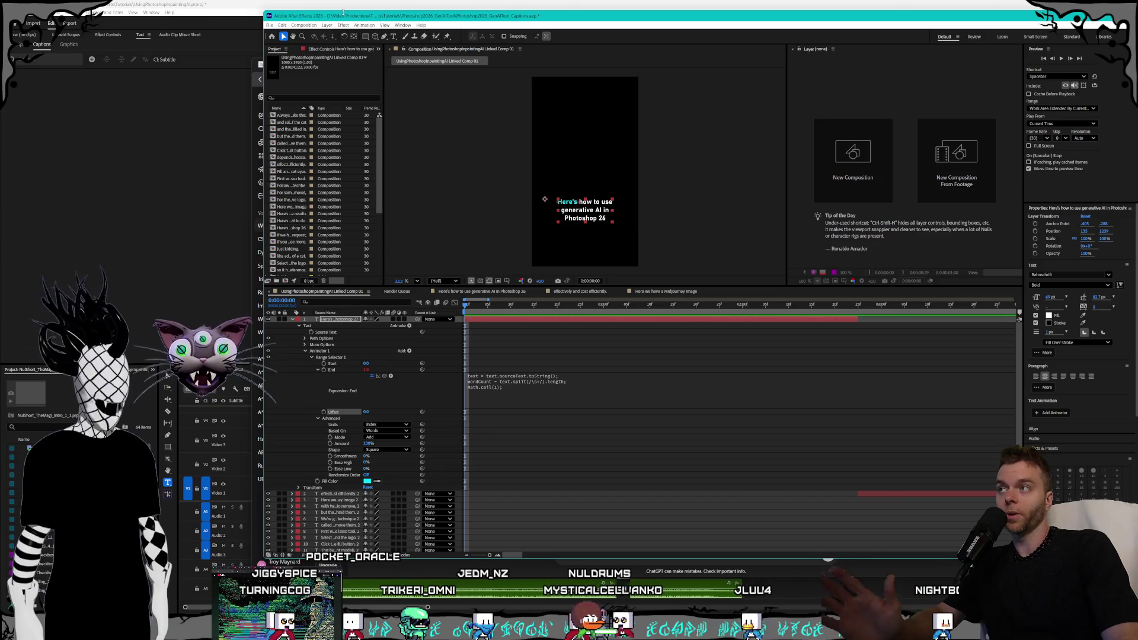
pyautogui.moveTo(346, 10); pyautogui.dragTo(353, 6)
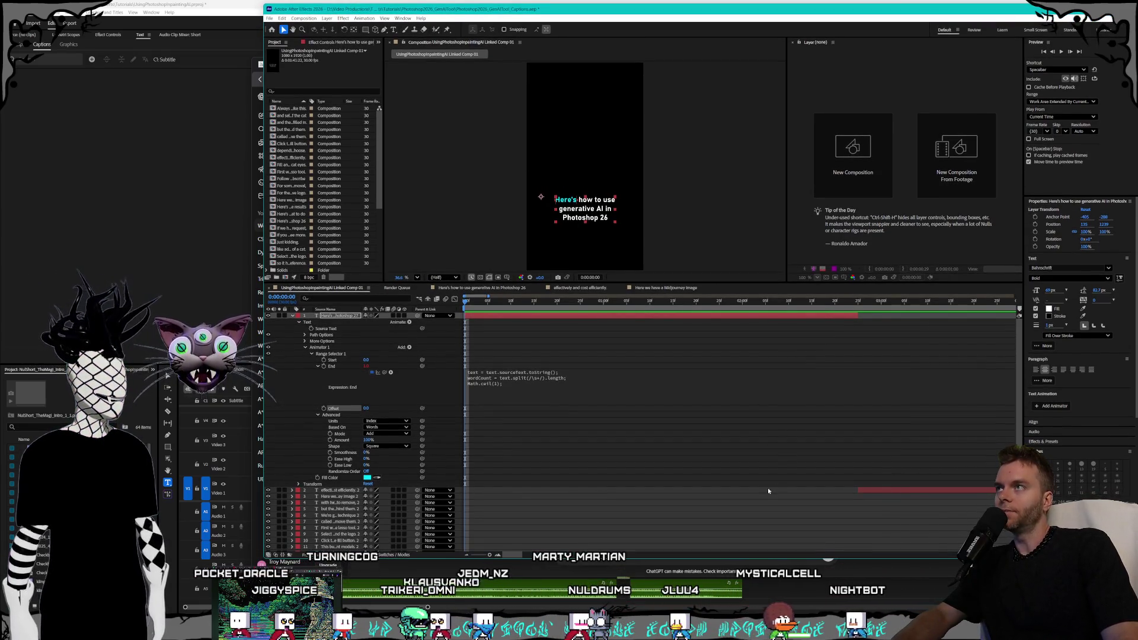
pyautogui.click(254, 82)
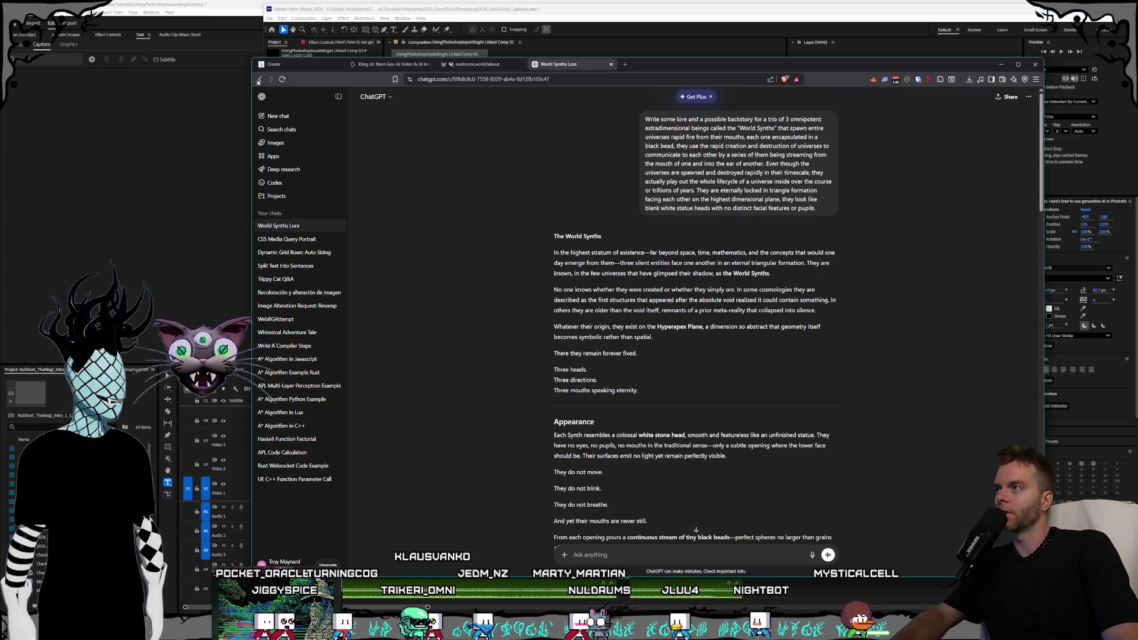
pyautogui.moveTo(659, 65); pyautogui.dragTo(561, 69)
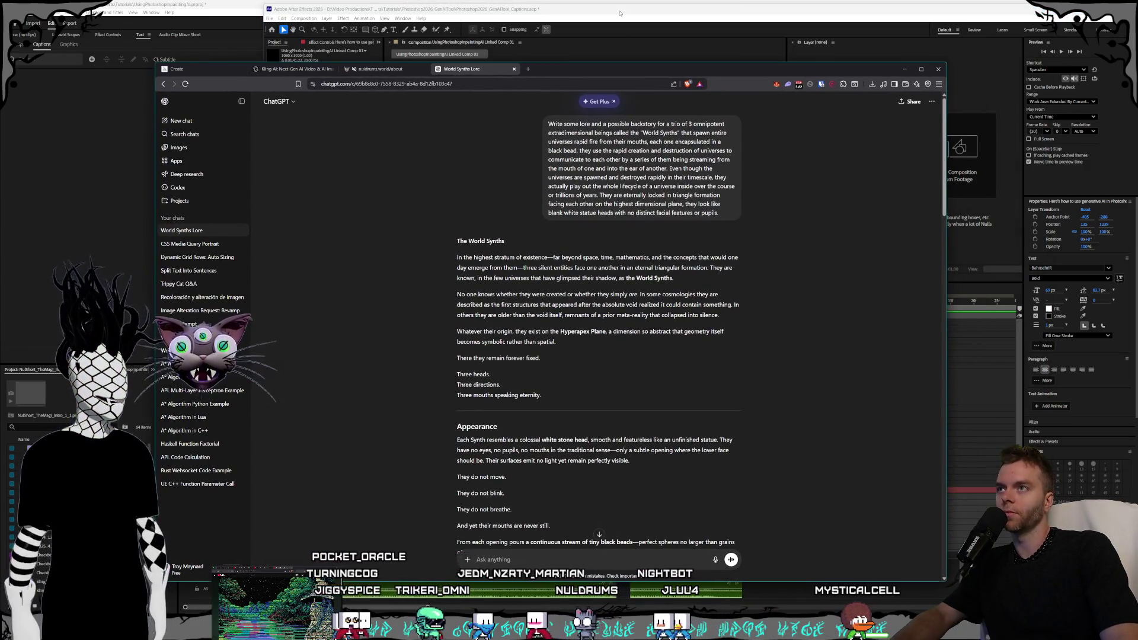
pyautogui.click(620, 13)
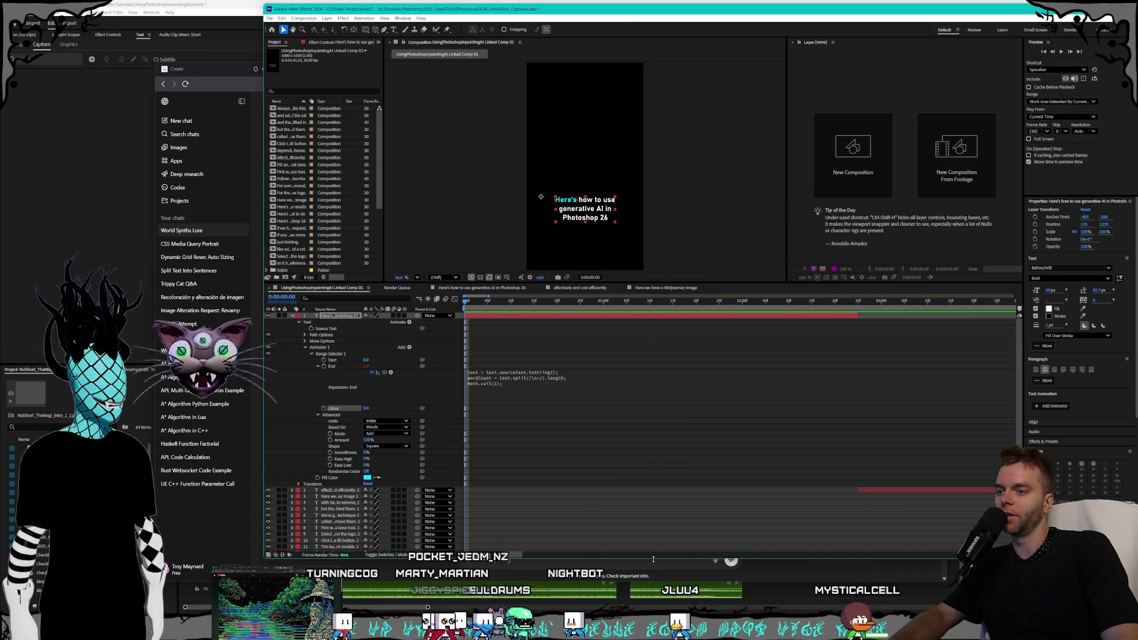
pyautogui.moveTo(651, 557); pyautogui.dragTo(650, 563)
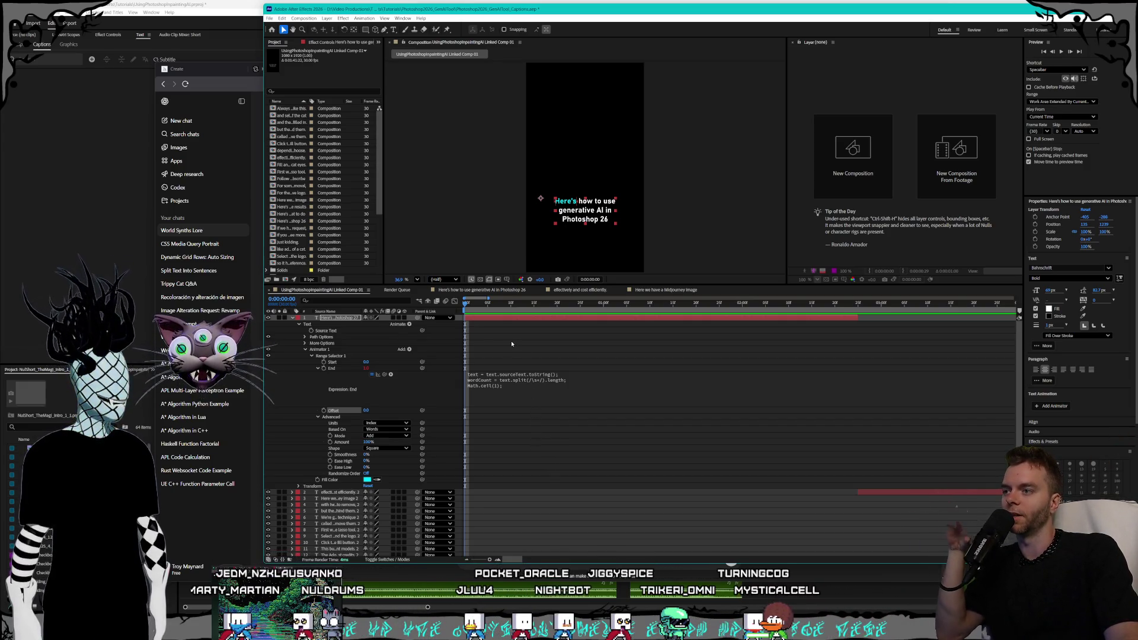
# Edit and commit the Offset expression, then set Offset to 1 so 'how' is highlighted.
pyautogui.click(468, 307)
pyautogui.click(465, 304)
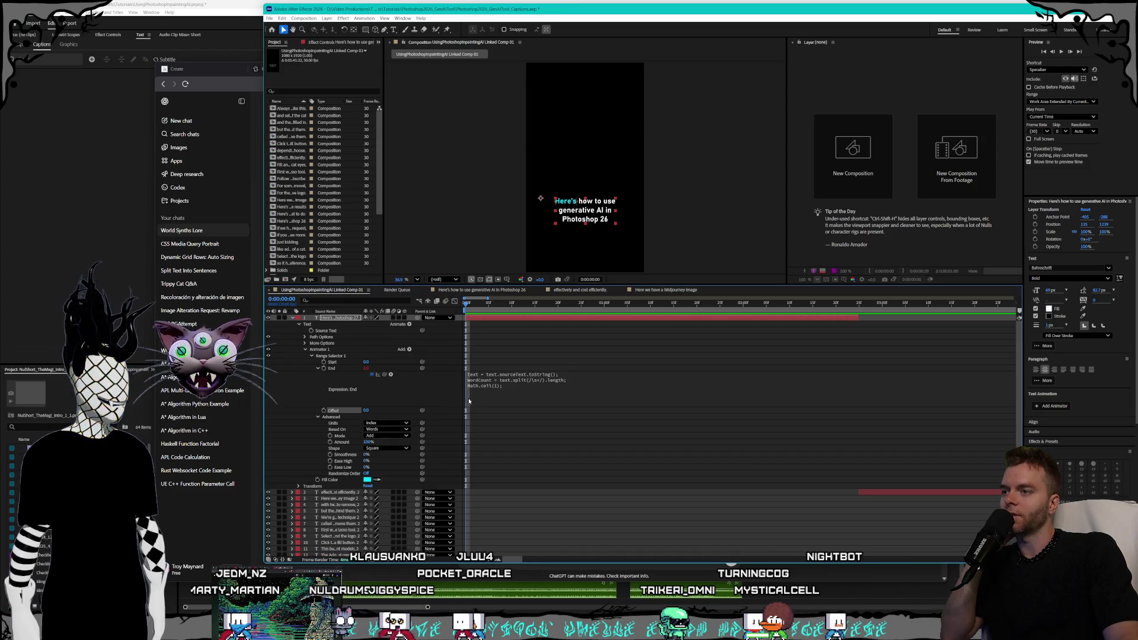
pyautogui.click(538, 386)
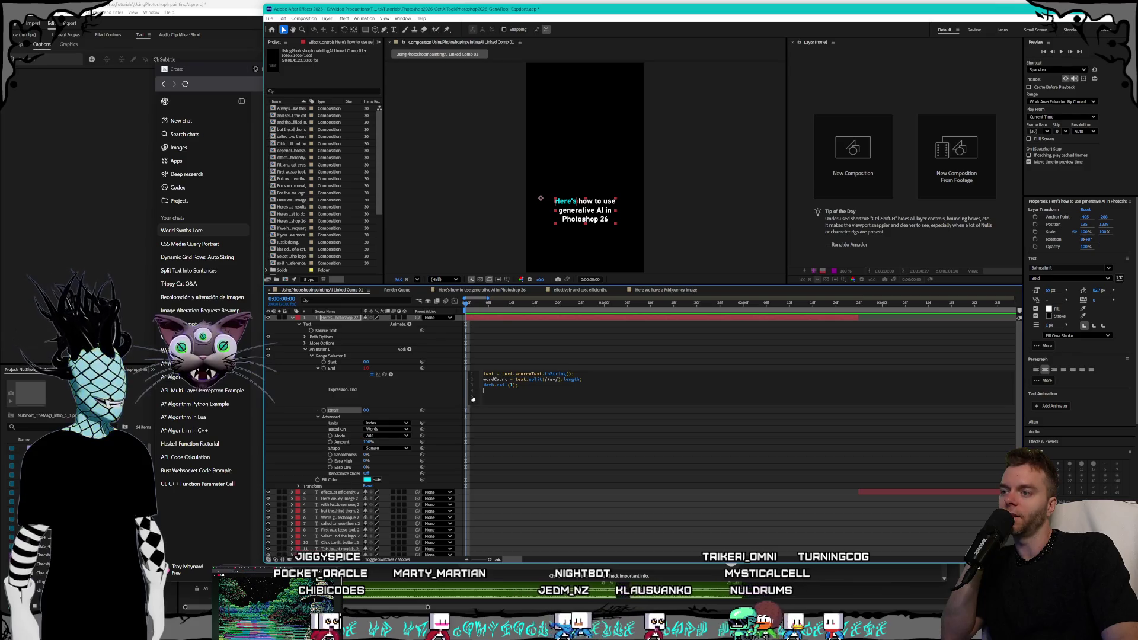
pyautogui.click(364, 411)
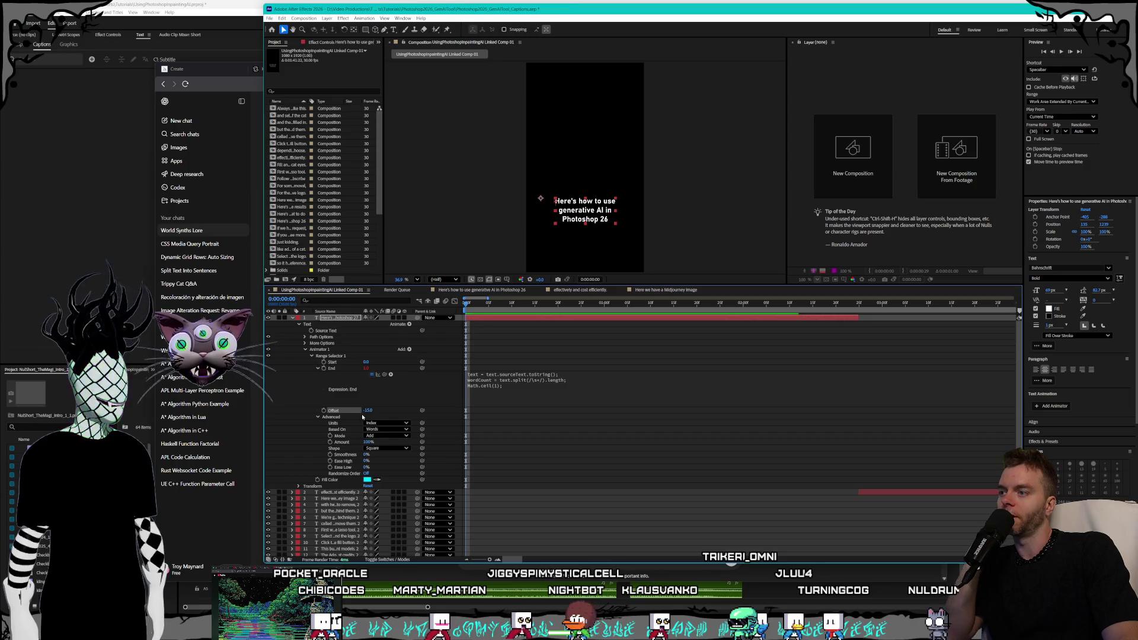
pyautogui.write('1')
pyautogui.press('Return')
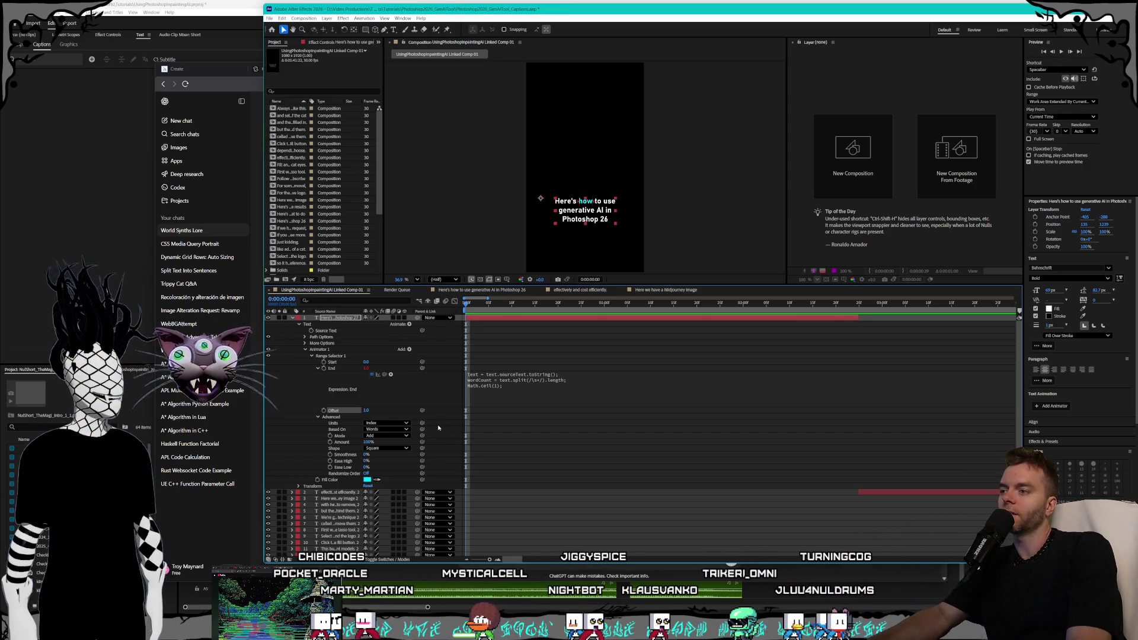
# Reset Offset to 0, then step it up to 4 so the highlight lands on 'generative'.
pyautogui.click(369, 410)
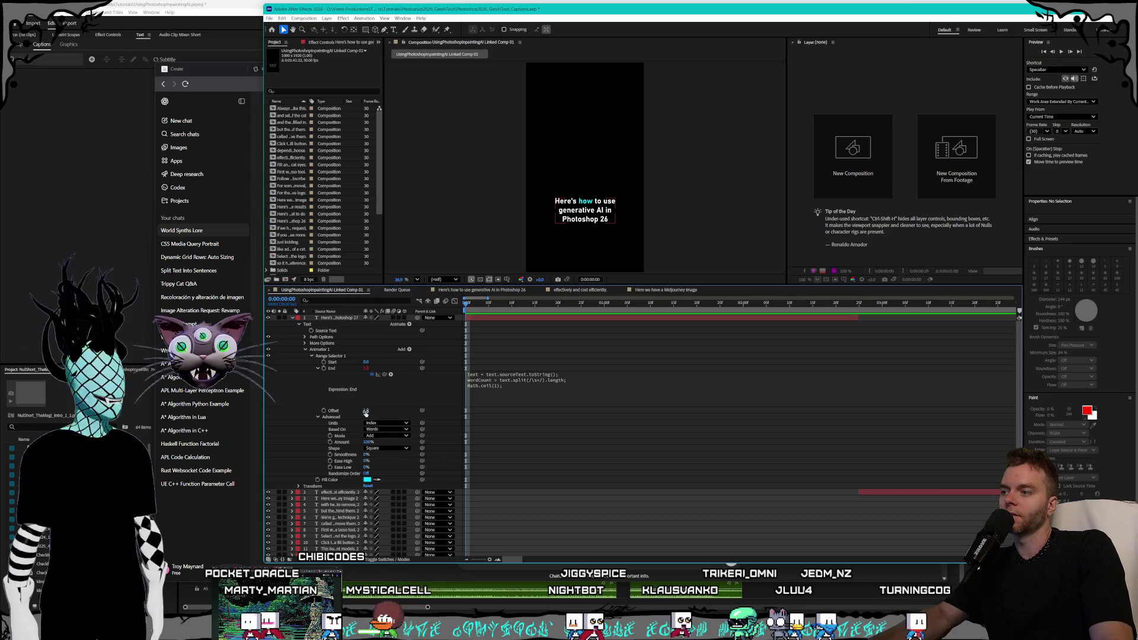
pyautogui.write('0')
pyautogui.press('Return')
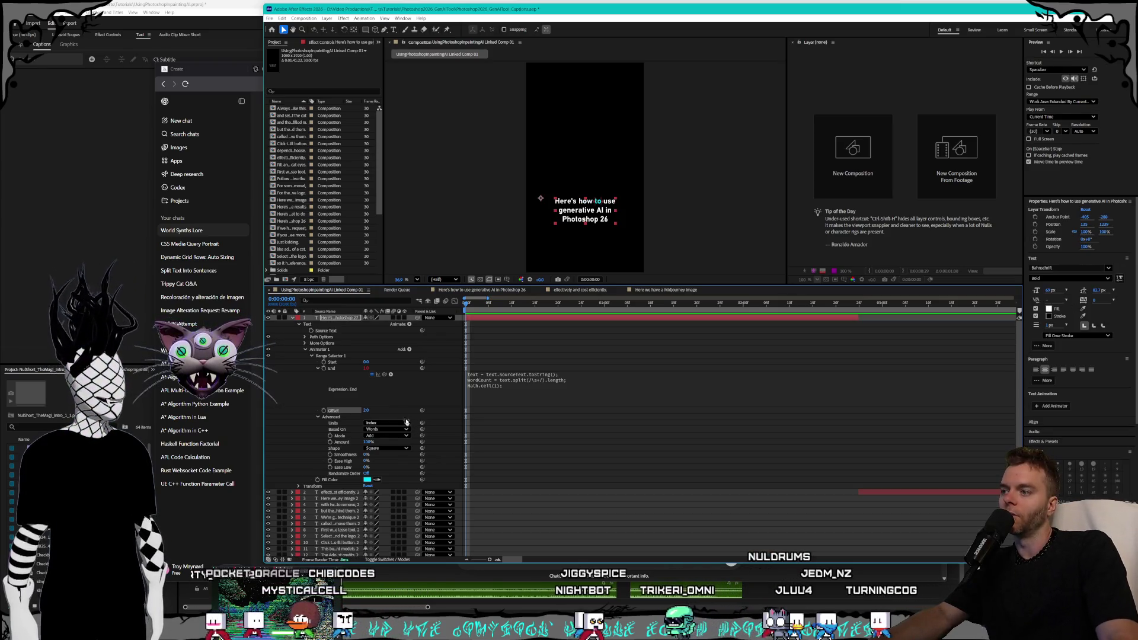
pyautogui.click(365, 410)
pyautogui.press('Up')
pyautogui.press('Return')
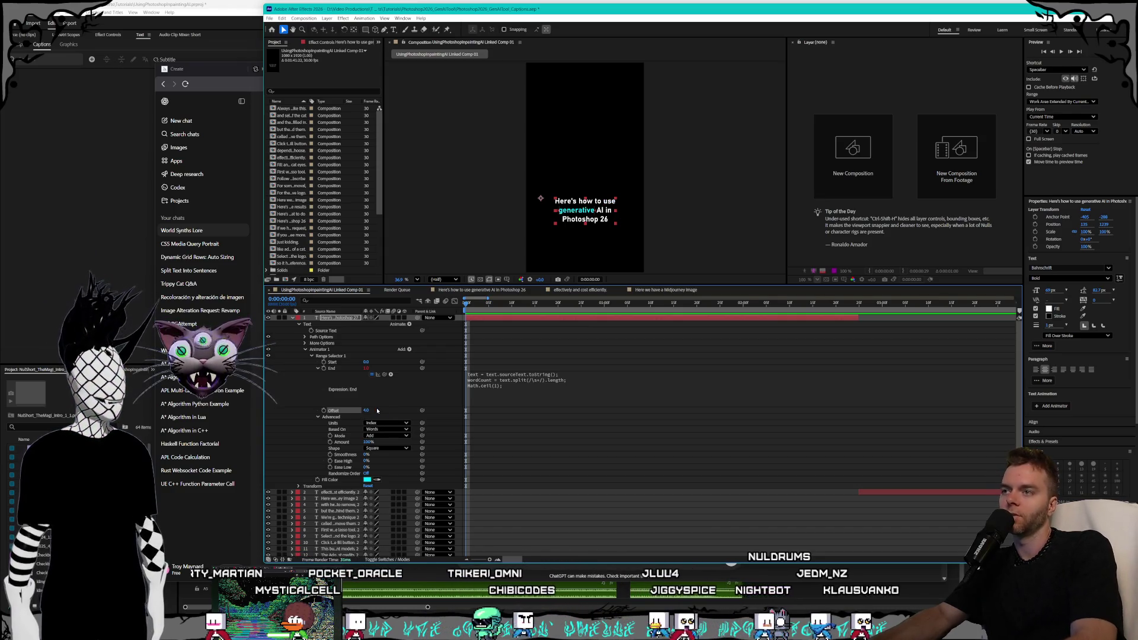
# Edit the Range Selector End expression to return Math.ceil(1), then move to frame 3.
pyautogui.click(520, 386)
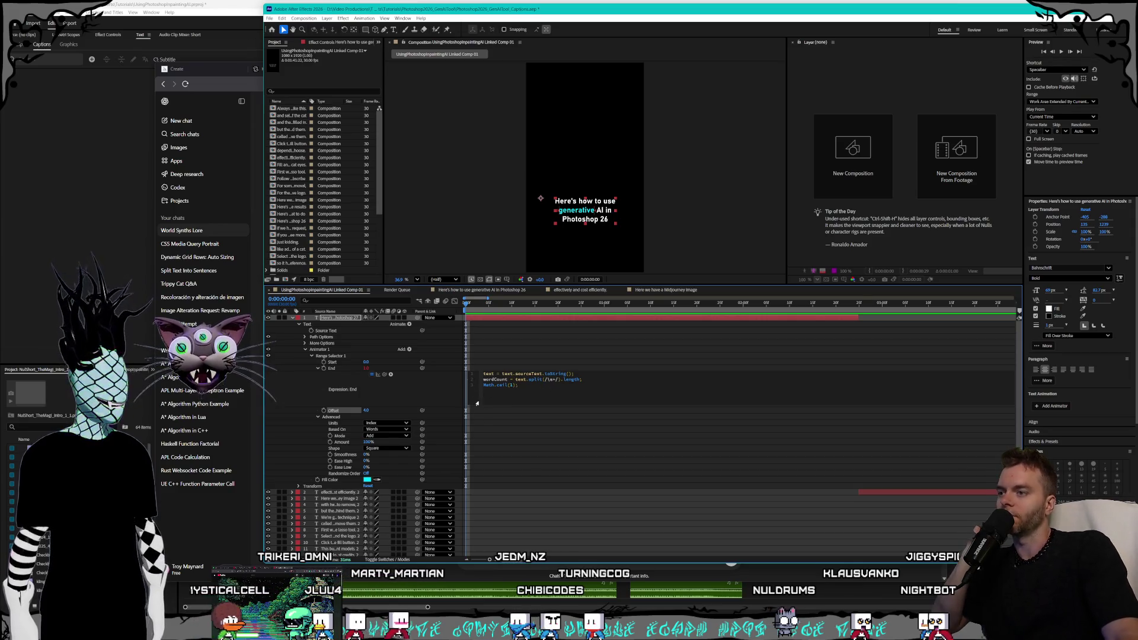
pyautogui.click(513, 407)
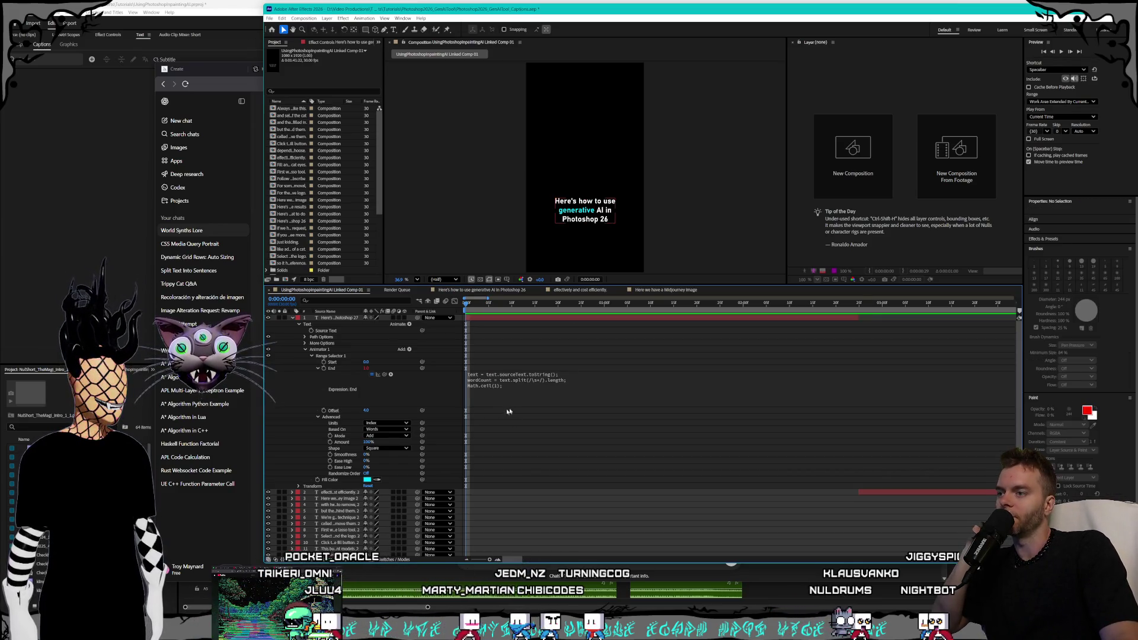
pyautogui.click(332, 410)
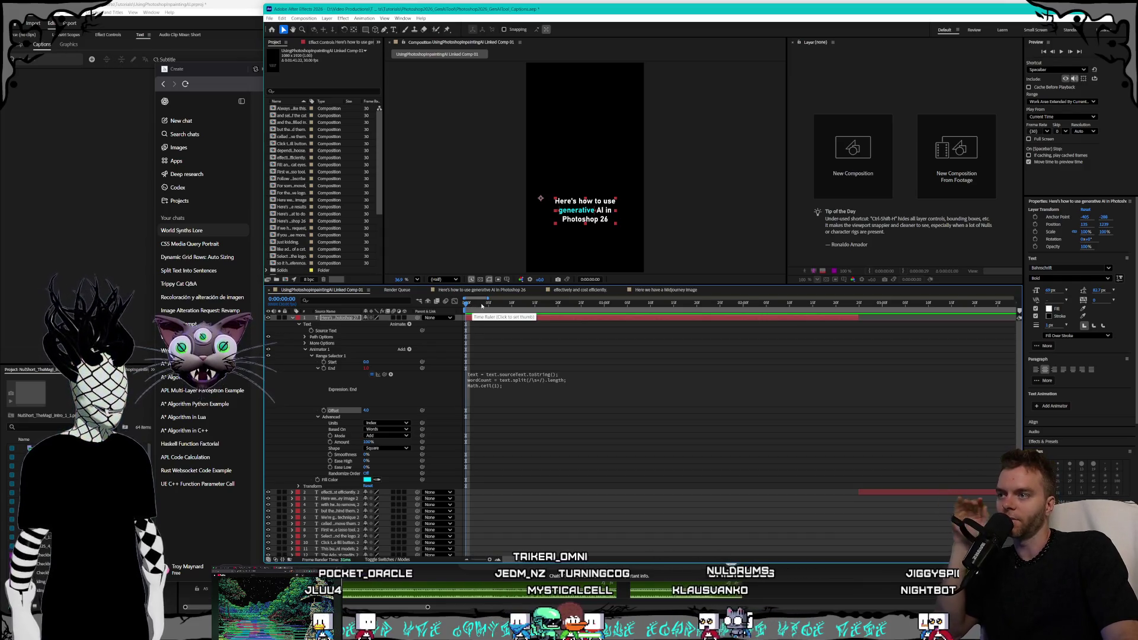
pyautogui.click(481, 304)
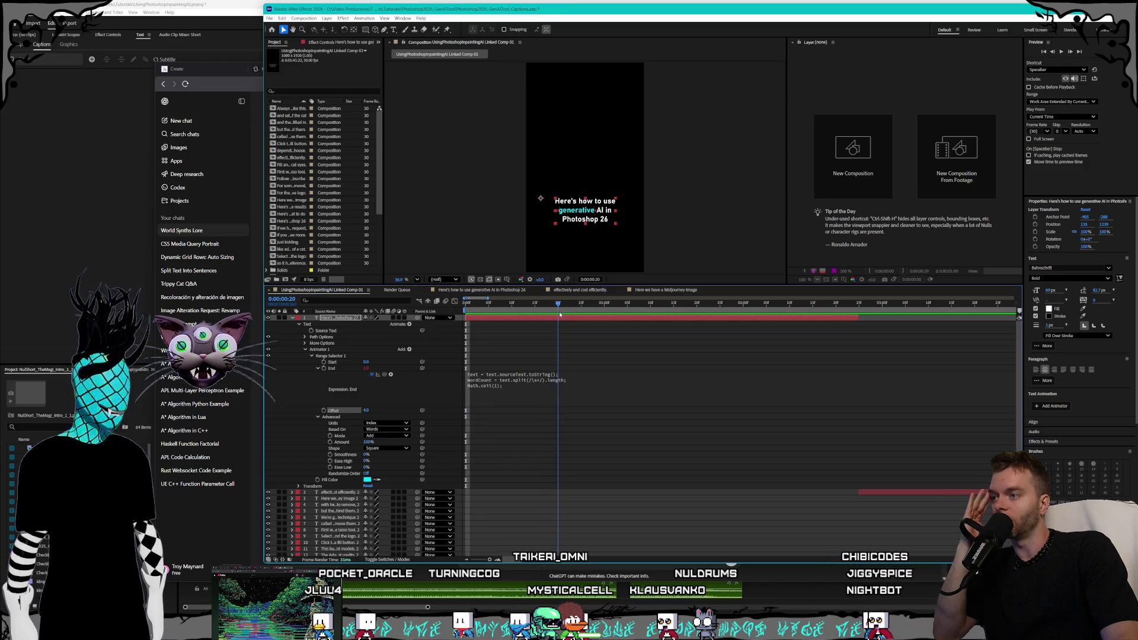
pyautogui.moveTo(559, 314); pyautogui.dragTo(851, 332)
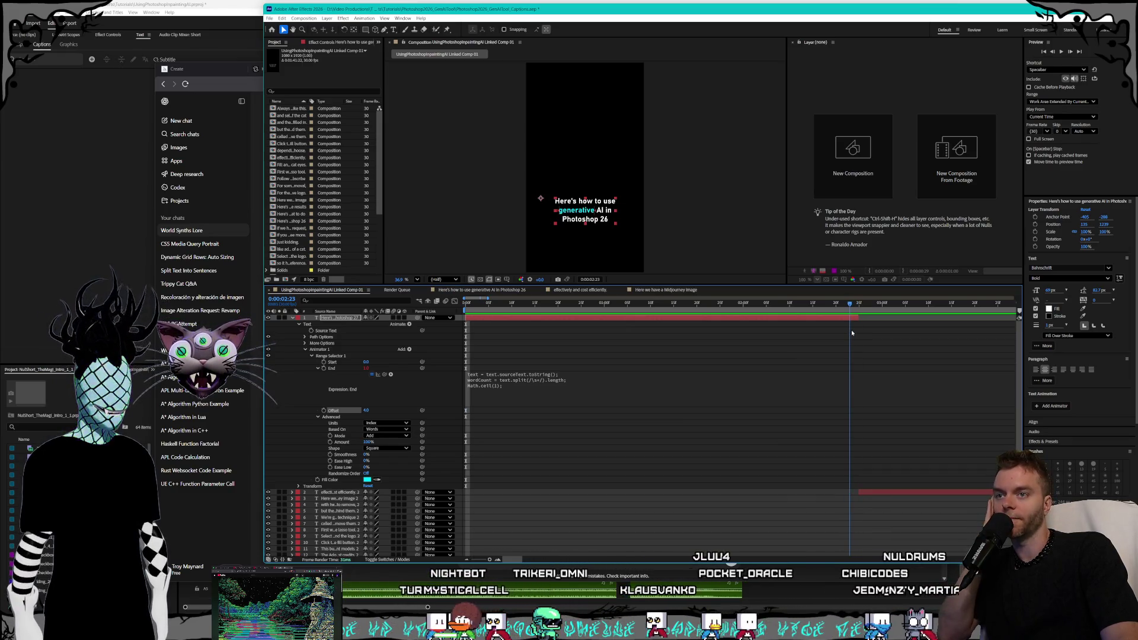
pyautogui.hotkey('alt', ']')
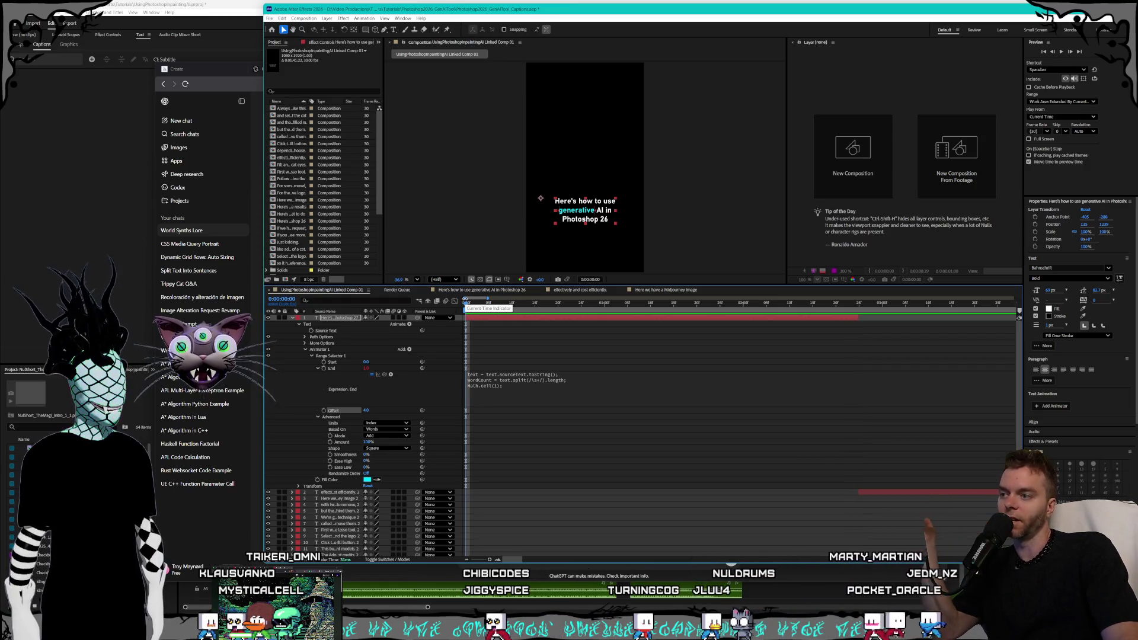
pyautogui.moveTo(465, 303)
pyautogui.mouseDown()
pyautogui.moveTo(608, 304)
pyautogui.moveTo(716, 321)
pyautogui.moveTo(477, 318)
pyautogui.moveTo(823, 325)
pyautogui.mouseUp()
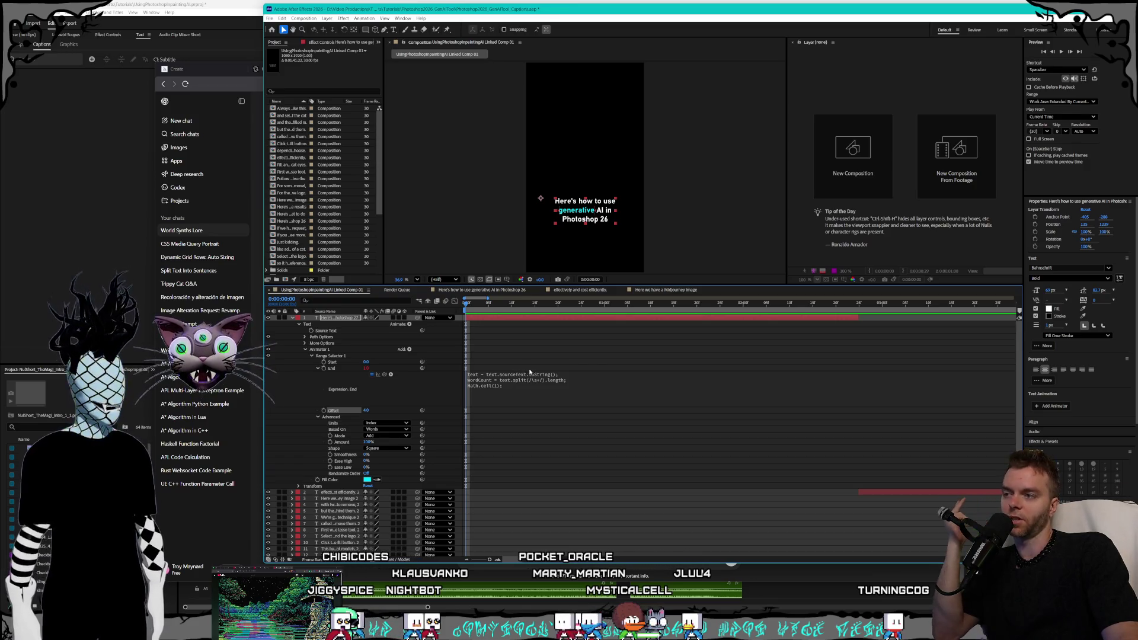
pyautogui.click(523, 394)
# Leave the expression unchanged and start an Offset keyframe at frame 3.
pyautogui.click(530, 409)
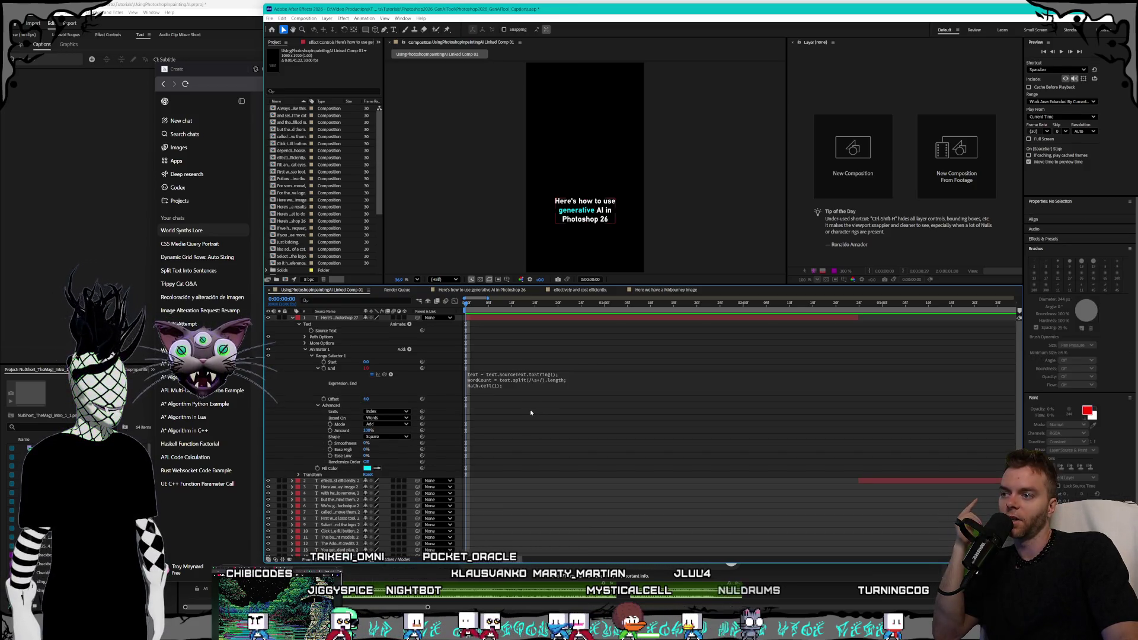
pyautogui.click(480, 304)
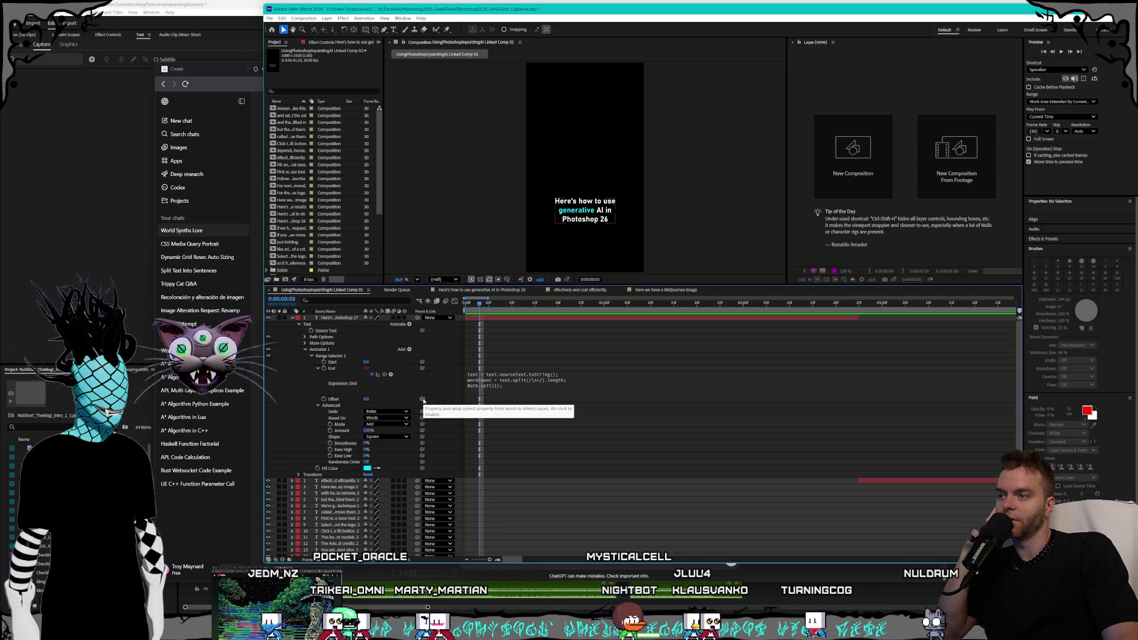
pyautogui.click(324, 400)
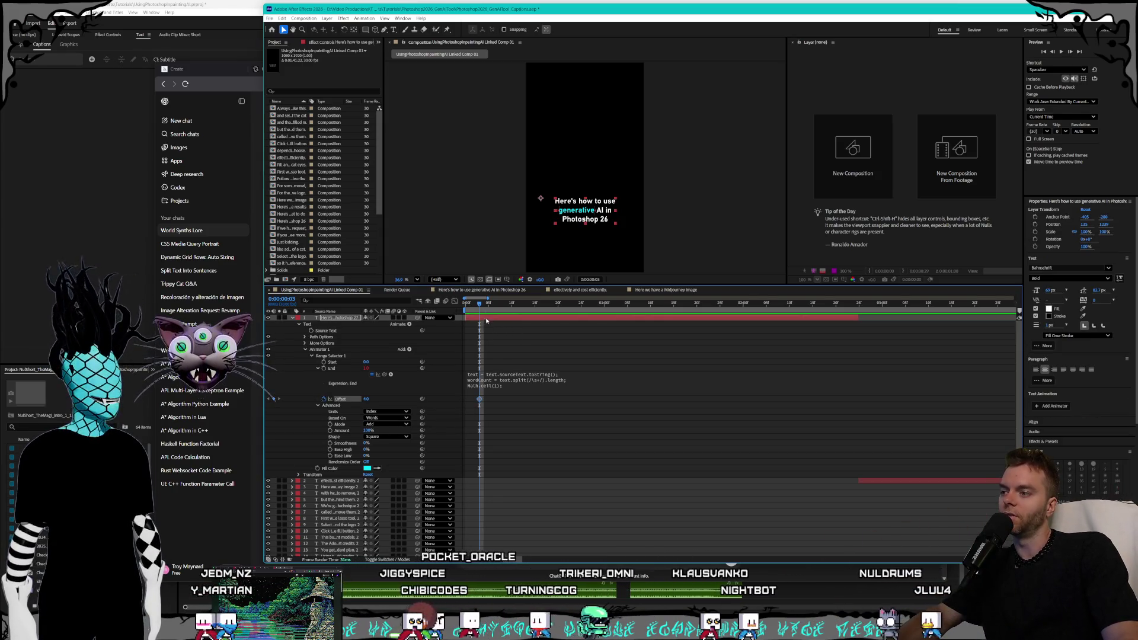
pyautogui.click(497, 303)
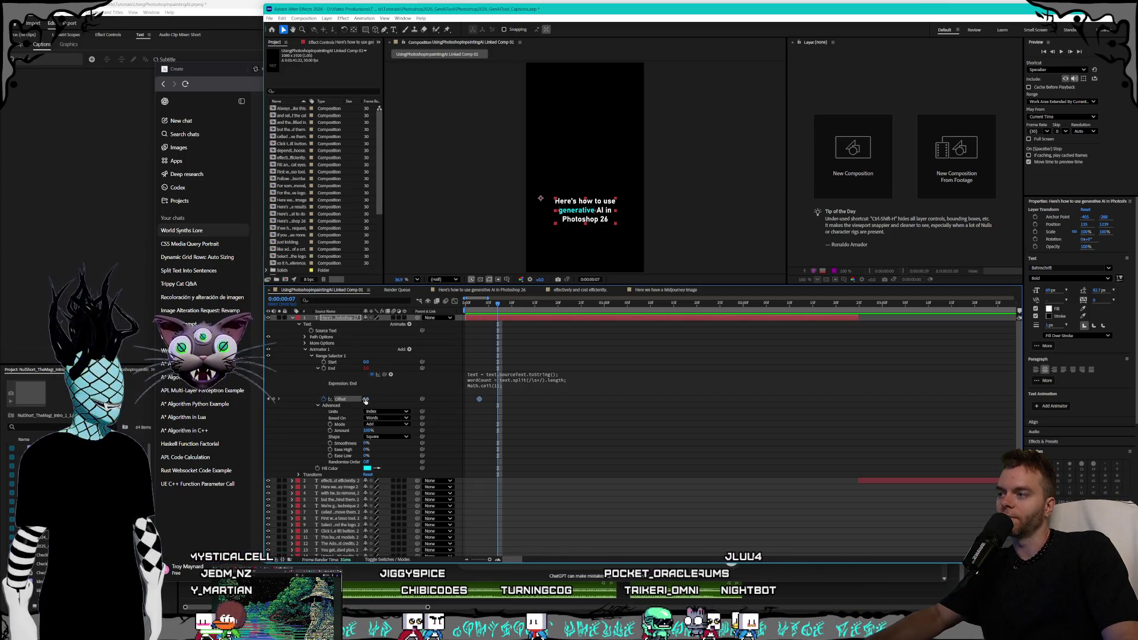
pyautogui.click(269, 399)
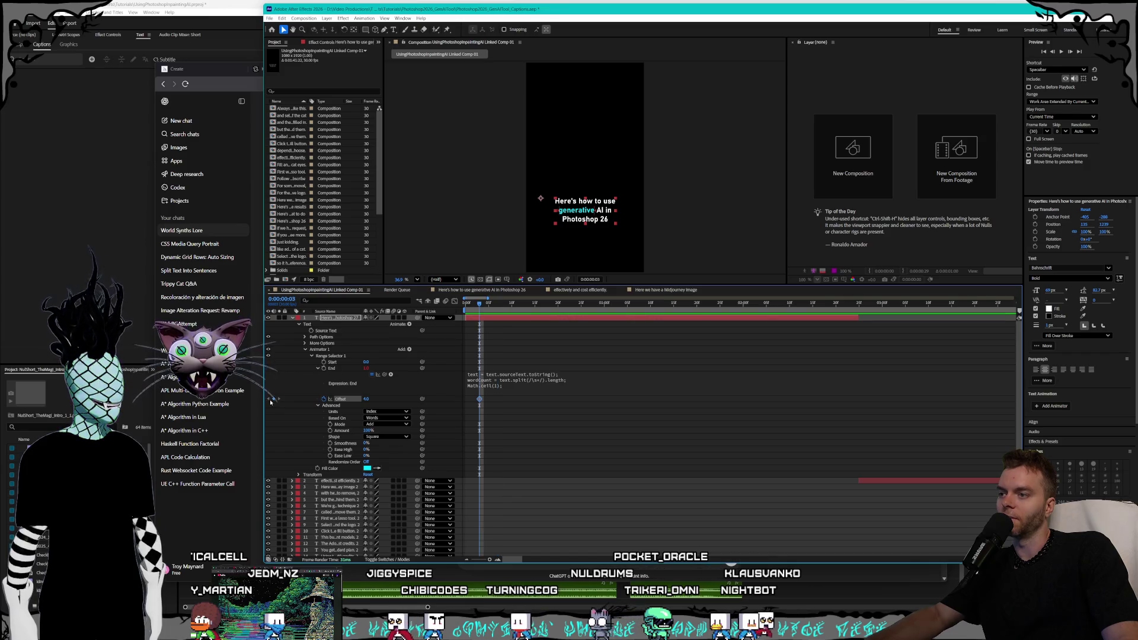
# Add a second Offset keyframe at frame 7.
pyautogui.click(498, 303)
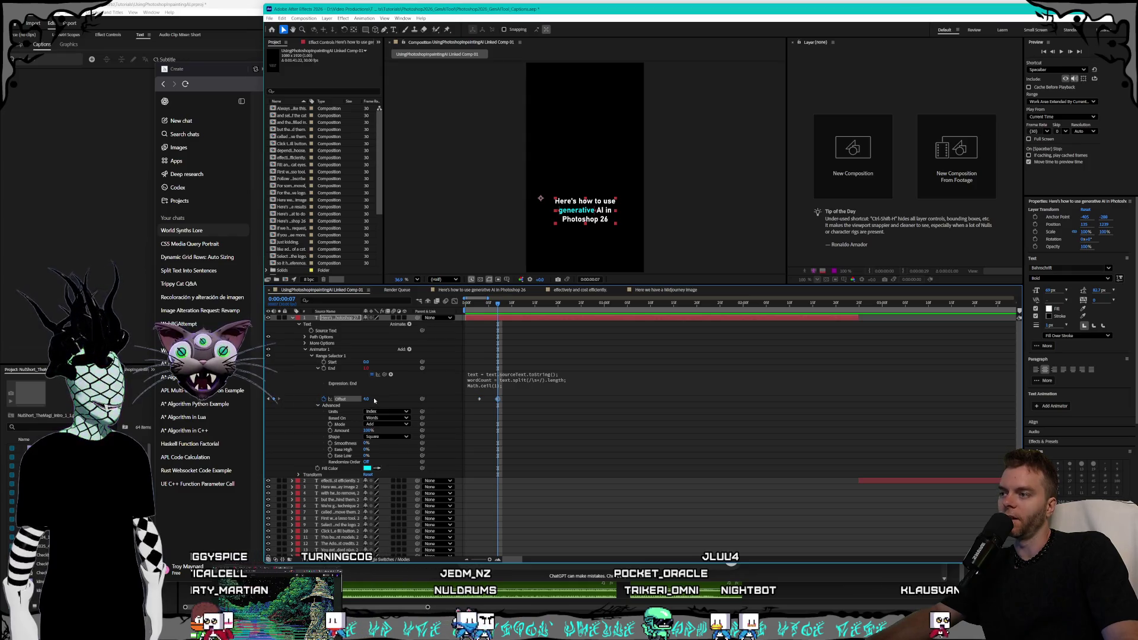
pyautogui.press('j')
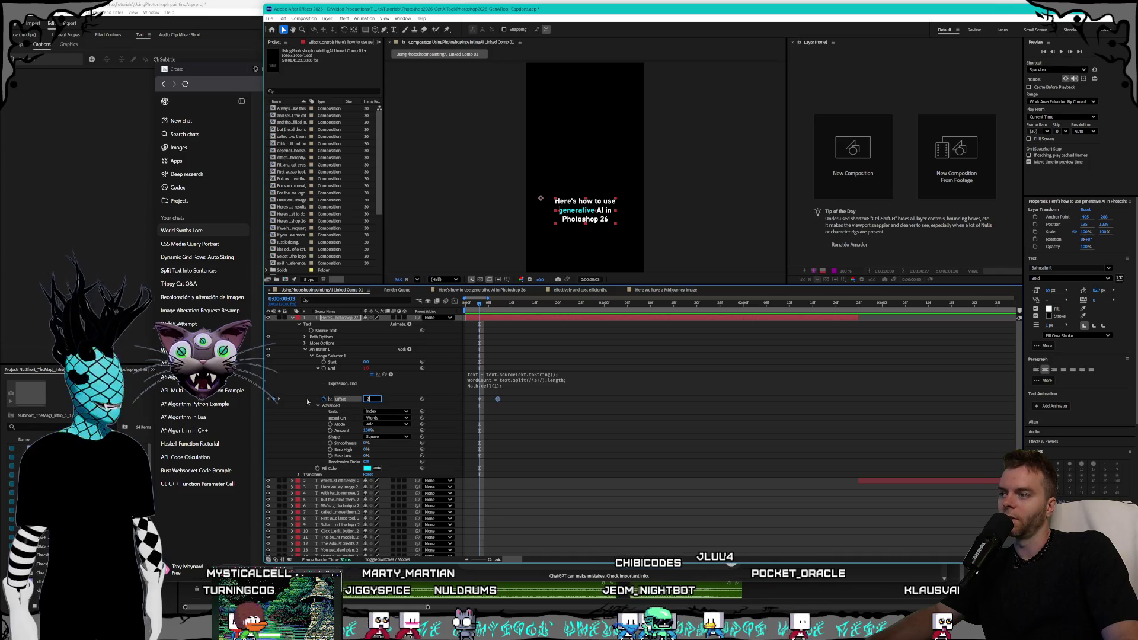
pyautogui.click(306, 399)
pyautogui.press('k')
pyautogui.click(366, 399)
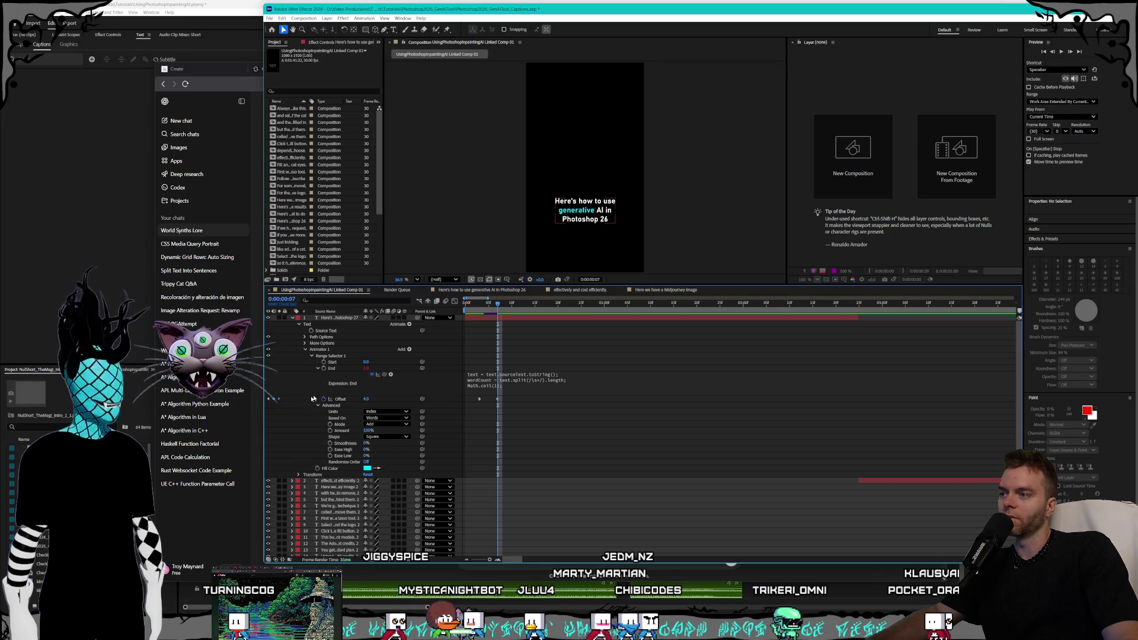
# Add an Offset keyframe of 5.0 at frame 12, then select and delete all three keyframes.
pyautogui.click(522, 304)
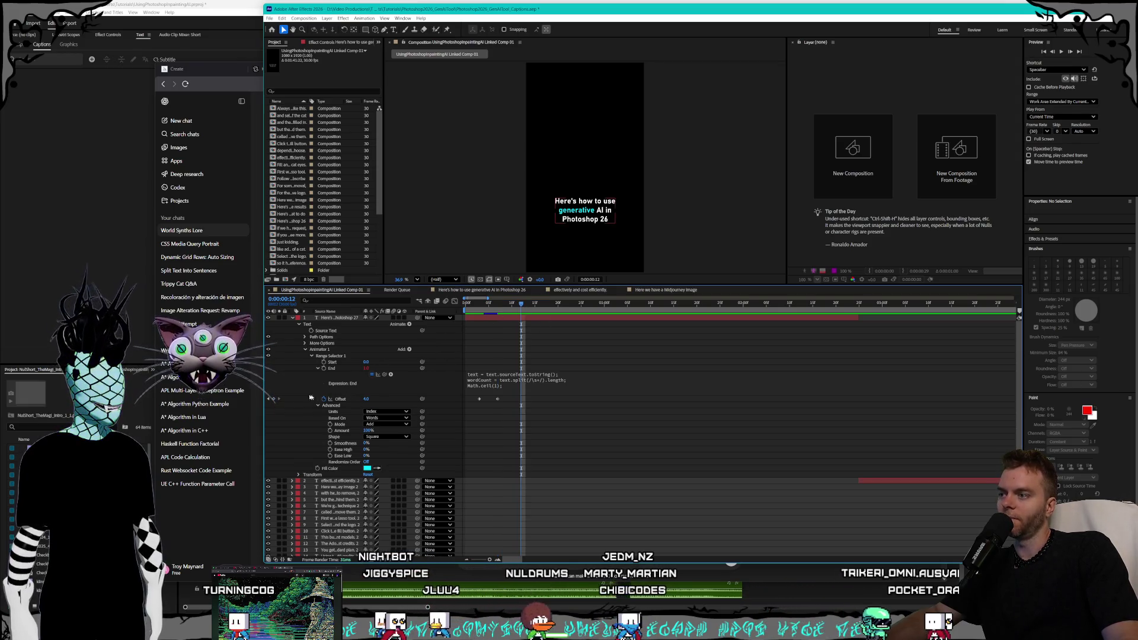
pyautogui.click(275, 400)
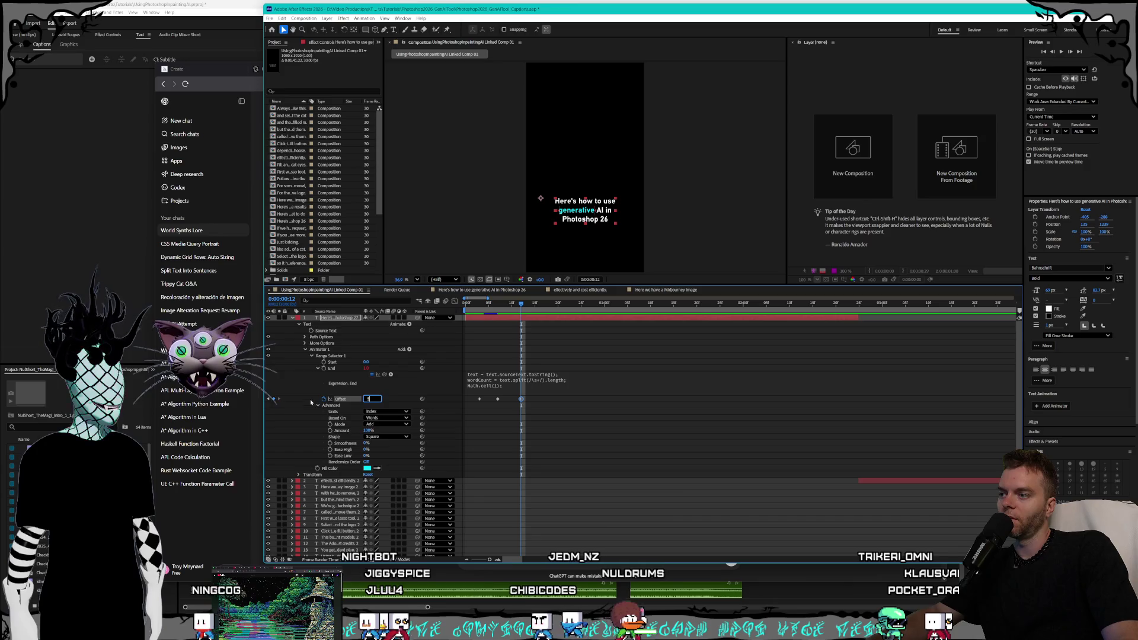
pyautogui.click(368, 407)
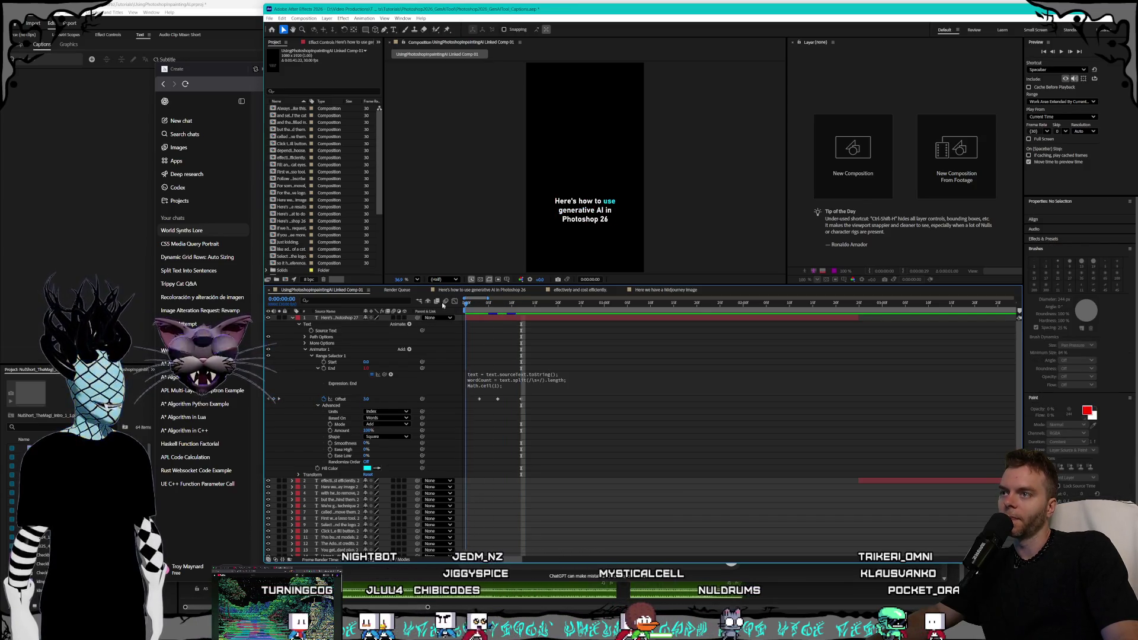
pyautogui.click(516, 303)
pyautogui.moveTo(537, 399); pyautogui.dragTo(475, 400)
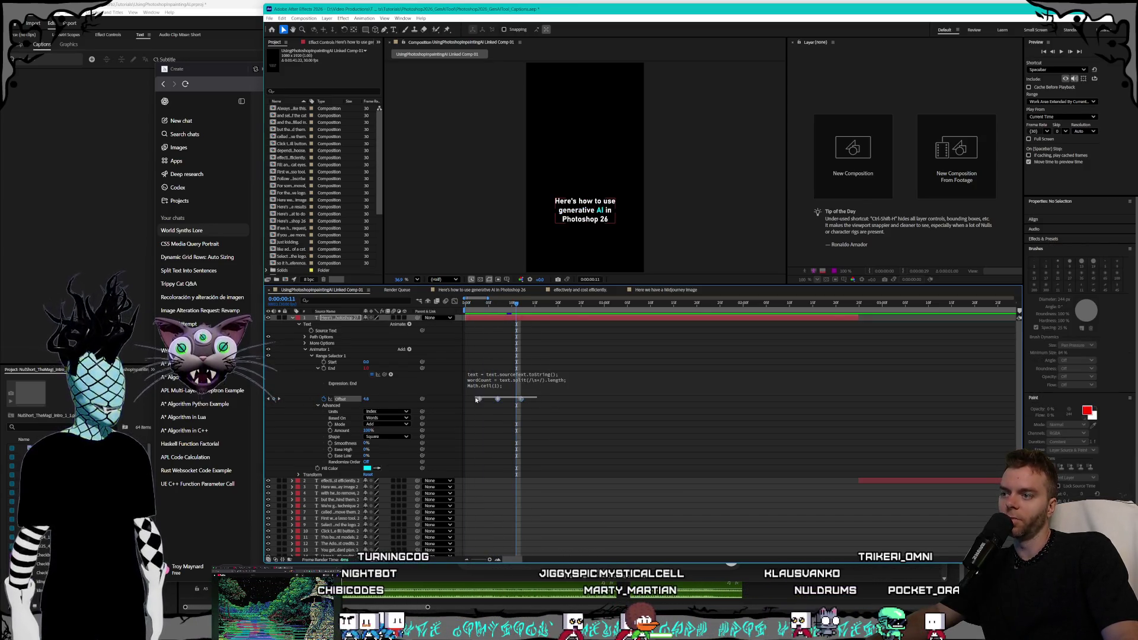
pyautogui.press('Delete')
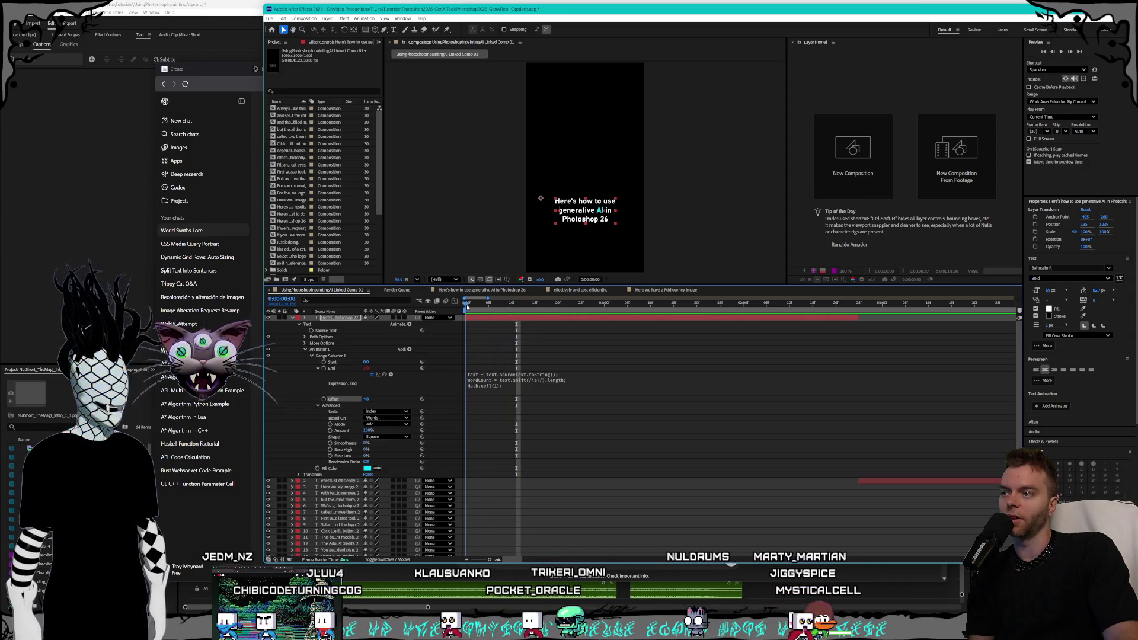
# Check frames 0, 2, 3 and 6 for the static AI highlight, then reposition the Claude window.
pyautogui.click(467, 304)
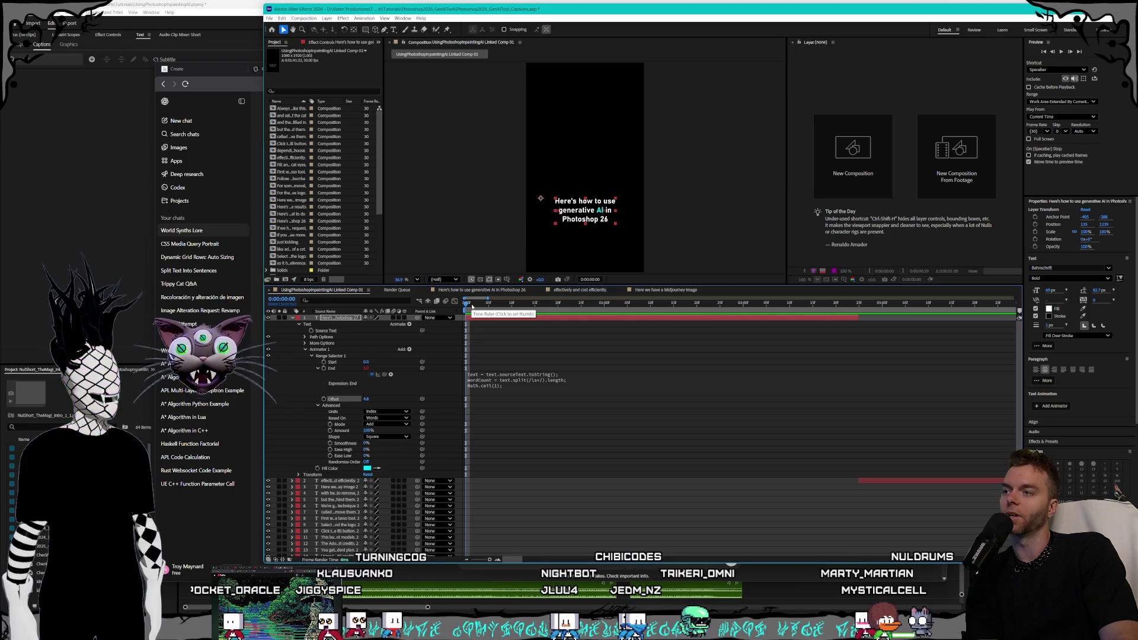
pyautogui.click(475, 304)
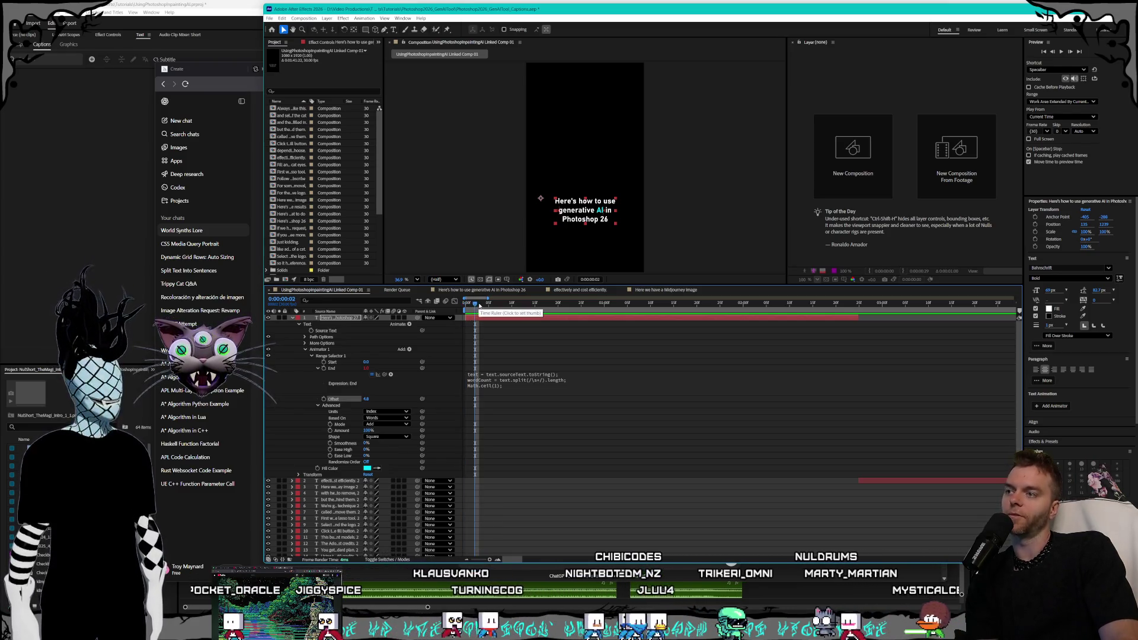
pyautogui.click(480, 305)
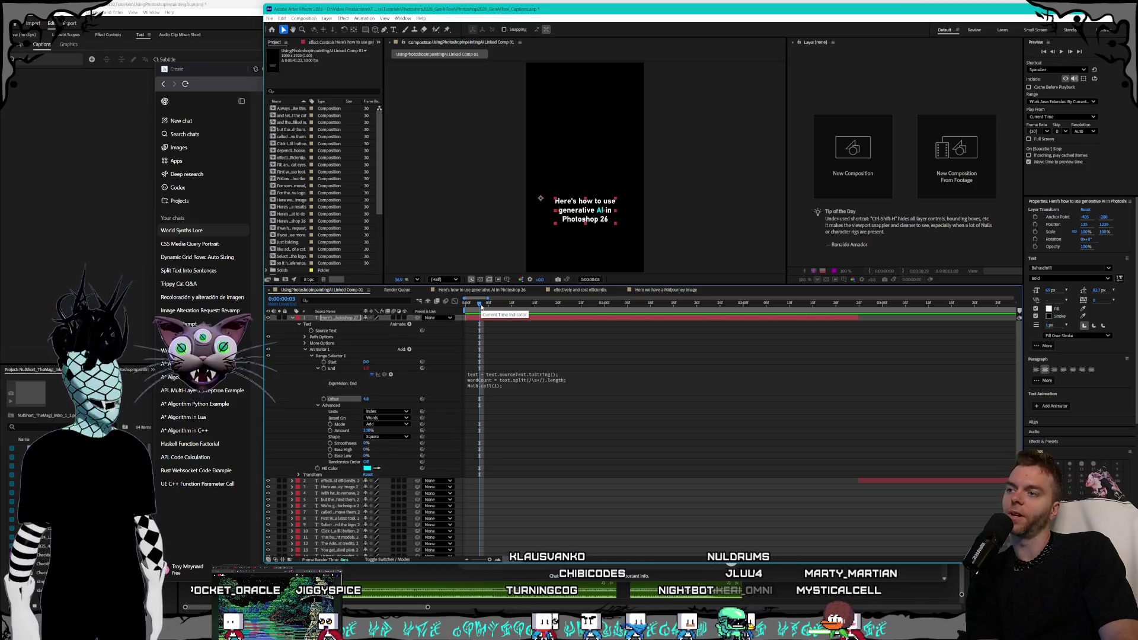
pyautogui.click(492, 304)
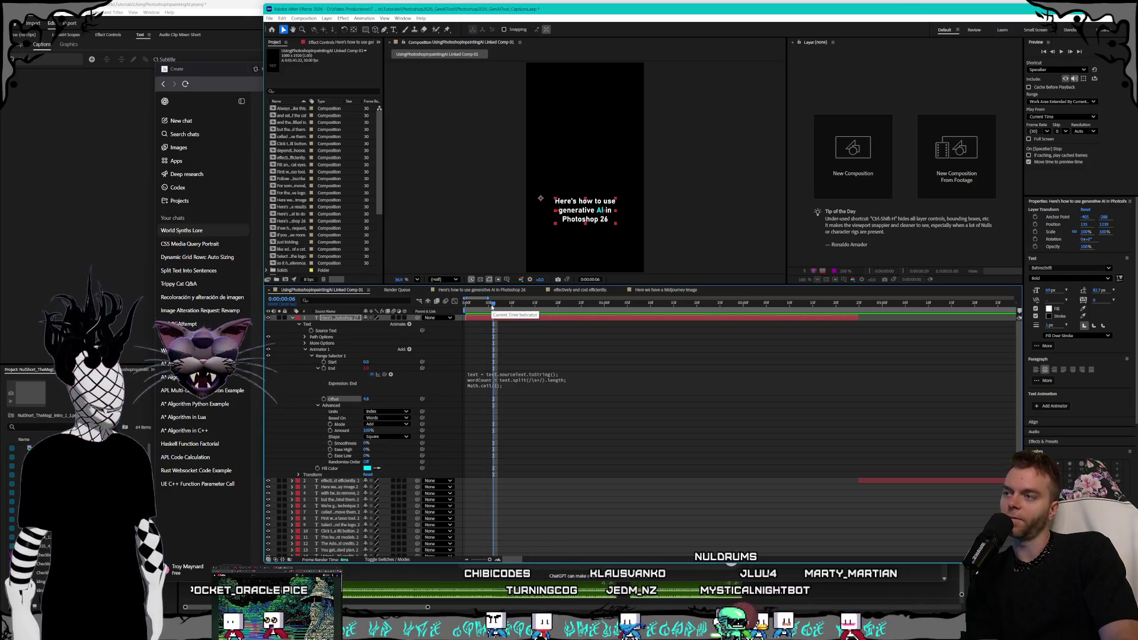
pyautogui.click(465, 304)
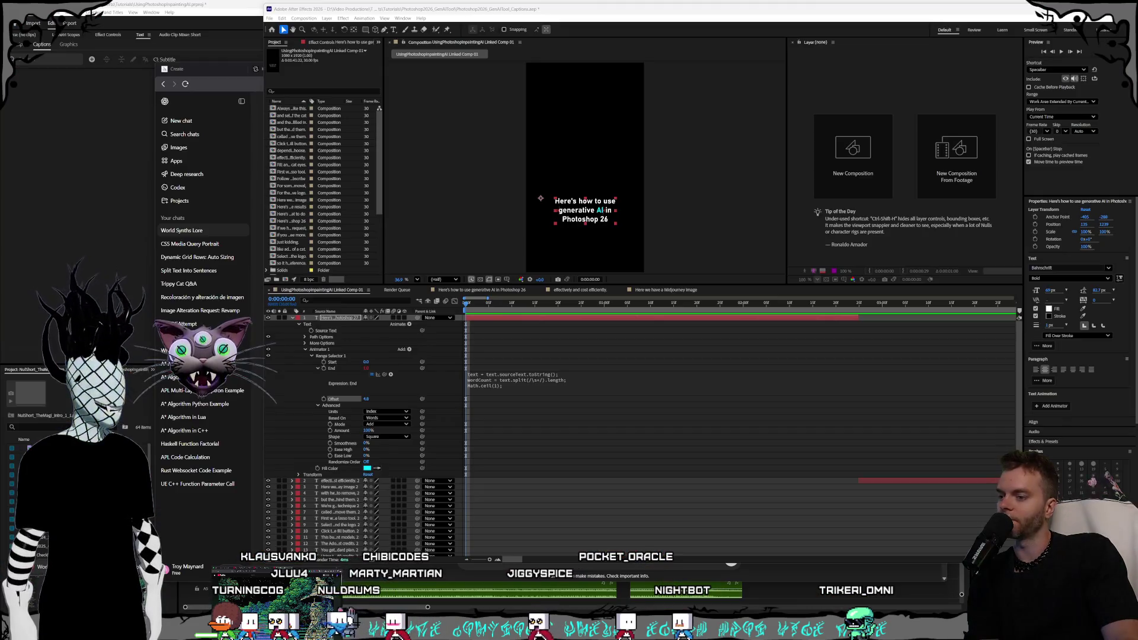
pyautogui.moveTo(476, 171); pyautogui.dragTo(537, 187)
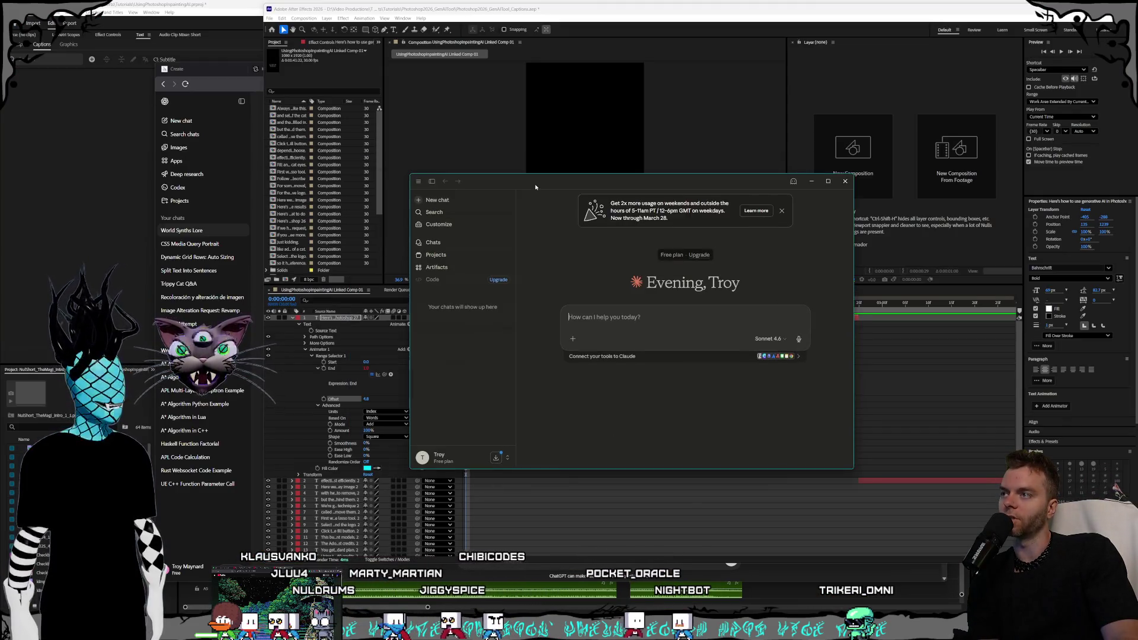
# Ask Claude for an expression generating evenly spaced keyframes, counted by a variable, each incrementing by 1.
pyautogui.moveTo(411, 175); pyautogui.dragTo(319, 114)
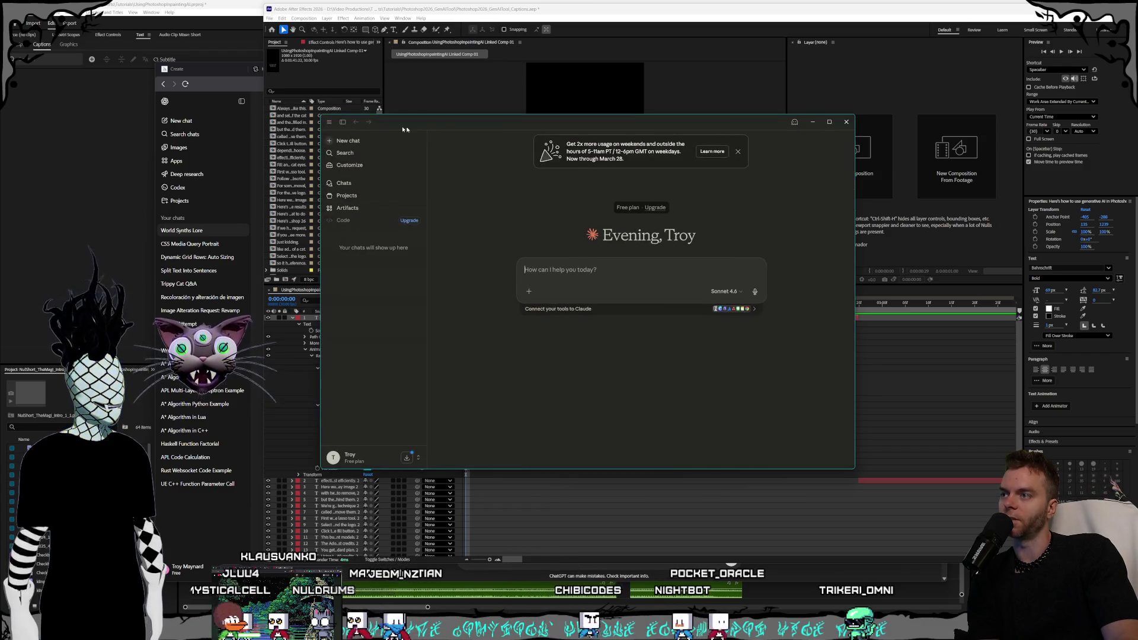
pyautogui.moveTo(592, 119); pyautogui.dragTo(688, 117)
pyautogui.write('write me an ')
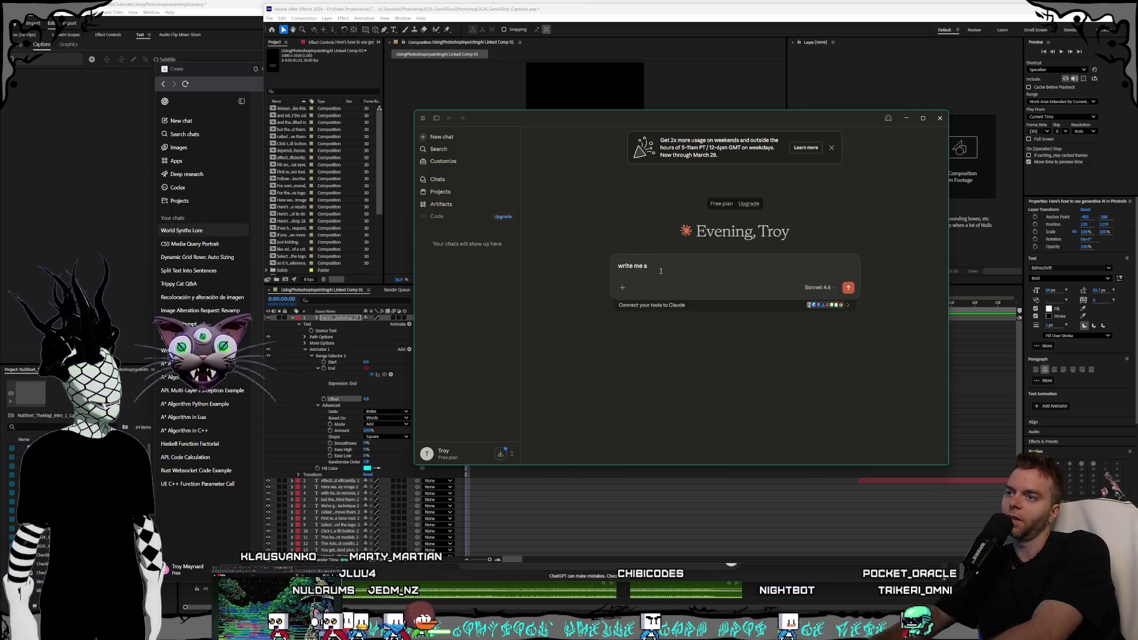
pyautogui.write('ad')
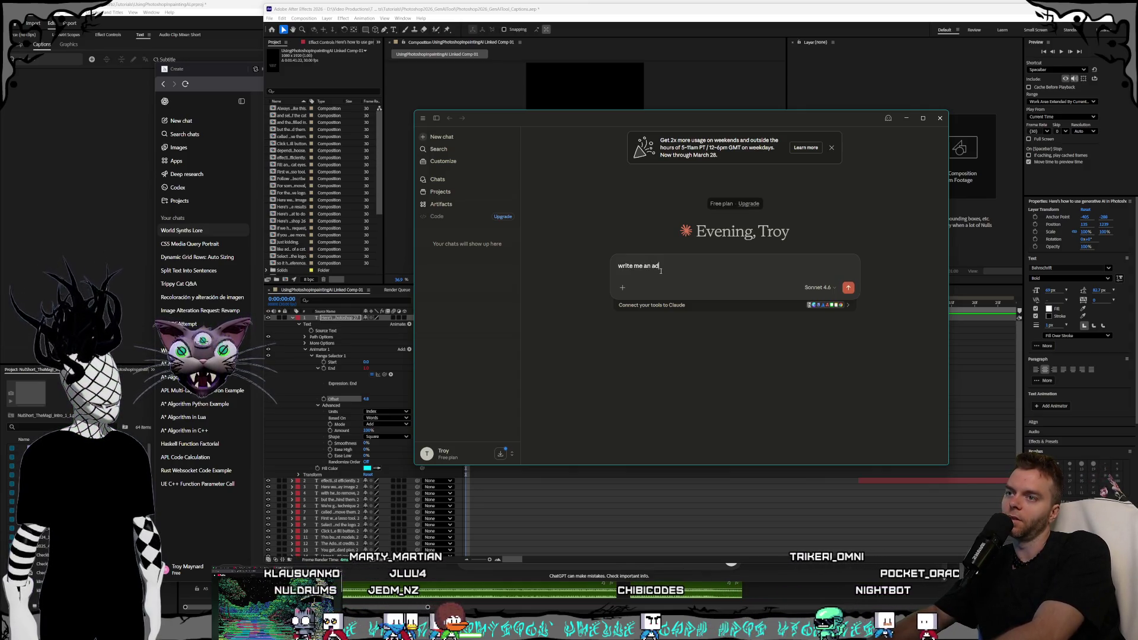
pyautogui.write('obe affr effects expression that')
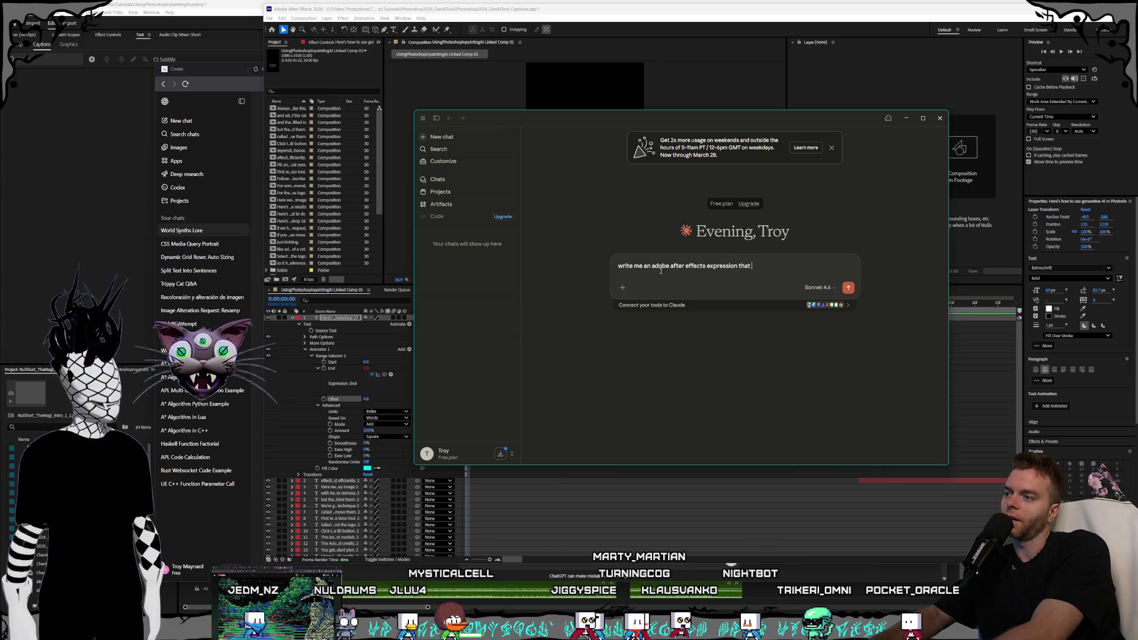
pyautogui.write('will generat')
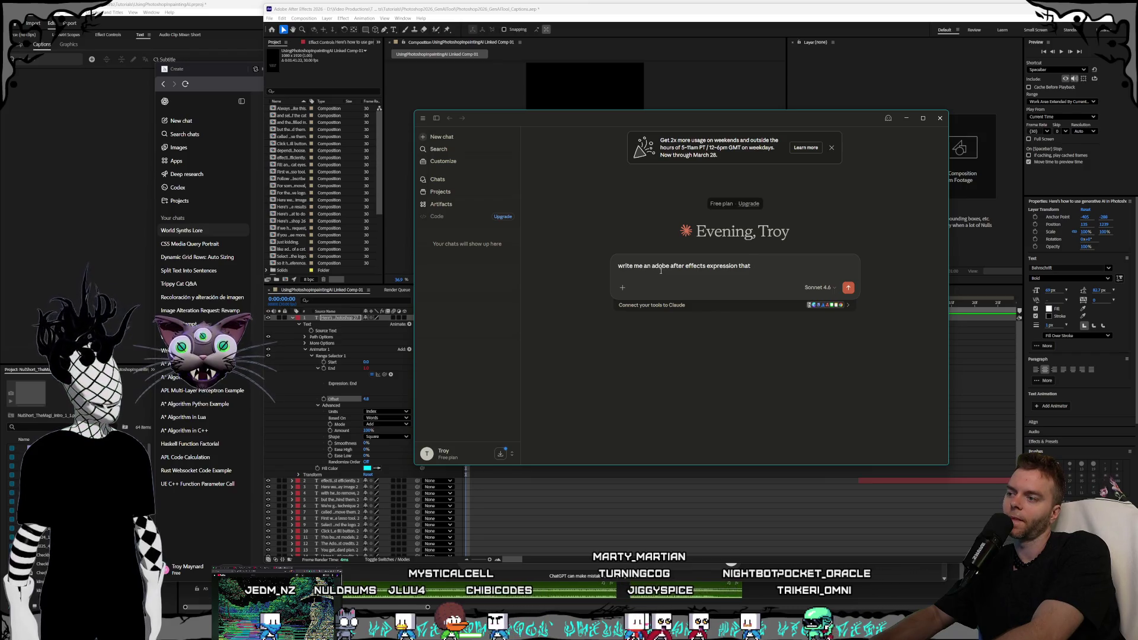
pyautogui.write('e keyframes')
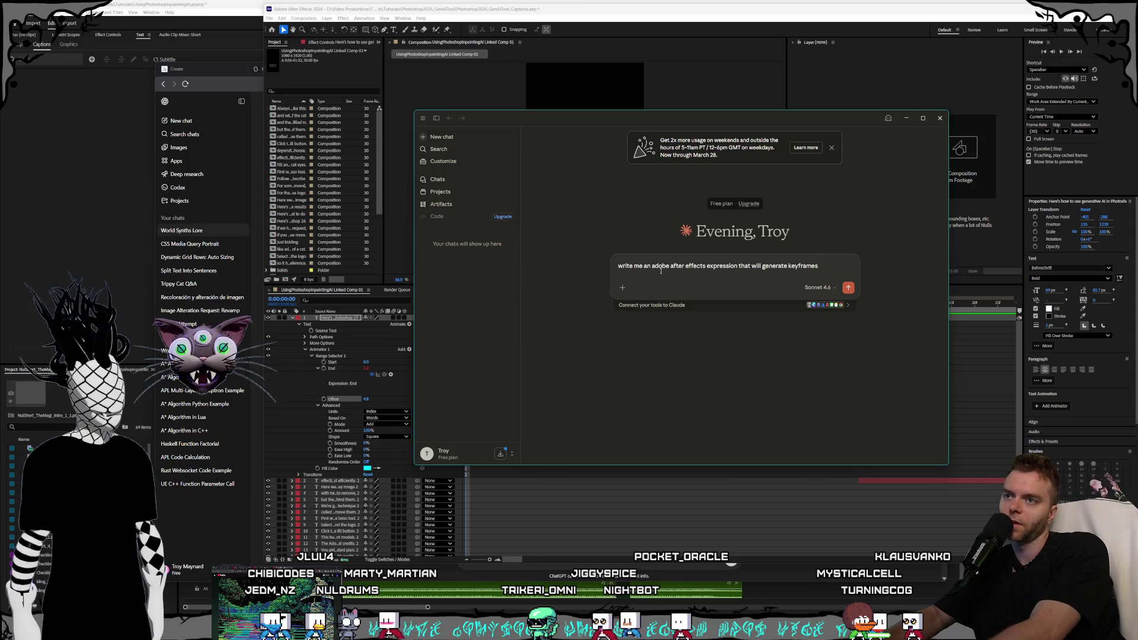
pyautogui.write('d')
pyautogui.hotkey('ctrl', 'BackSpace')
pyautogui.hotkey('ctrl', 'BackSpace')
pyautogui.hotkey('ctrl', 'BackSpace')
pyautogui.write('auto generate keyfram')
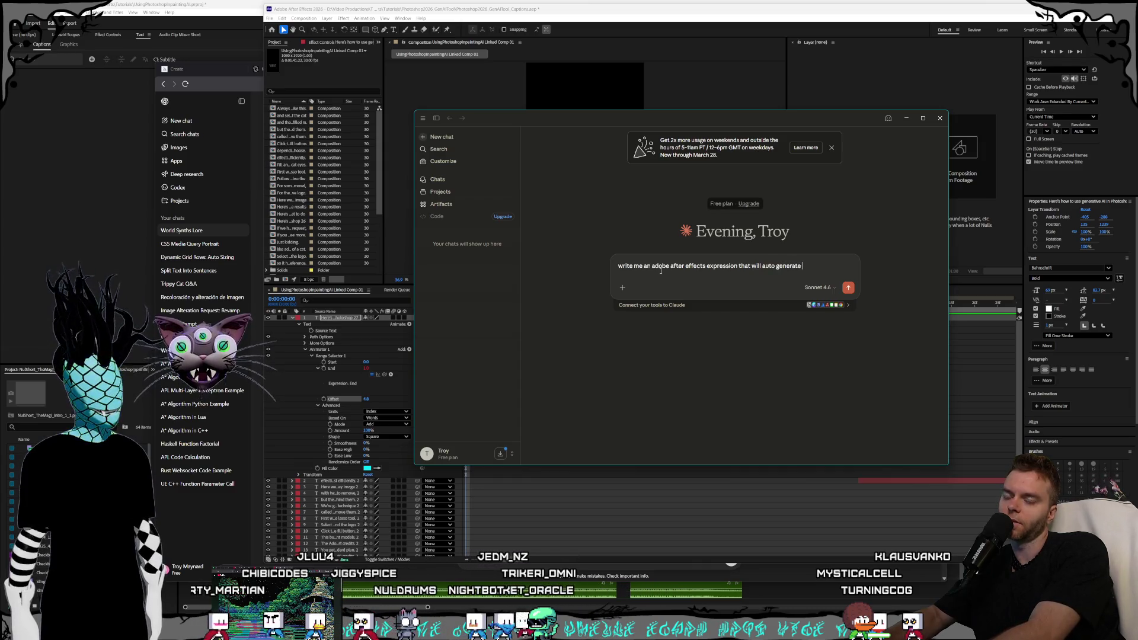
pyautogui.write('es ev')
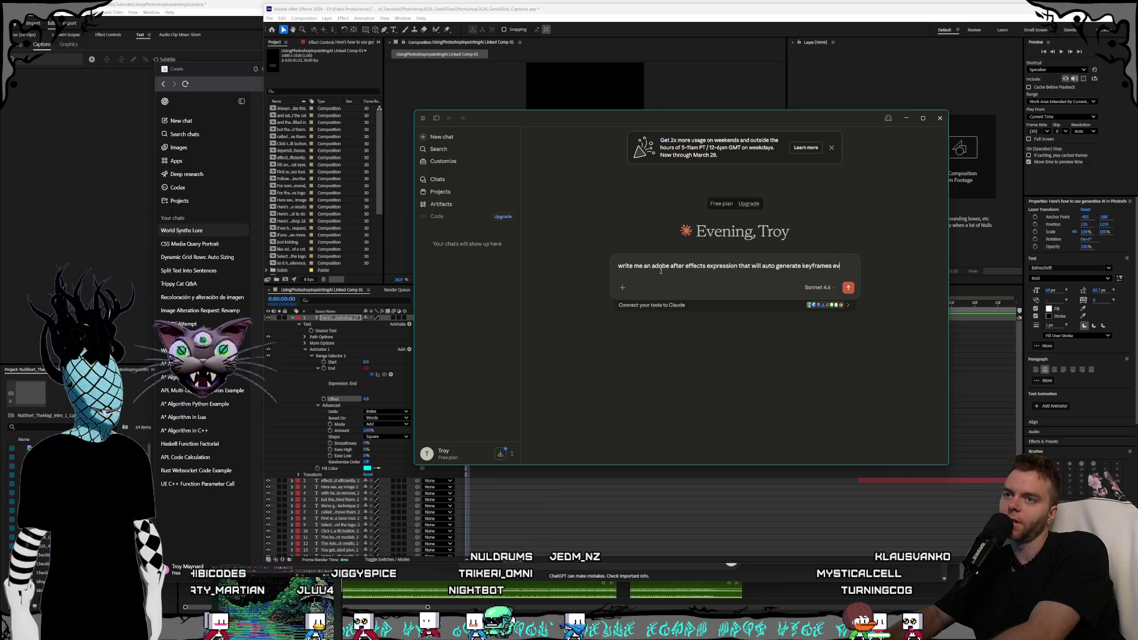
pyautogui.write('en spaced')
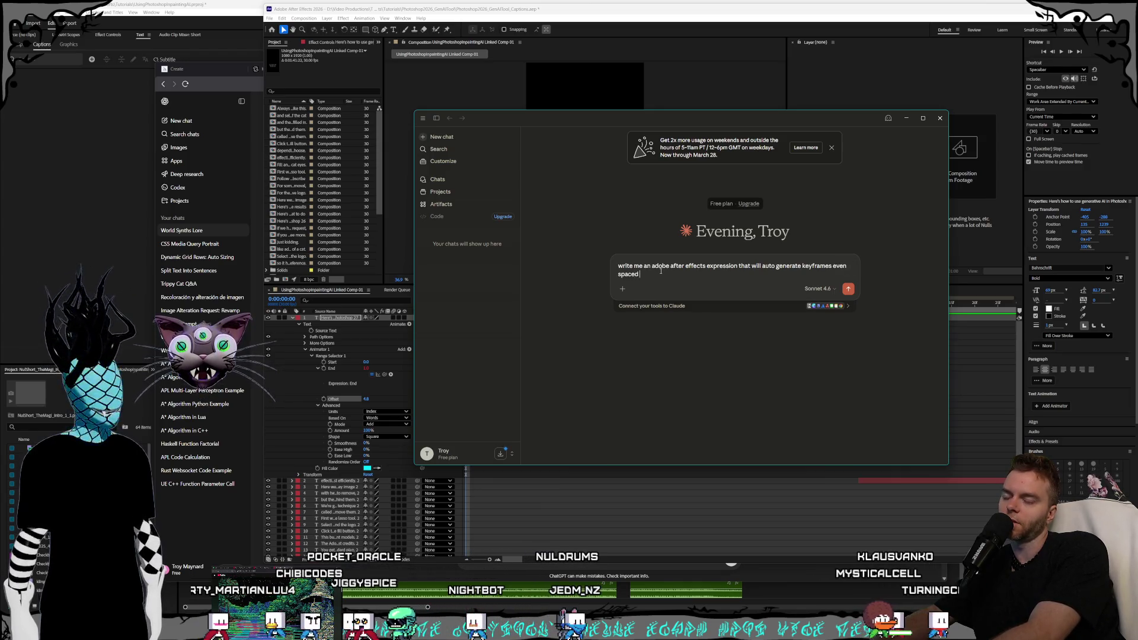
pyautogui.write(' across a clip')
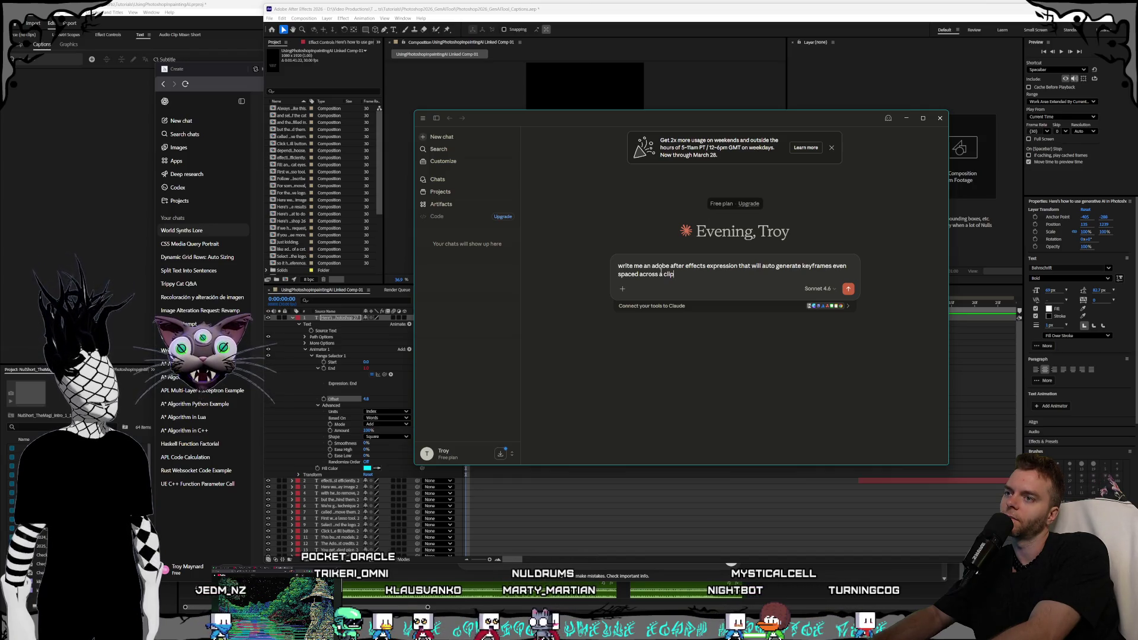
pyautogui.write('and the value of')
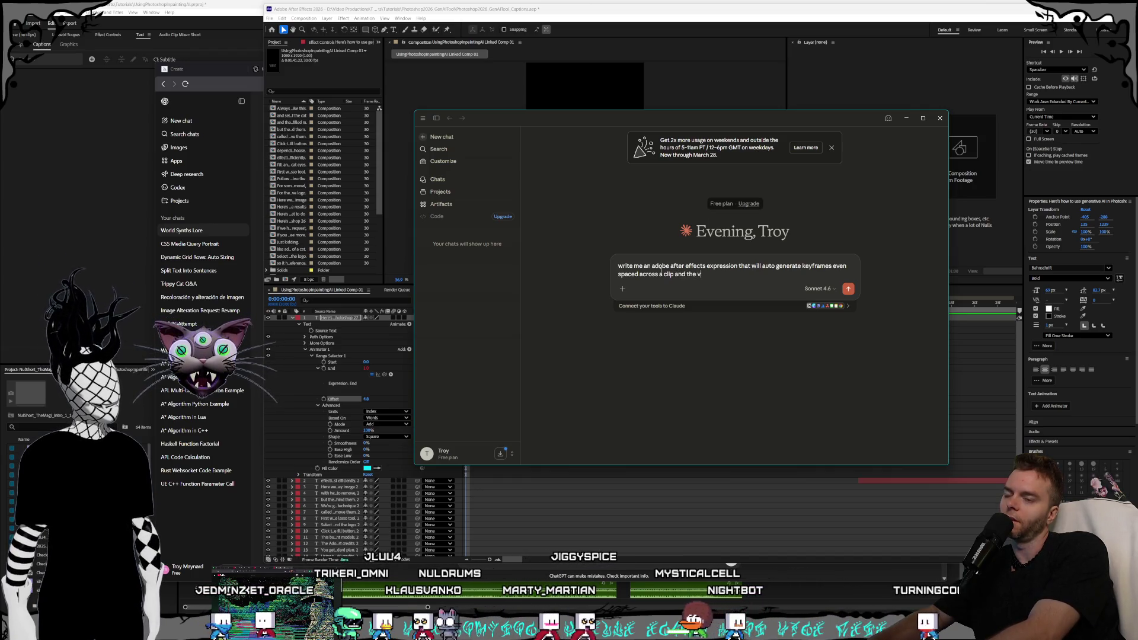
pyautogui.press('BackSpace')
pyautogui.press('BackSpace')
pyautogui.press('BackSpace')
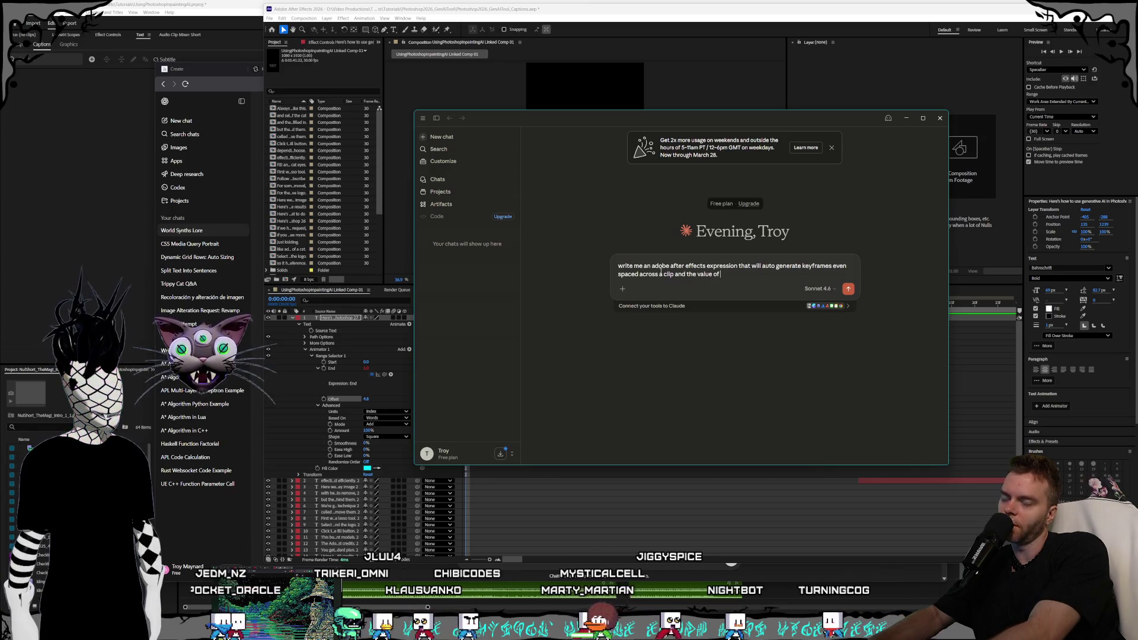
pyautogui.press('BackSpace')
pyautogui.write('nu')
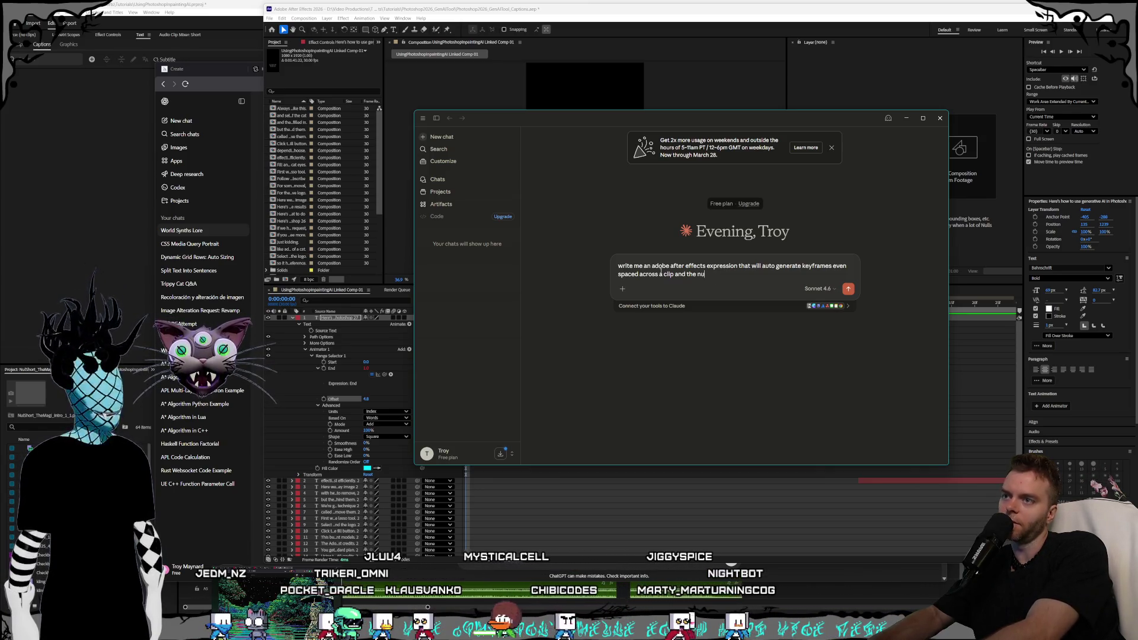
pyautogui.write('mber of ke')
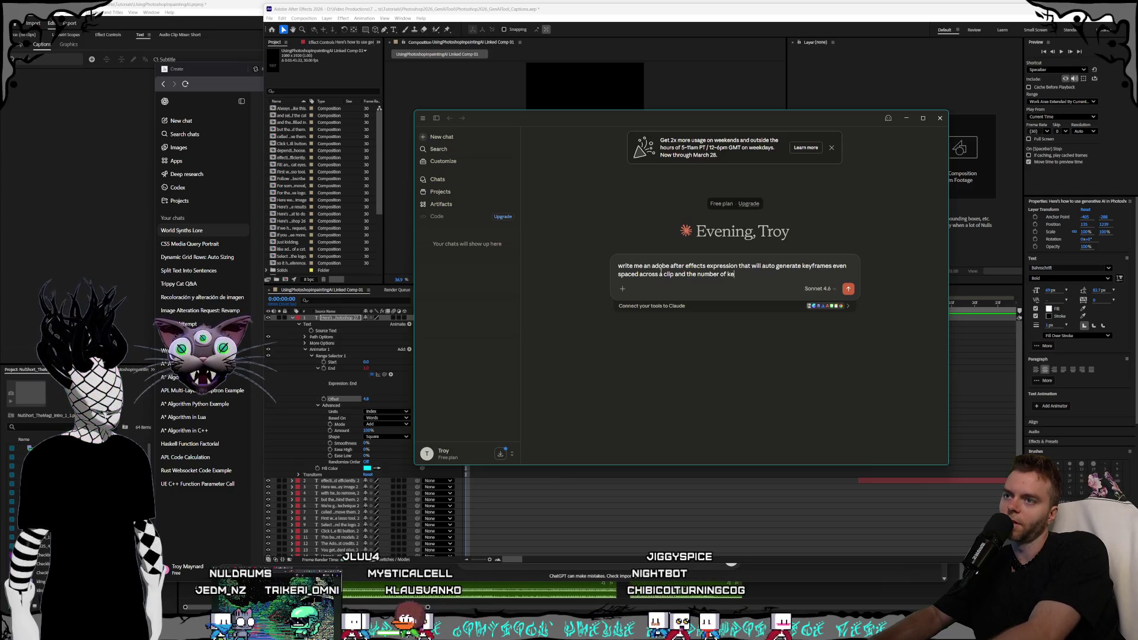
pyautogui.write('yframes that are generated are b')
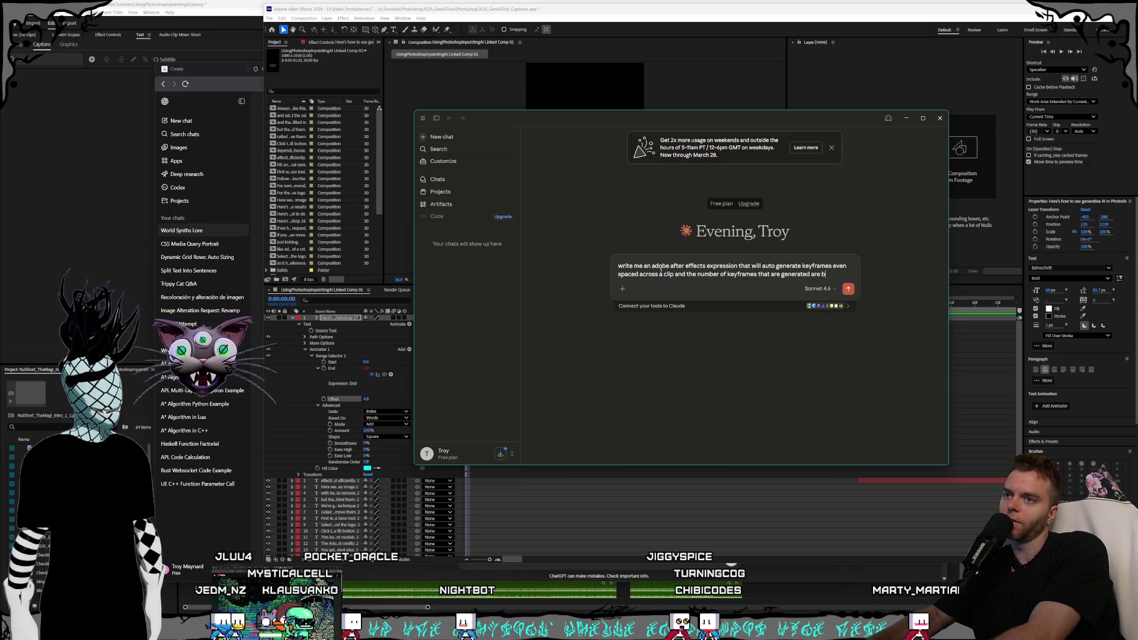
pyautogui.write('ased on a variable called "wordCount')
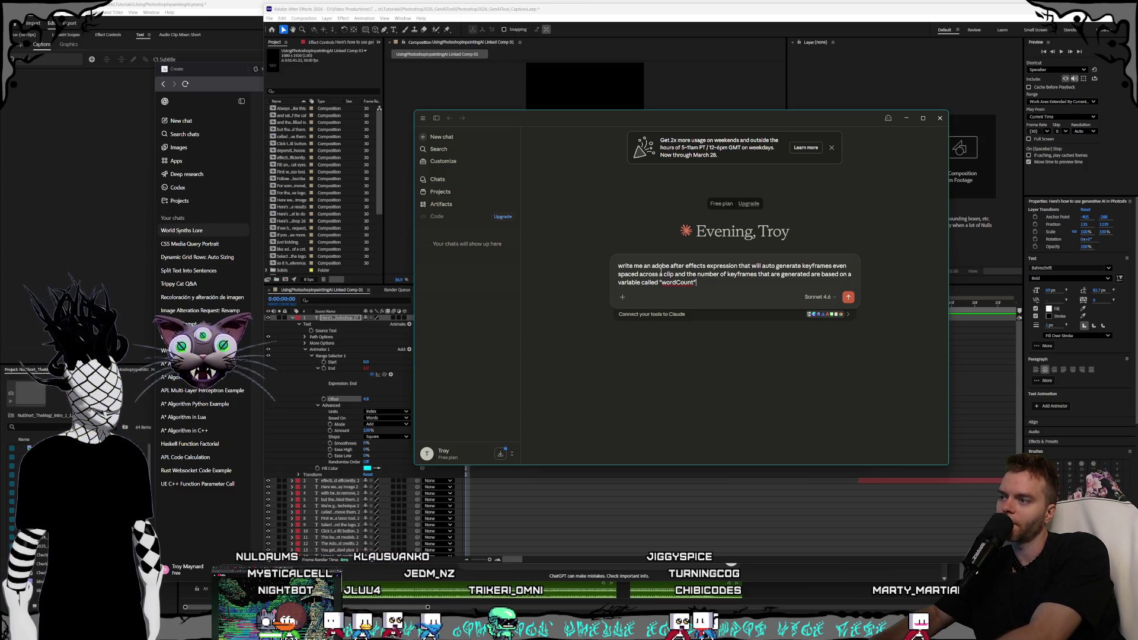
pyautogui.write('ach frame')
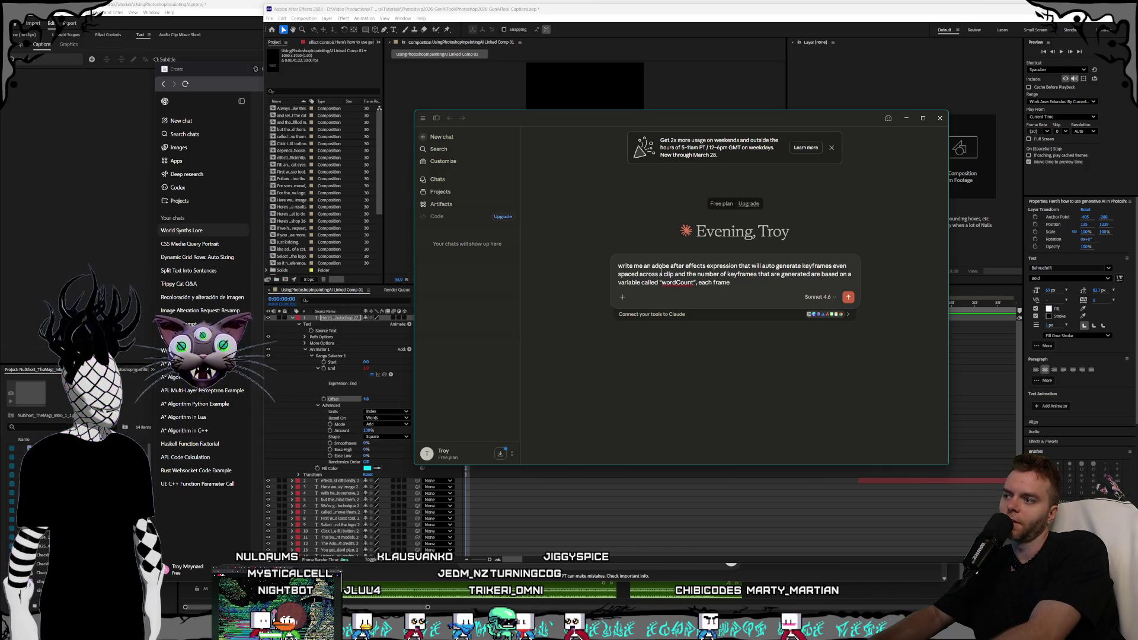
pyautogui.write(' increments the value of the parameter by 1')
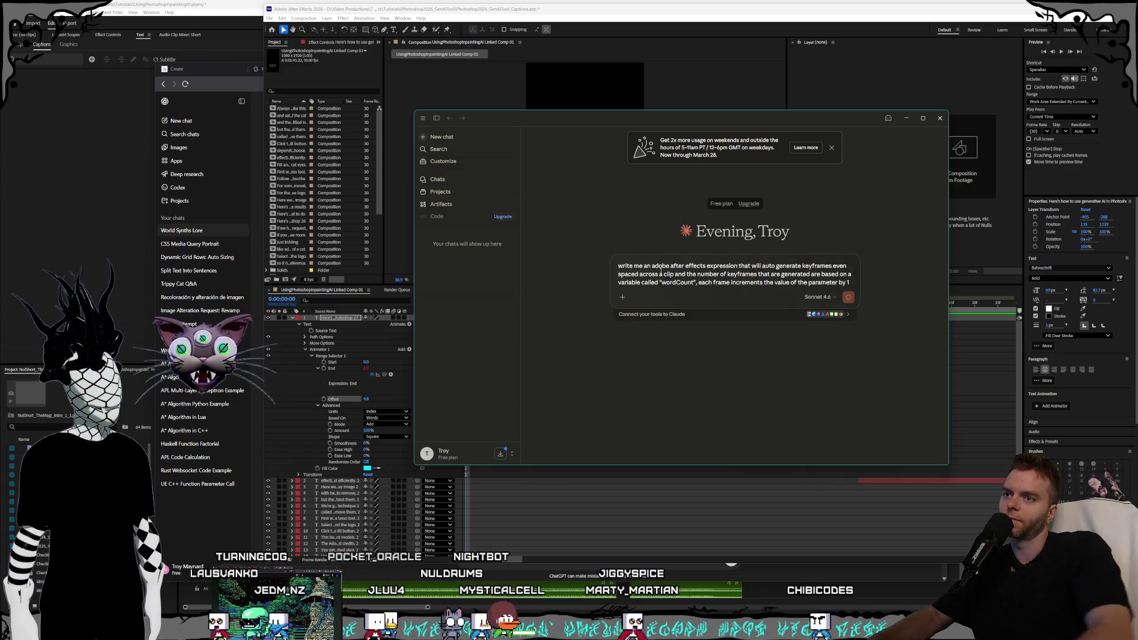
pyautogui.press('Return')
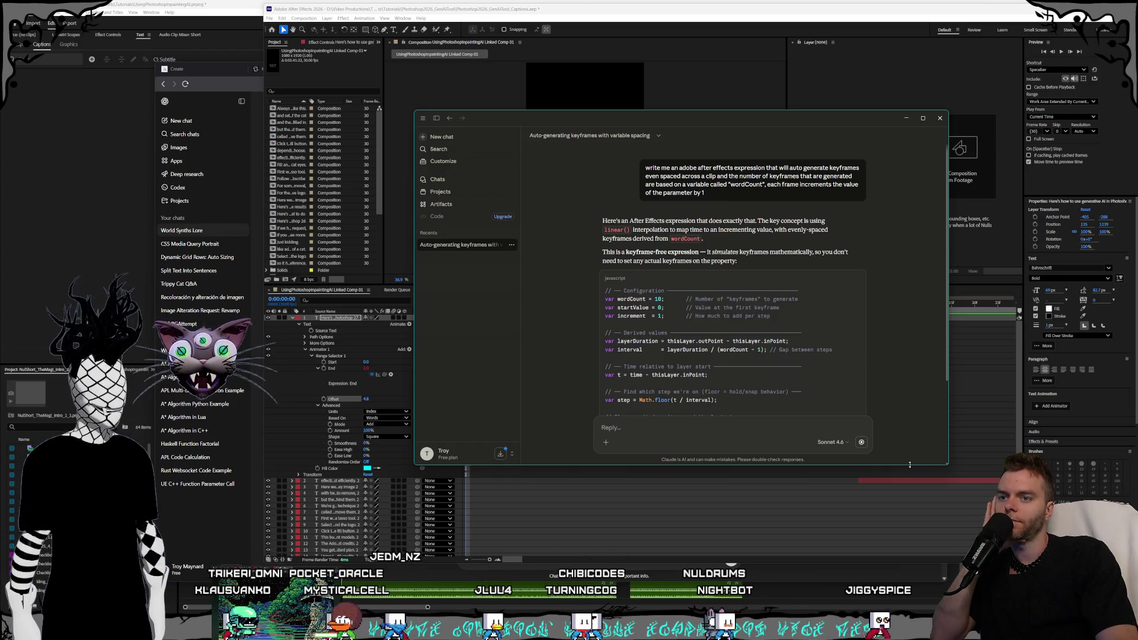
# Scroll Claude's reply, select the whole stepping-expression code block, and return to After Effects.
pyautogui.moveTo(910, 466); pyautogui.dragTo(910, 531)
pyautogui.scroll(-1, 812, 303)
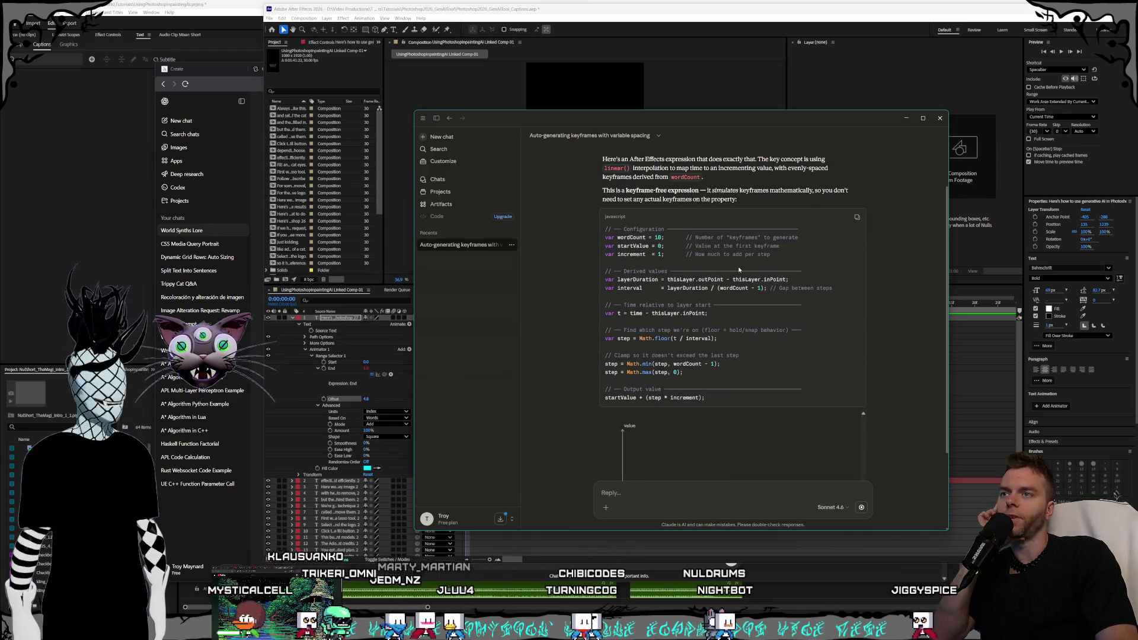
pyautogui.scroll(-1, 787, 290)
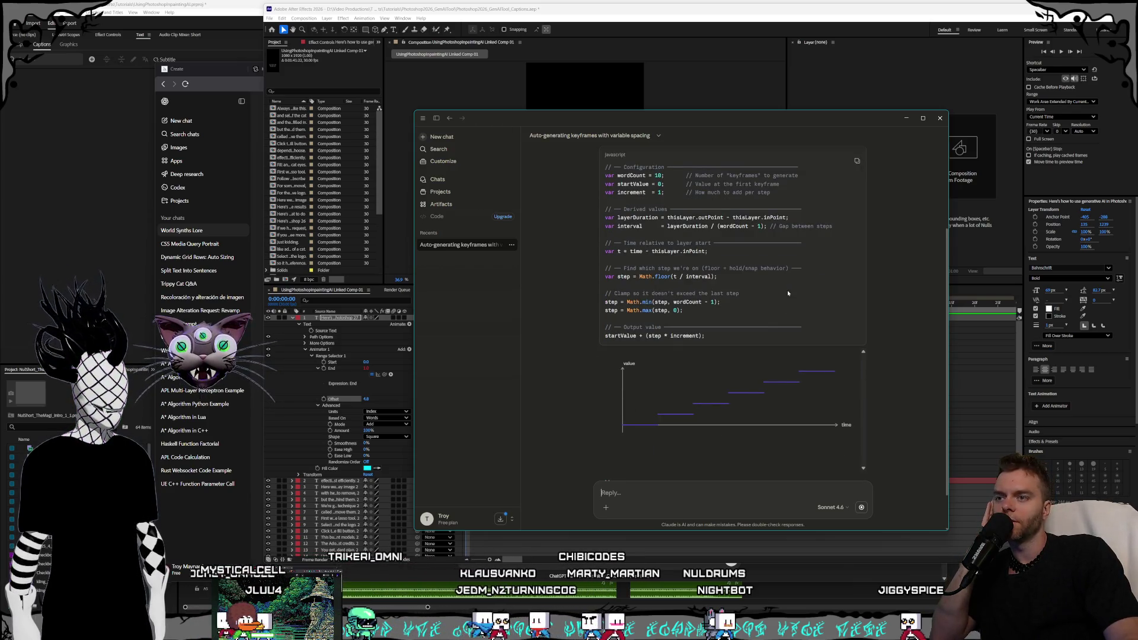
pyautogui.scroll(1, 787, 290)
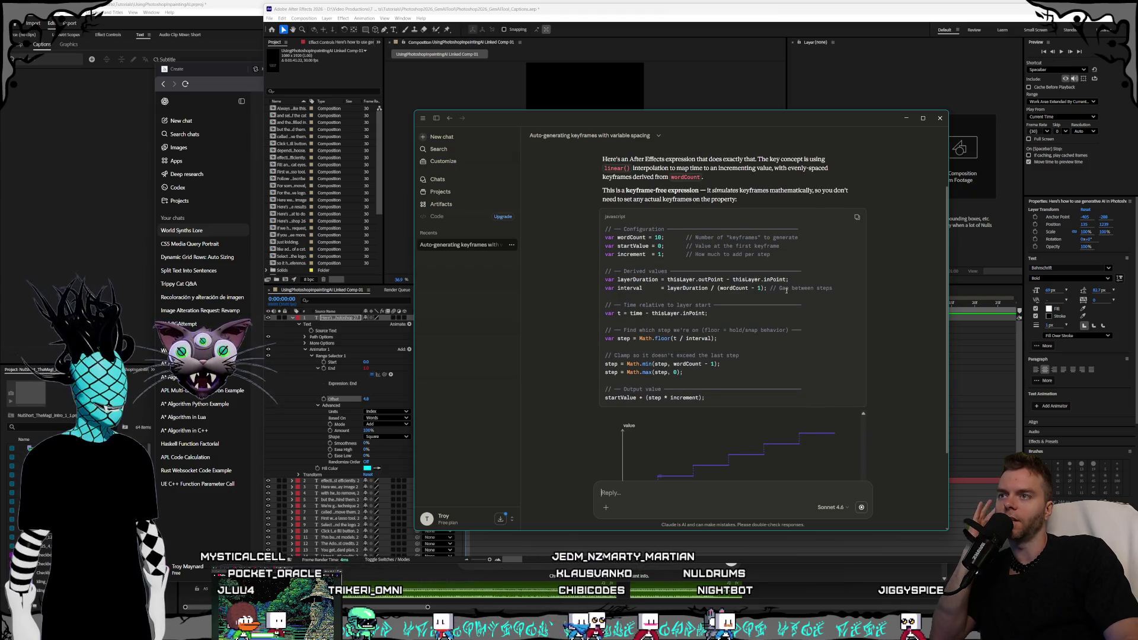
pyautogui.scroll(-1, 786, 290)
pyautogui.scroll(1, 785, 290)
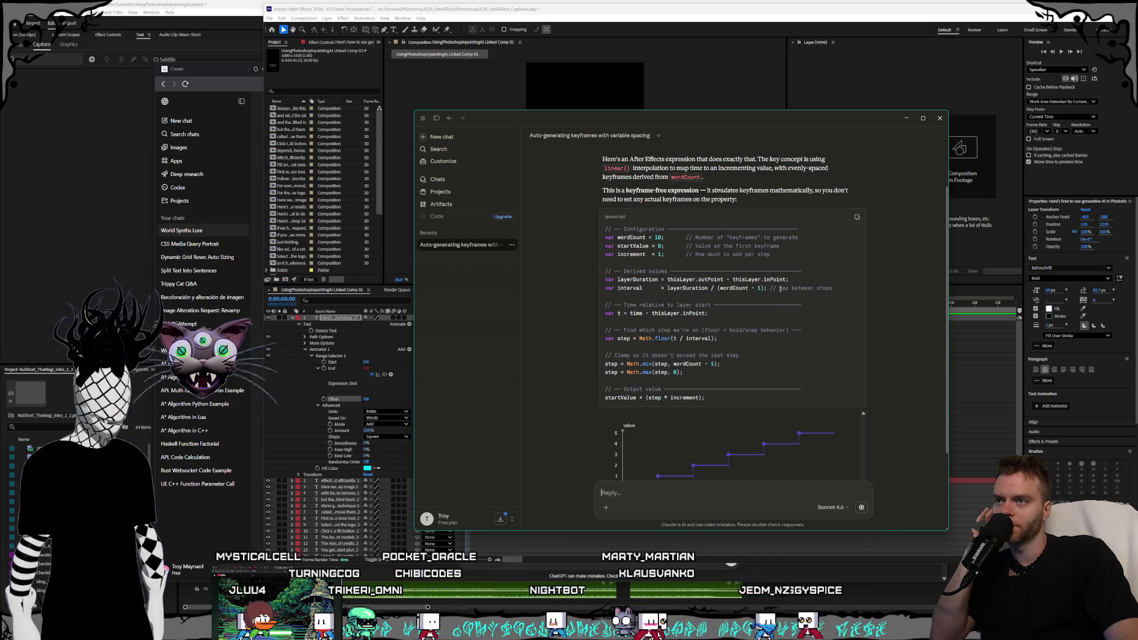
pyautogui.moveTo(716, 399)
pyautogui.mouseDown()
pyautogui.moveTo(682, 384)
pyautogui.moveTo(628, 317)
pyautogui.moveTo(591, 221)
pyautogui.mouseUp()
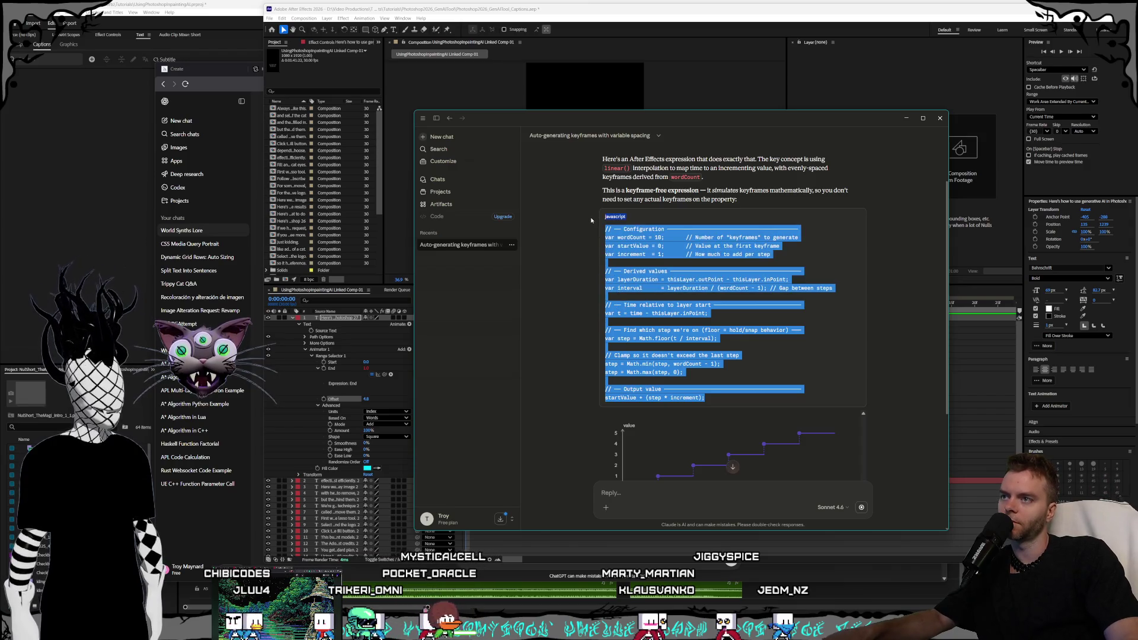
pyautogui.click(620, 32)
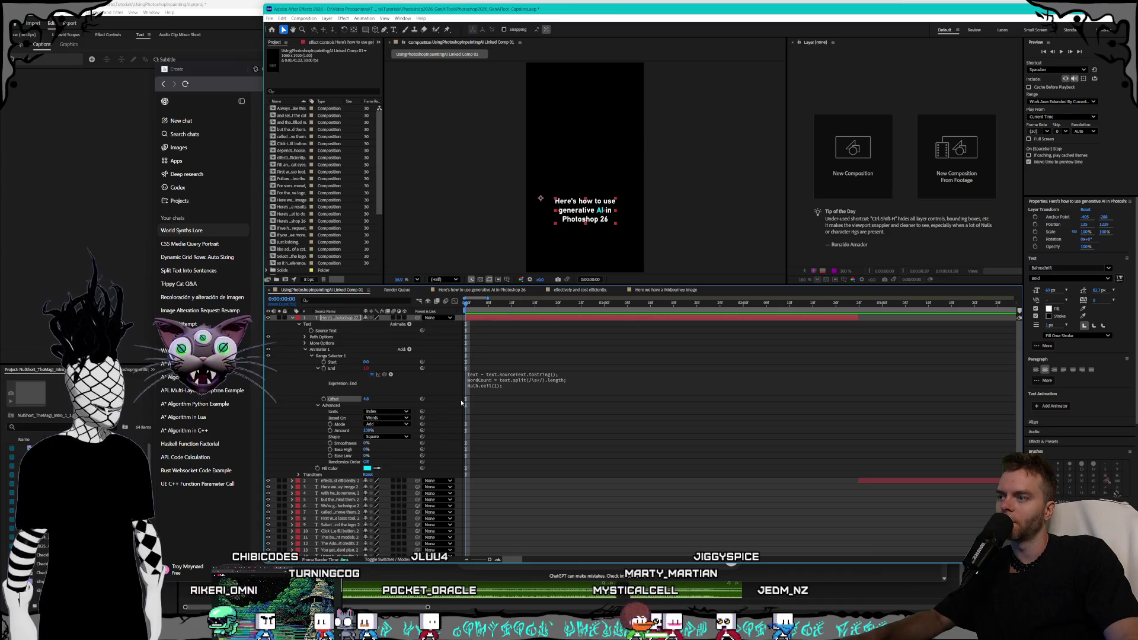
# Add an expression to the caption's Offset, paste Claude's code, and enlarge the expression field.
pyautogui.click(368, 405)
pyautogui.rightClick(333, 401)
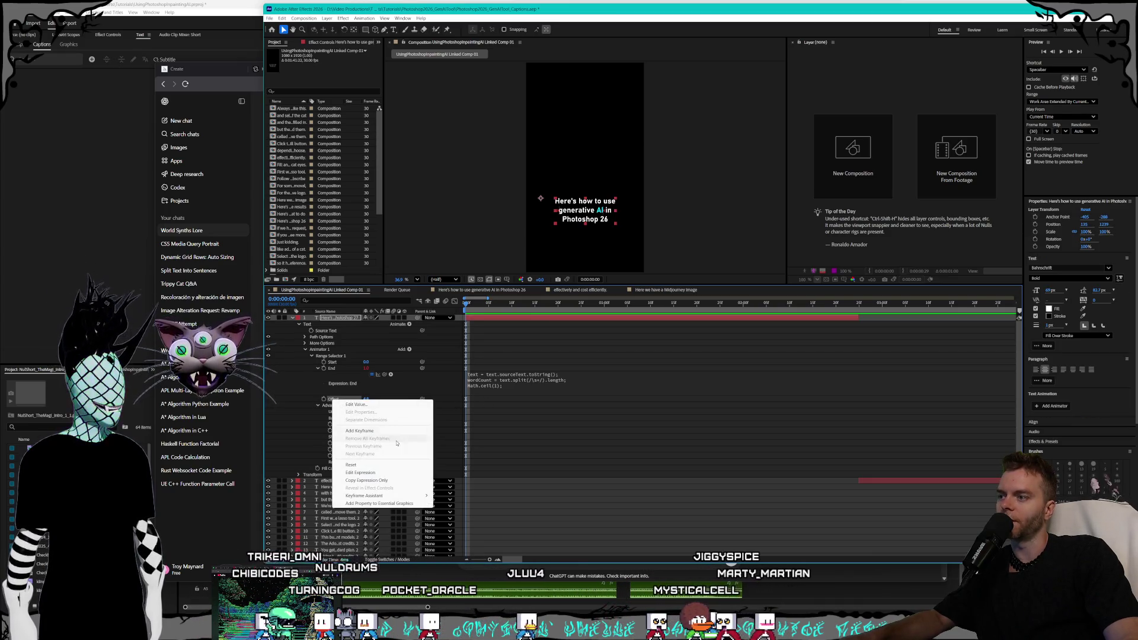
pyautogui.click(361, 441)
pyautogui.hotkey('ctrl', 'v')
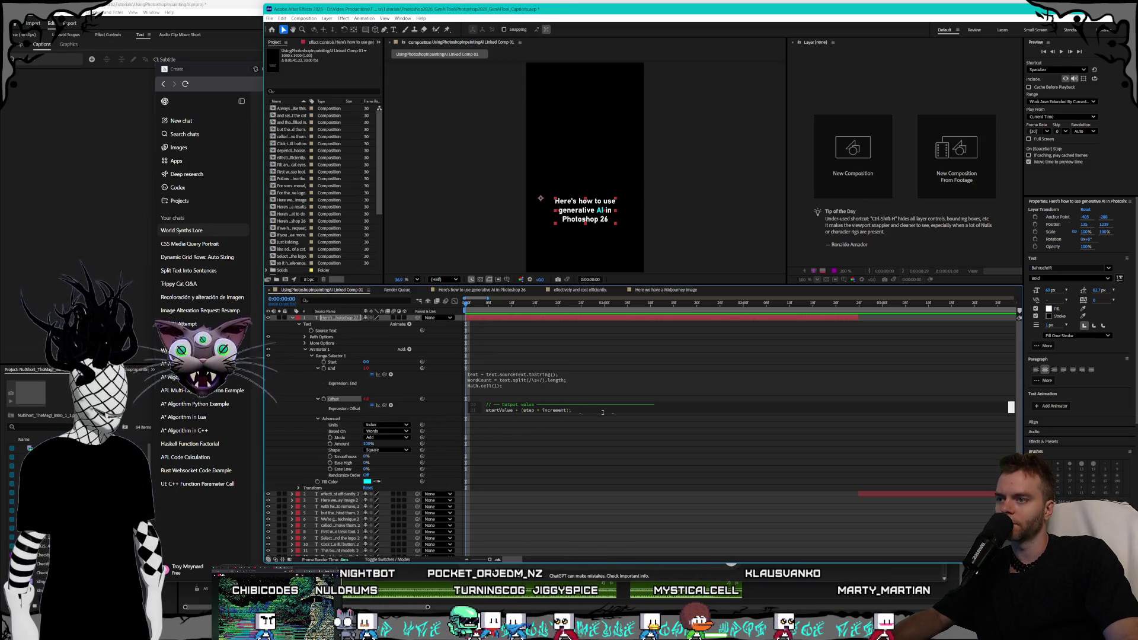
pyautogui.moveTo(600, 416); pyautogui.dragTo(604, 525)
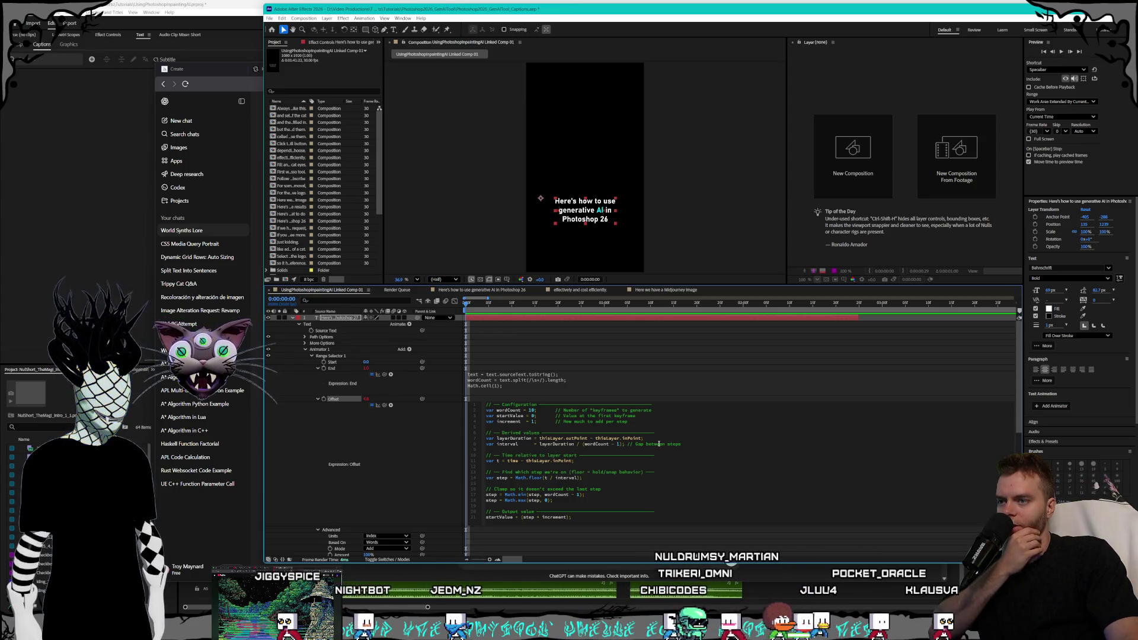
pyautogui.click(656, 444)
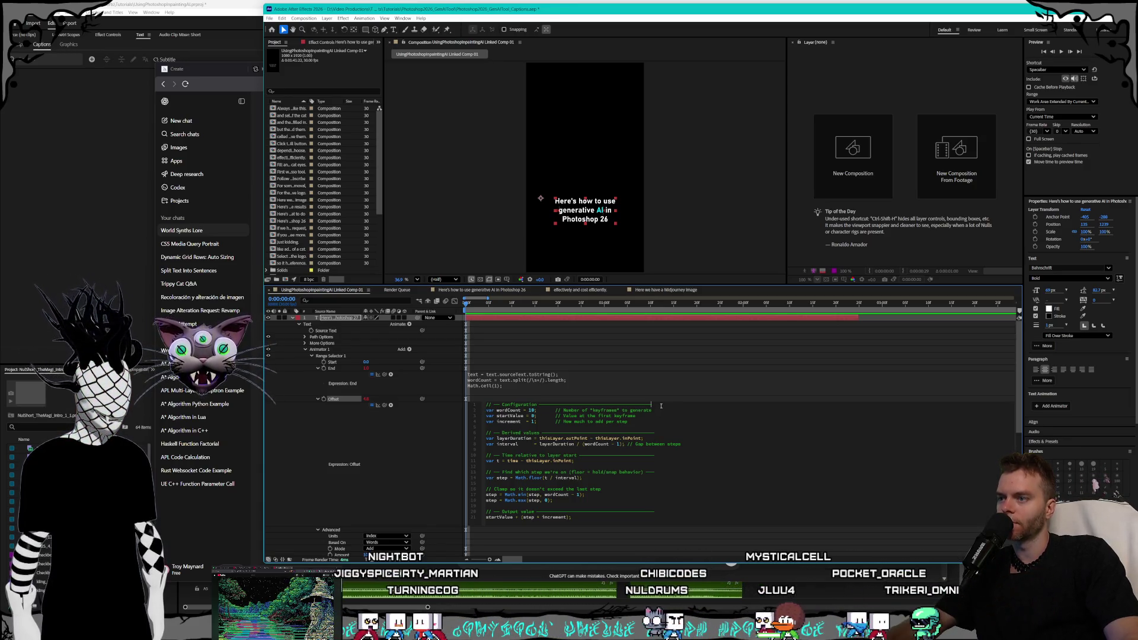
# Rewrite the expression so var wordCount = text.split(/\s+/).length using the layer's sourceText.
pyautogui.press('Return')
pyautogui.write('text = ')
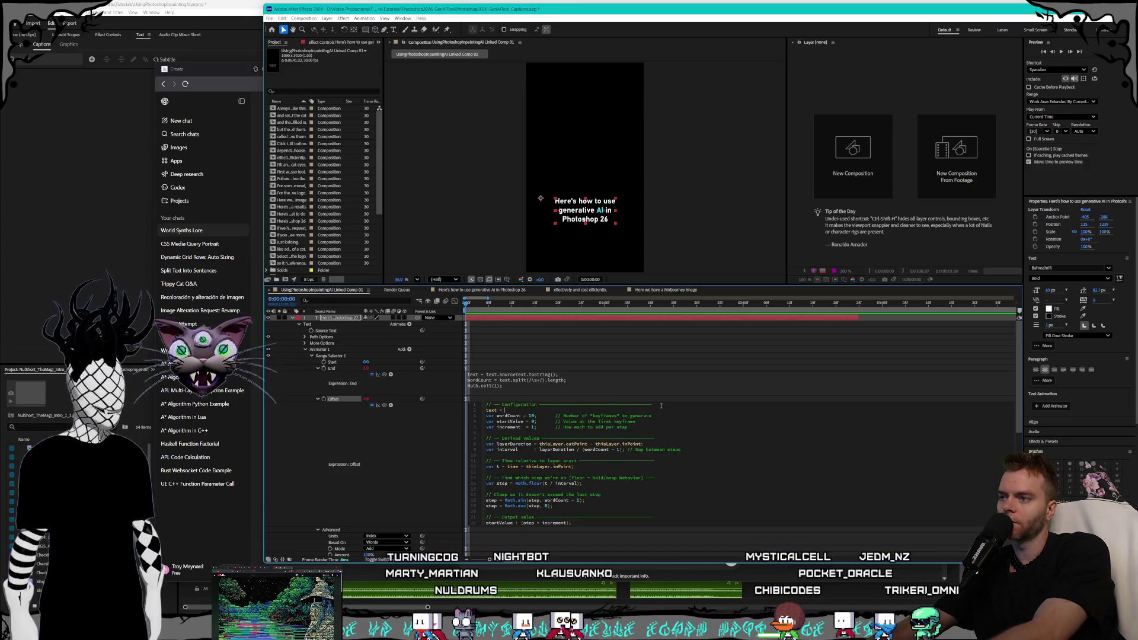
pyautogui.write('text.sourceTe')
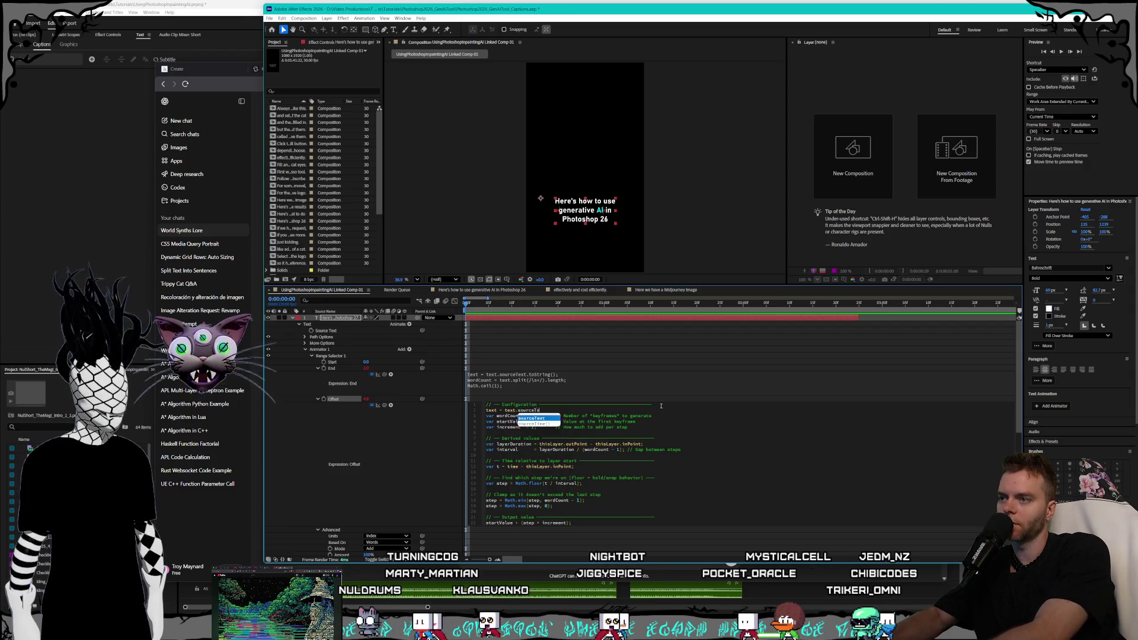
pyautogui.write('xt.toString();')
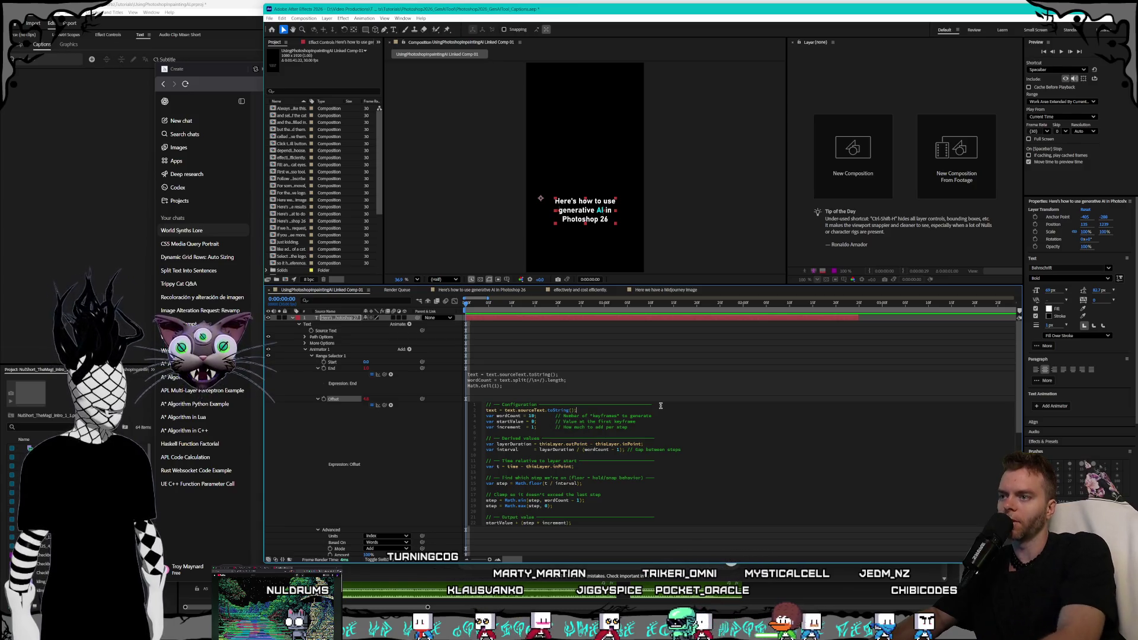
pyautogui.press('Return')
pyautogui.write('wordCount')
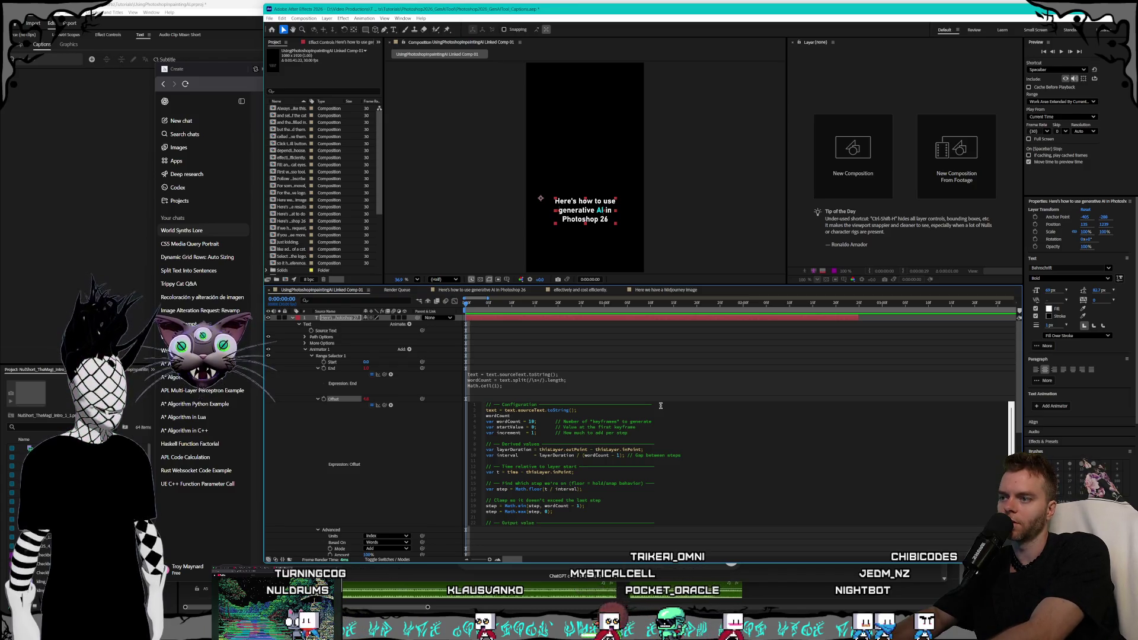
pyautogui.write('= text.')
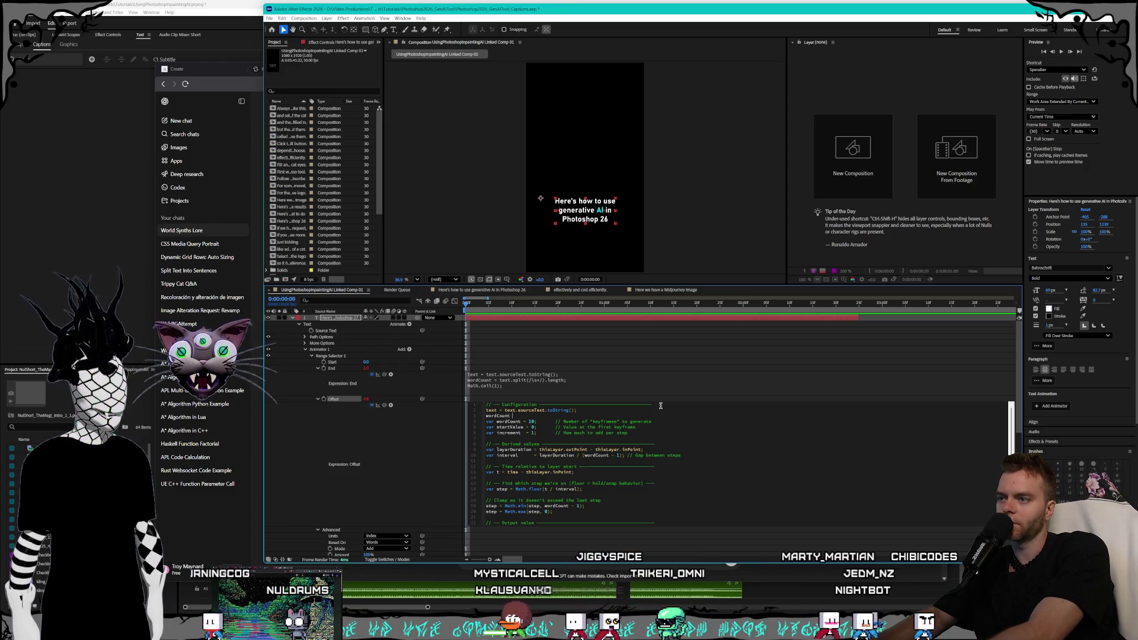
pyautogui.write('split(/\\s')
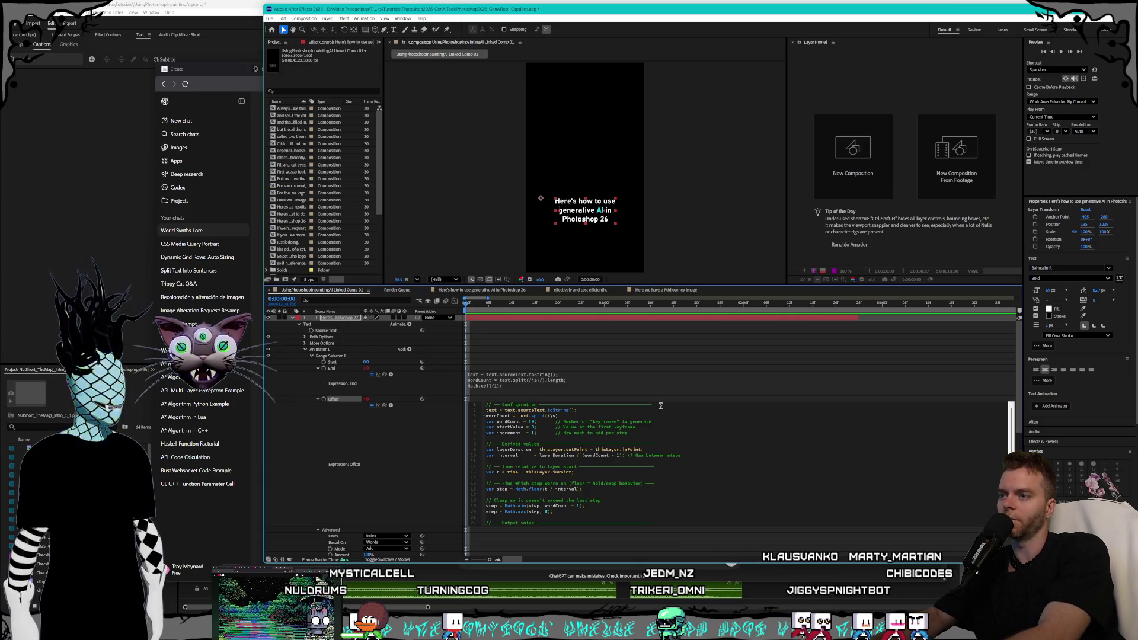
pyautogui.write('/).le')
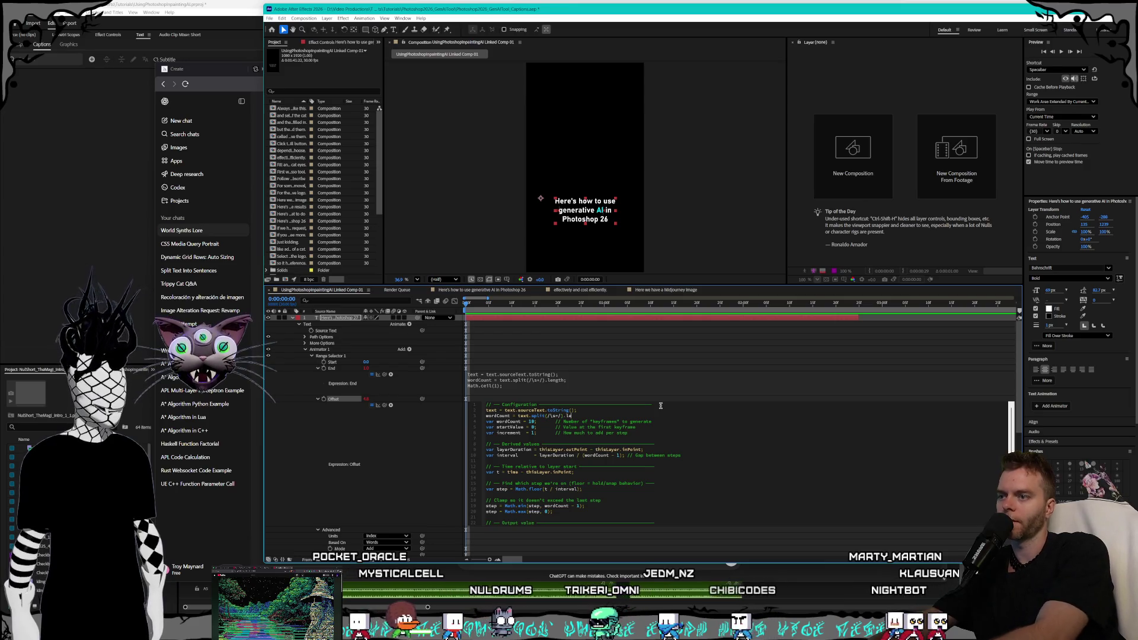
pyautogui.write('ngth')
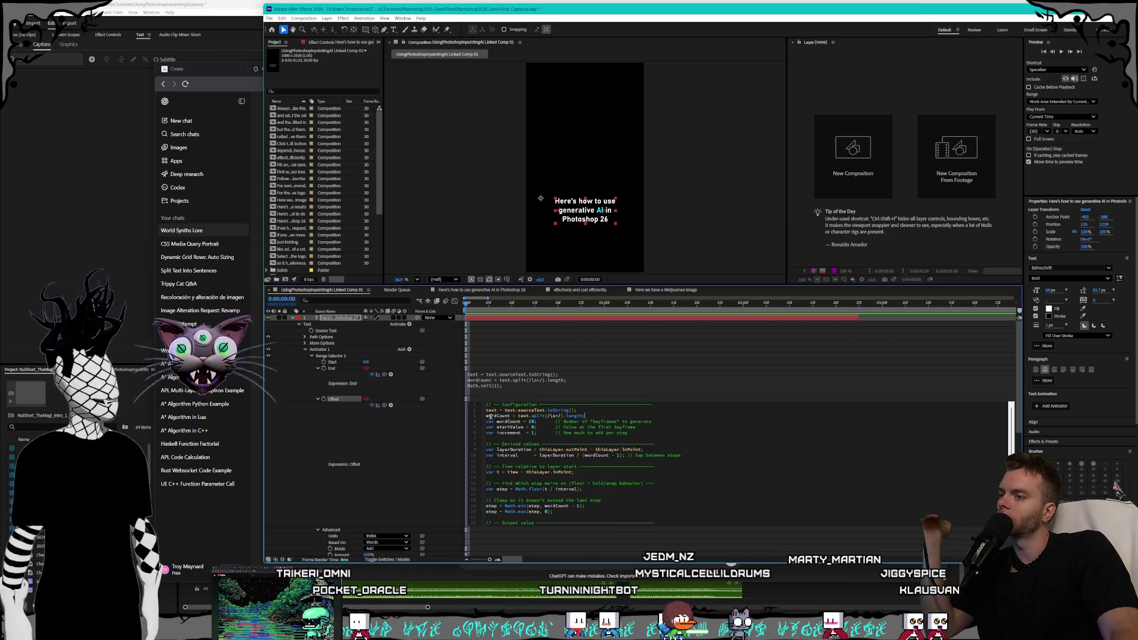
pyautogui.write('var')
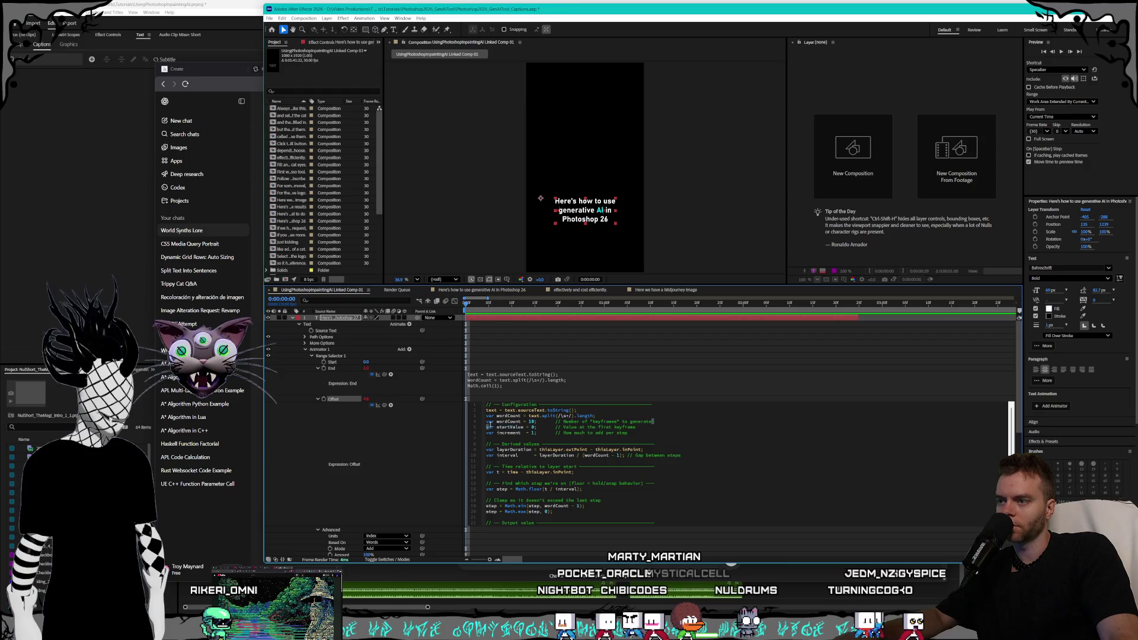
pyautogui.press('BackSpace')
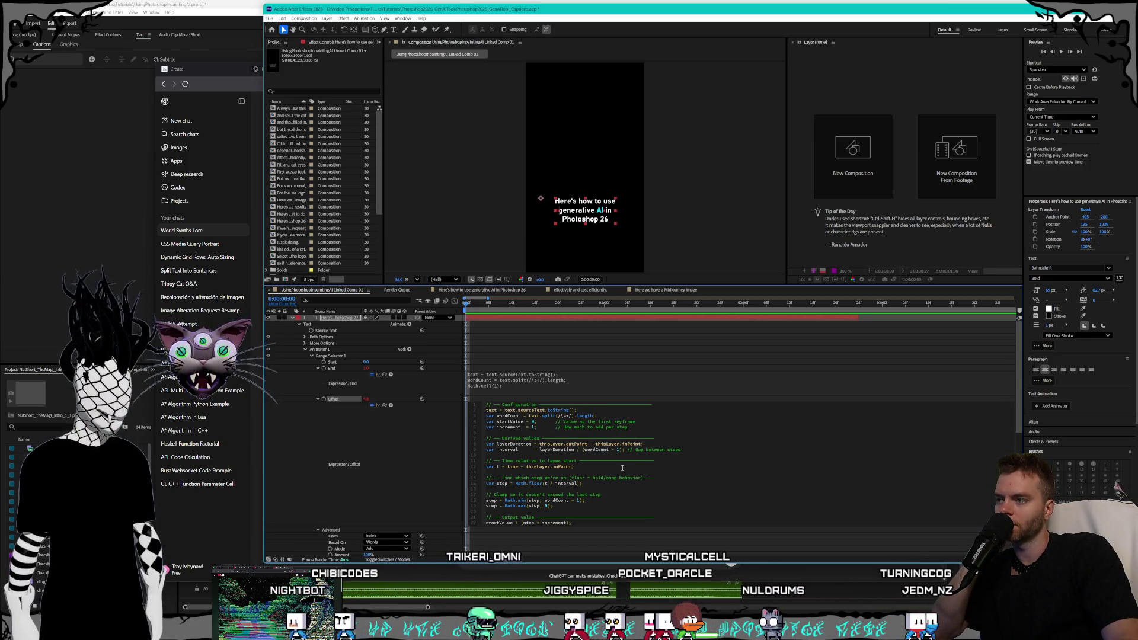
# Commit the Offset expression, preview and stop playback, return to 0:00:00:00, and collapse the code.
pyautogui.click(366, 399)
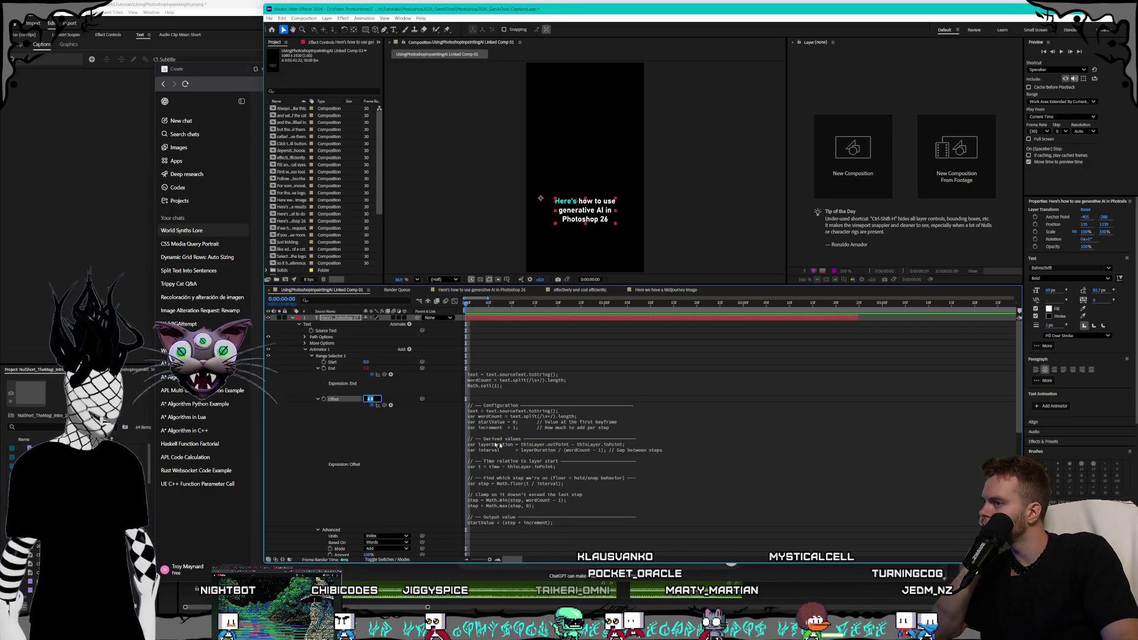
pyautogui.click(500, 402)
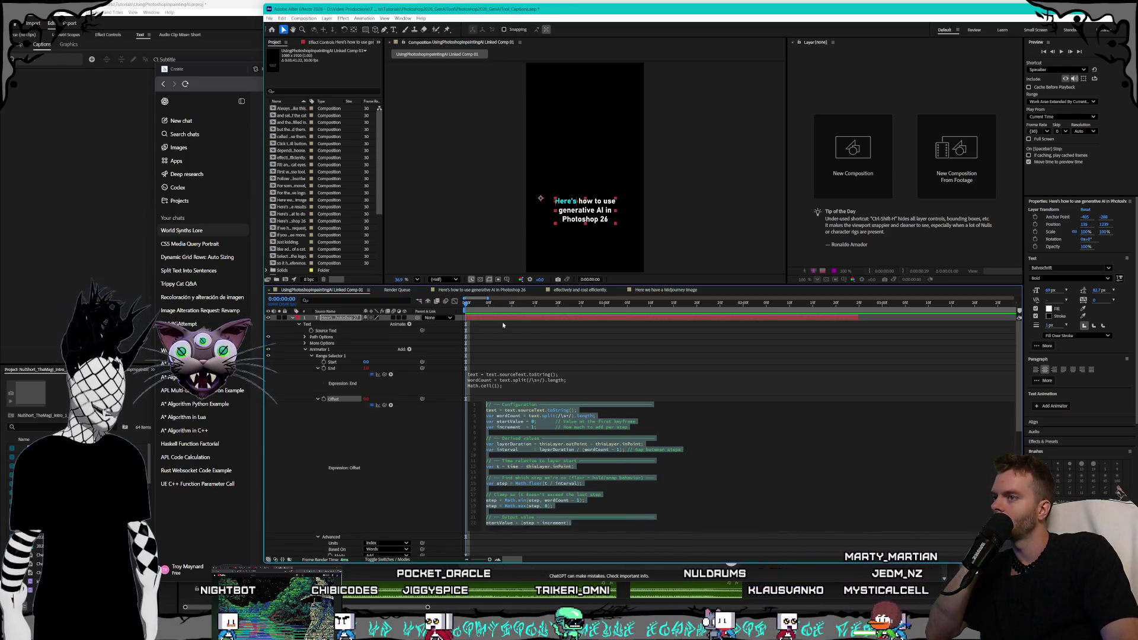
pyautogui.click(448, 303)
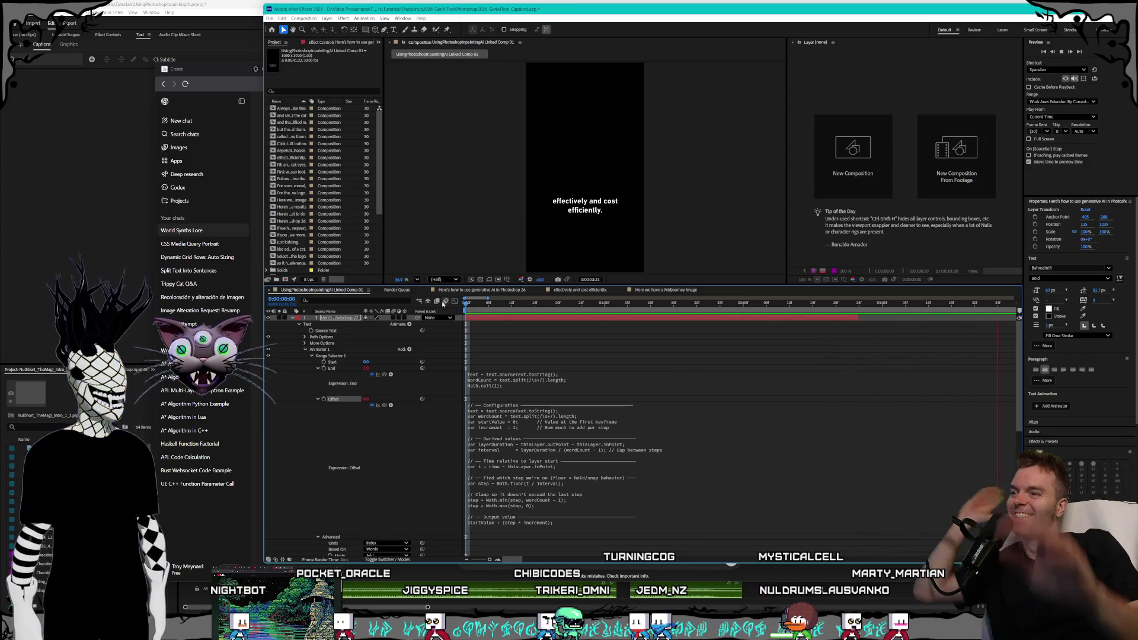
pyautogui.press('space')
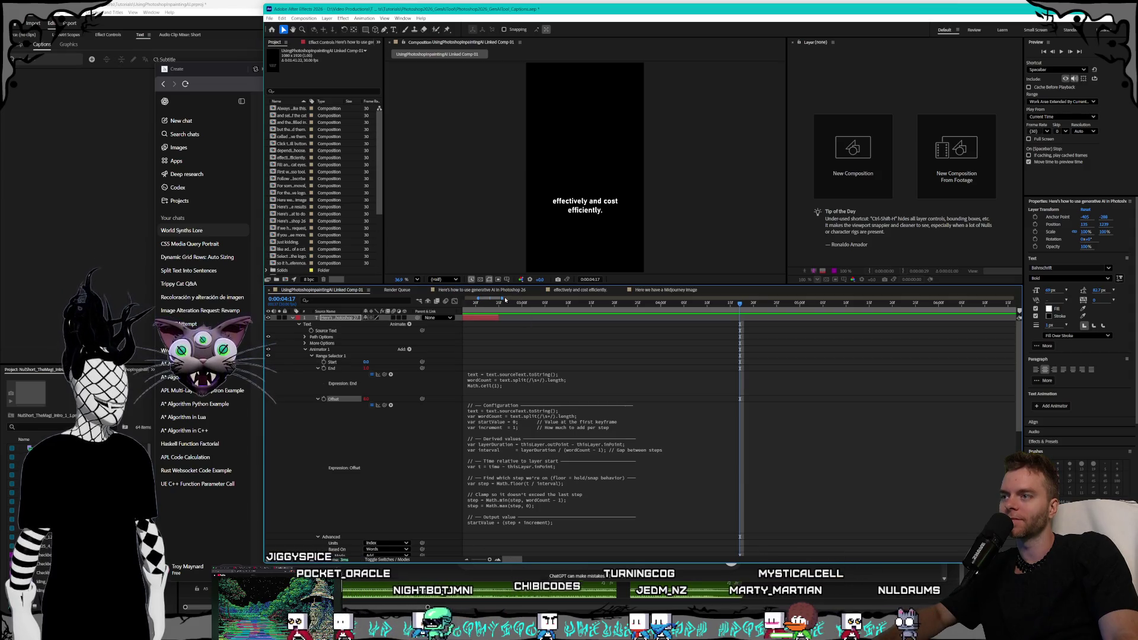
pyautogui.press('Home')
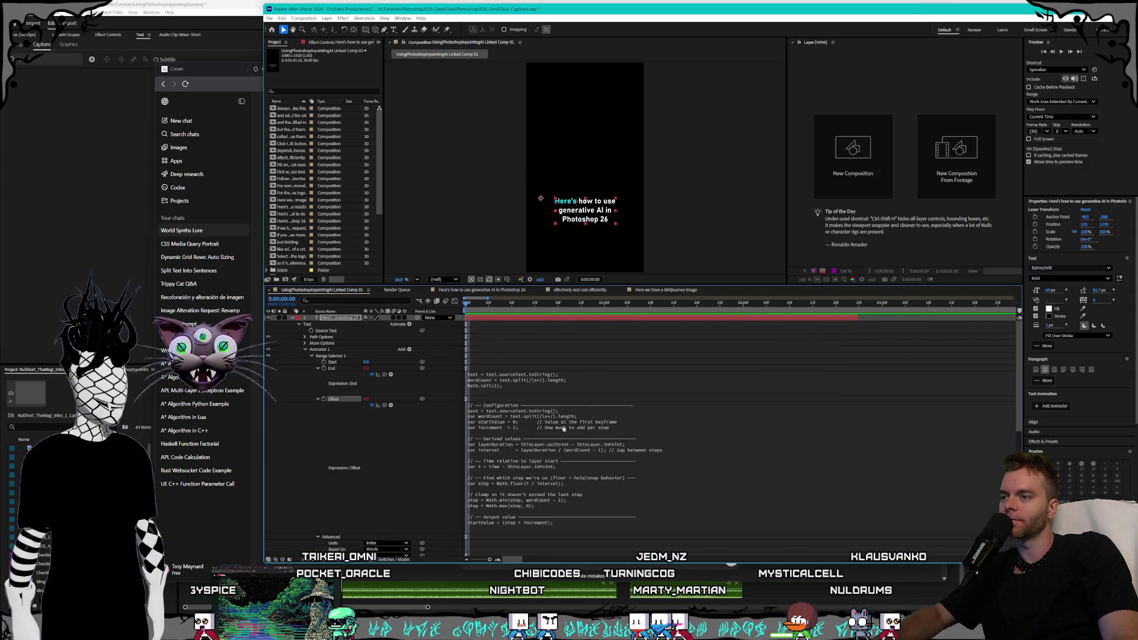
pyautogui.click(593, 519)
pyautogui.click(593, 519)
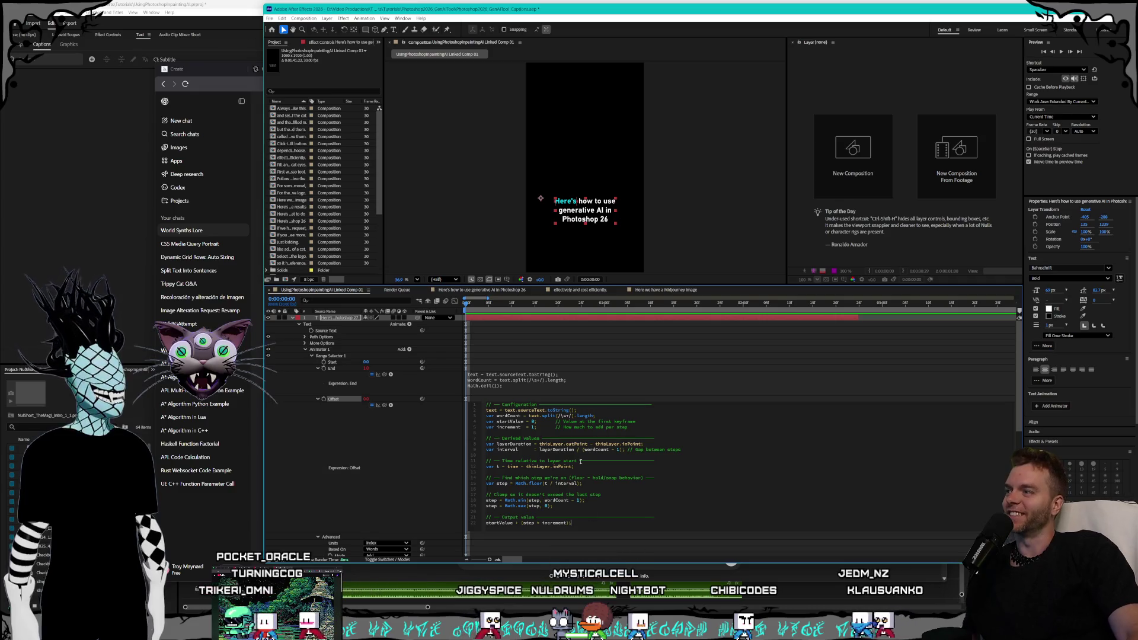
pyautogui.click(318, 399)
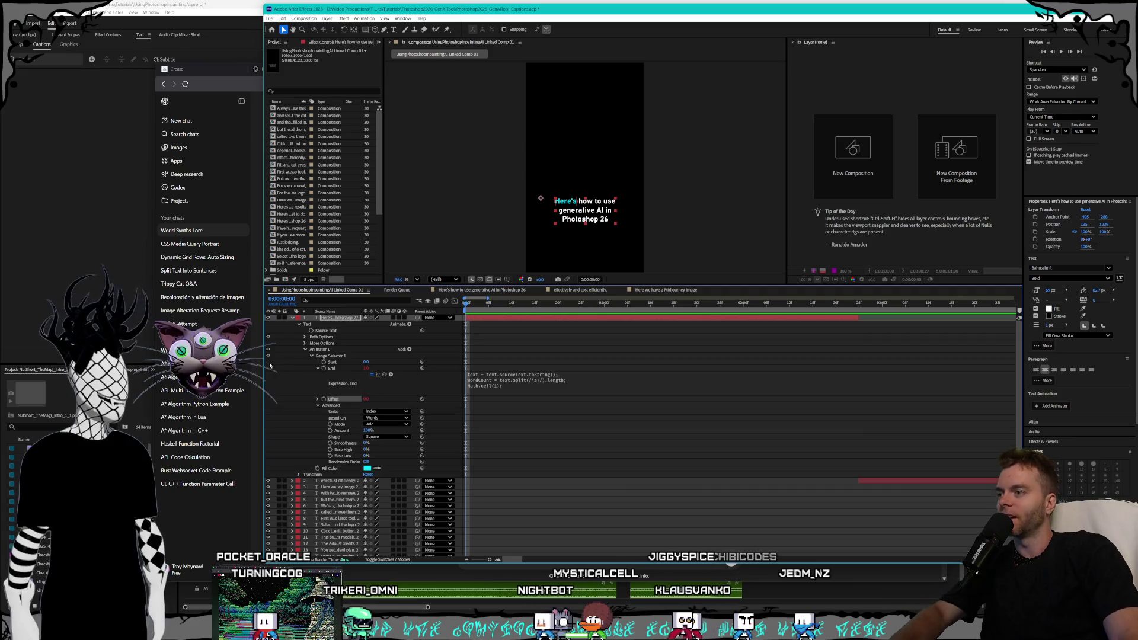
# Hide the End property's expression code and open its options menu.
pyautogui.click(318, 368)
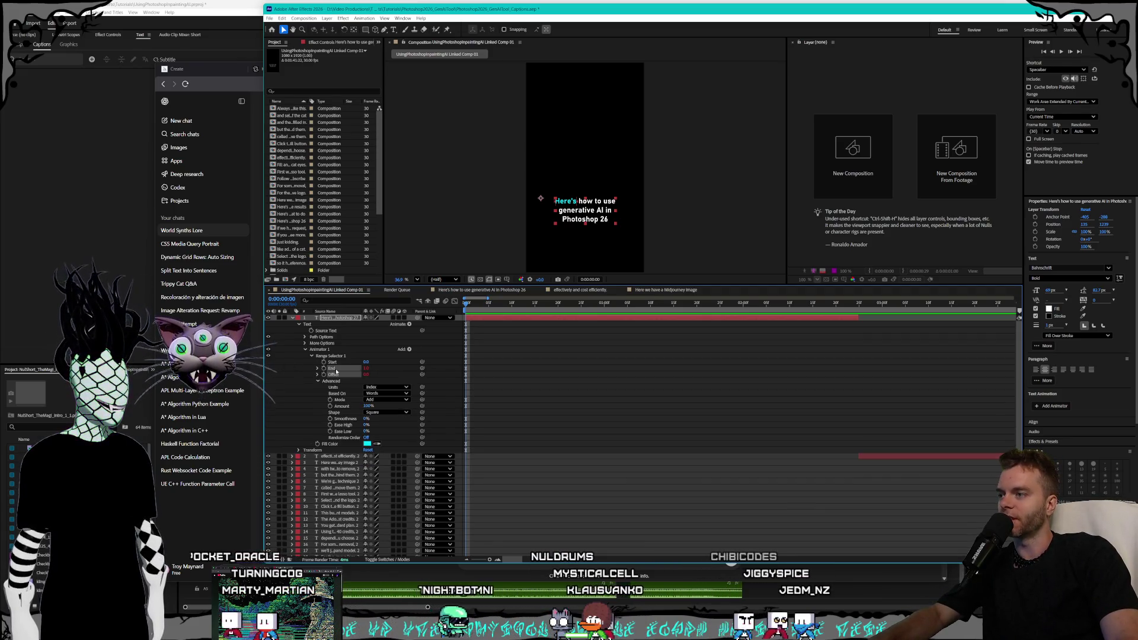
pyautogui.rightClick(336, 370)
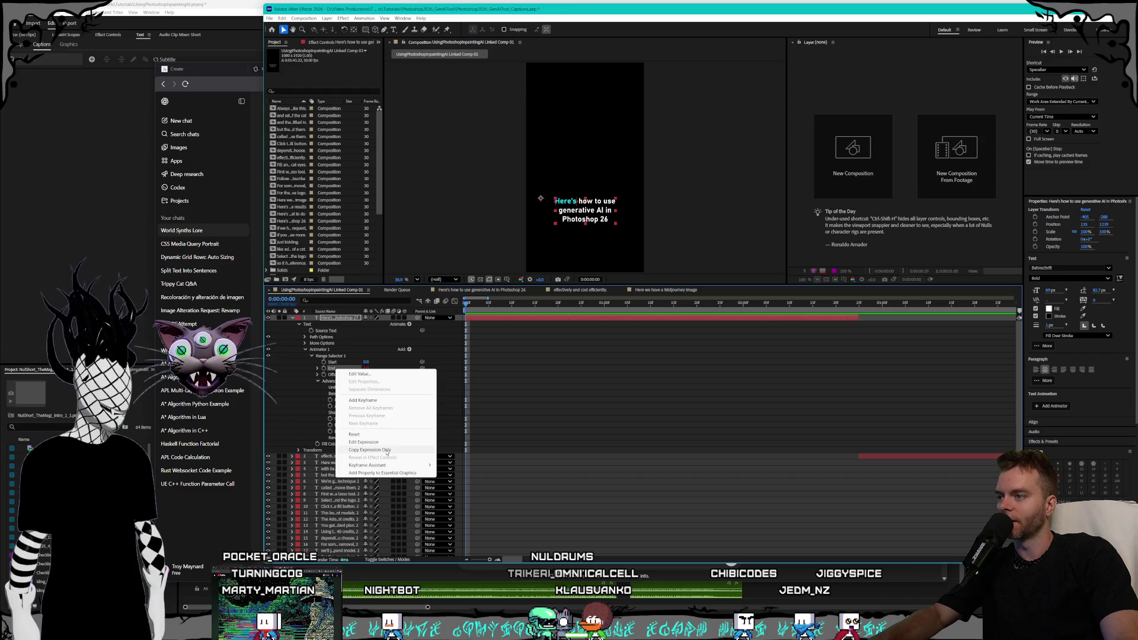
pyautogui.click(333, 374)
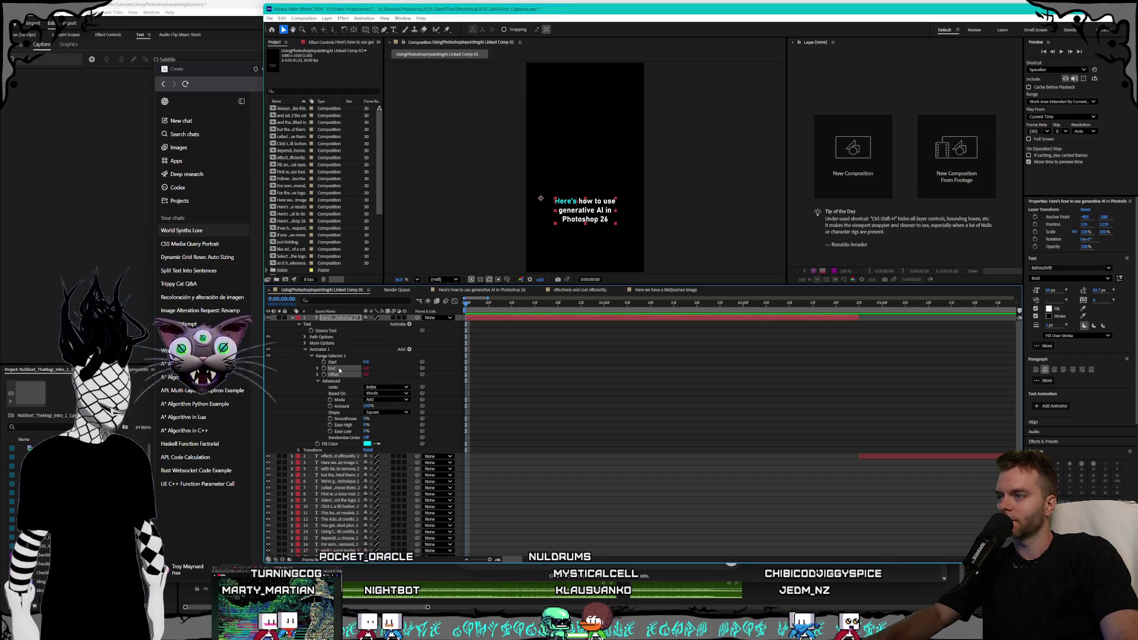
pyautogui.rightClick(339, 370)
pyautogui.press('Escape')
pyautogui.rightClick(336, 369)
pyautogui.press('Escape')
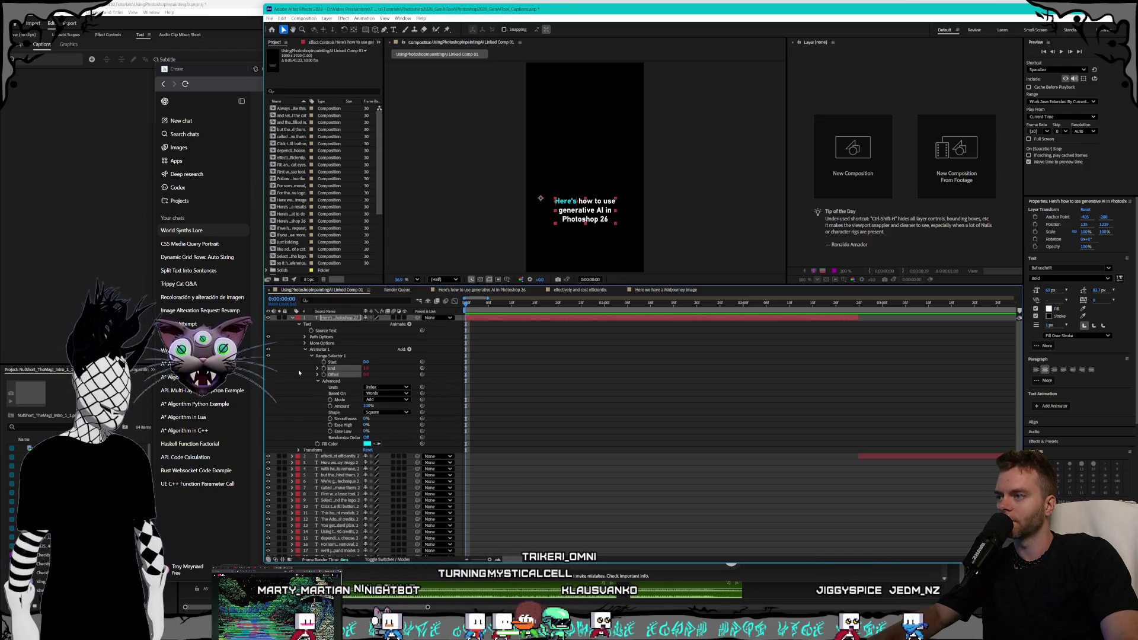
pyautogui.rightClick(344, 369)
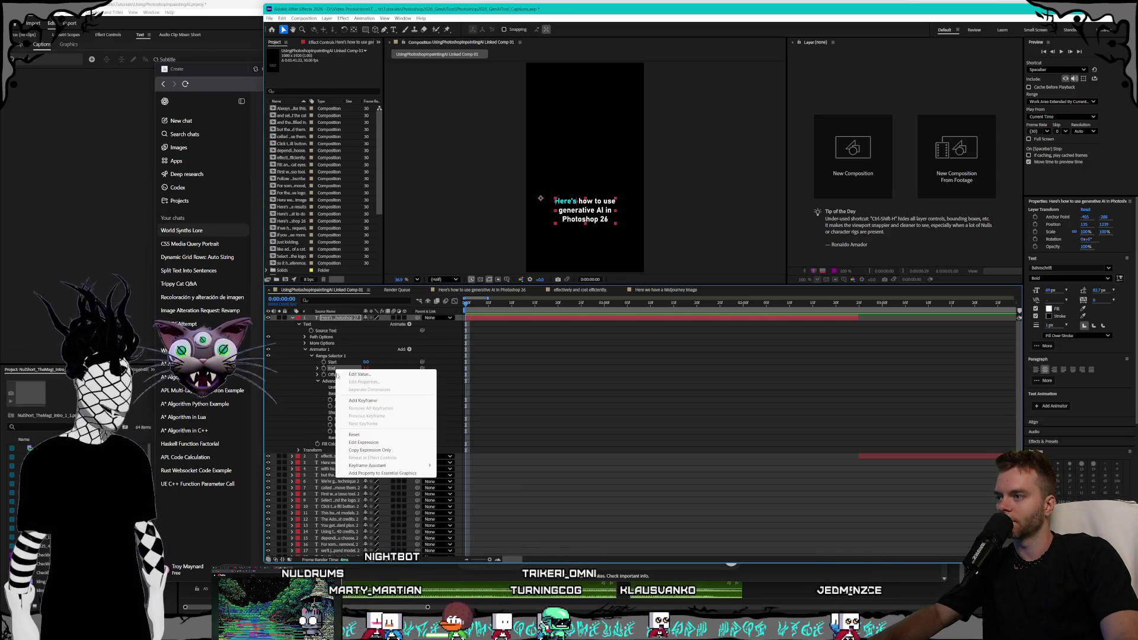
# Select all caption layers and press U to reveal their animator range selector properties.
pyautogui.click(376, 450)
pyautogui.click(338, 456)
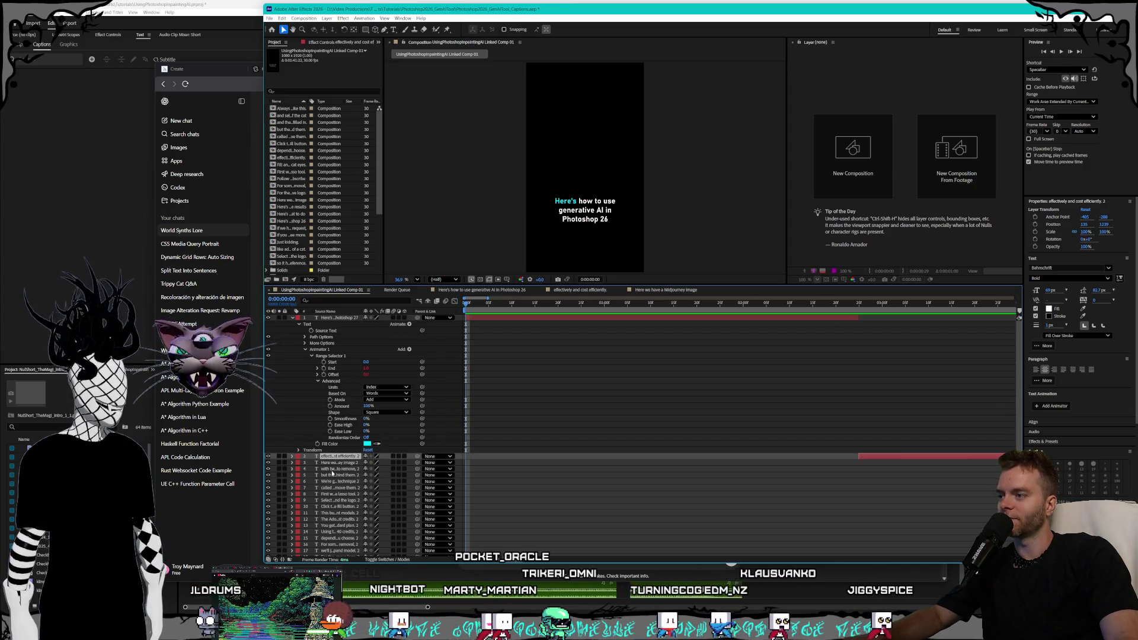
pyautogui.scroll(-3, 332, 474)
pyautogui.hotkey('ctrl', 'a')
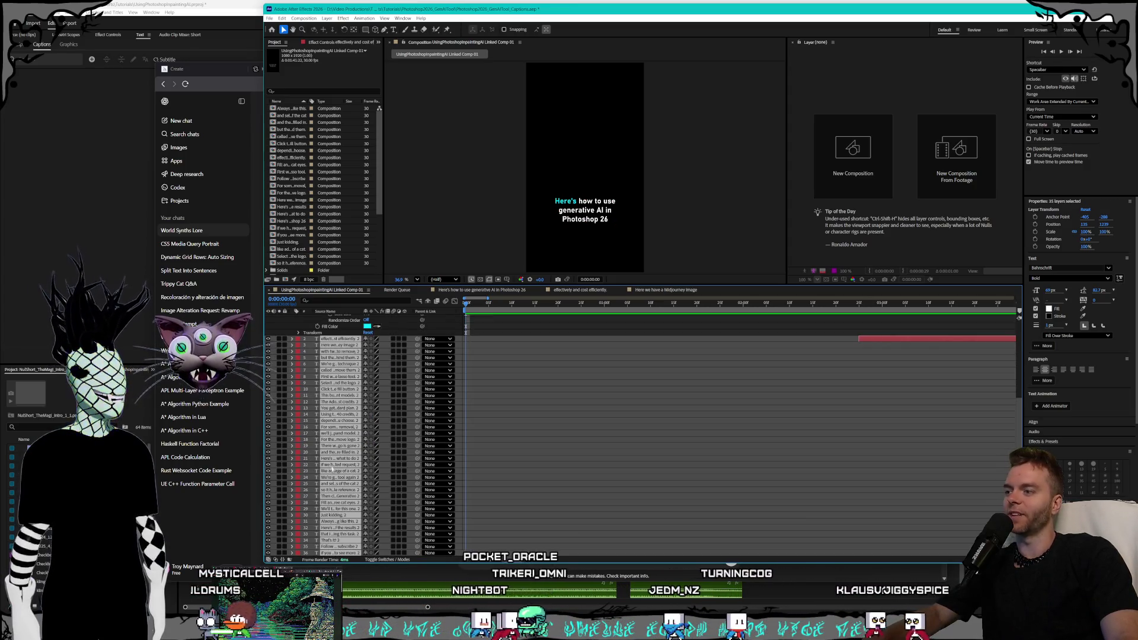
pyautogui.rightClick(336, 448)
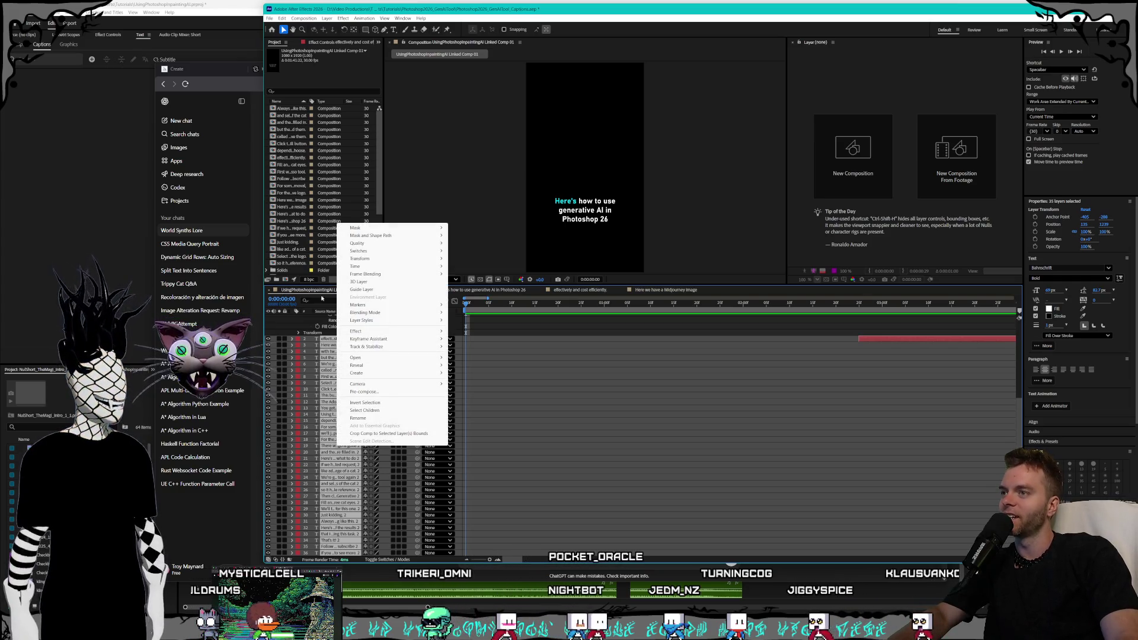
pyautogui.moveTo(378, 306)
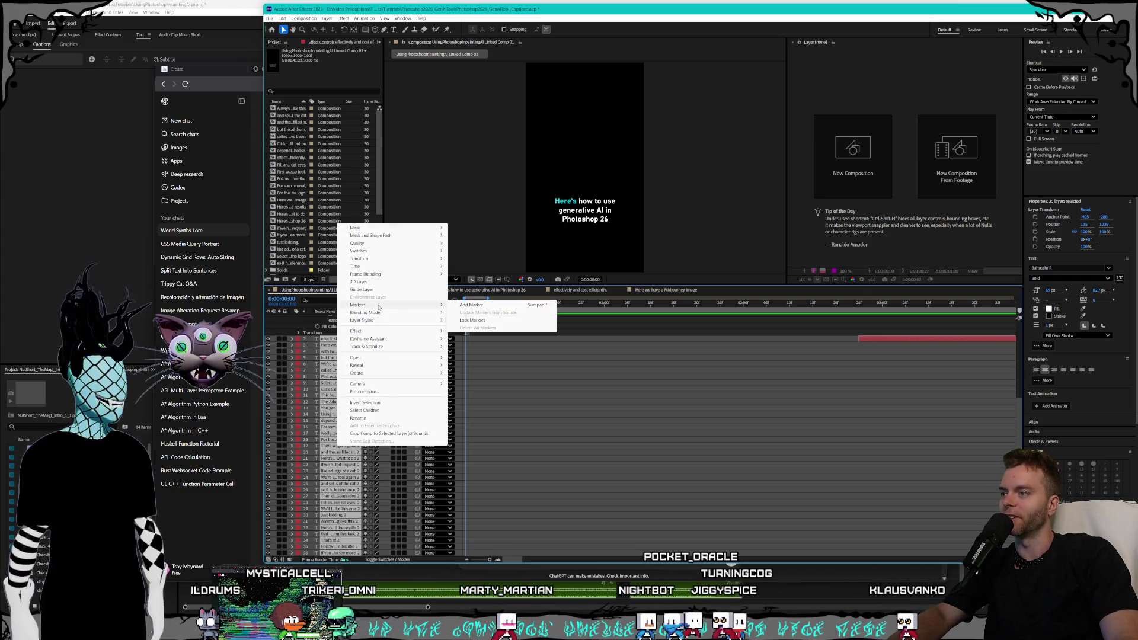
pyautogui.press('Escape')
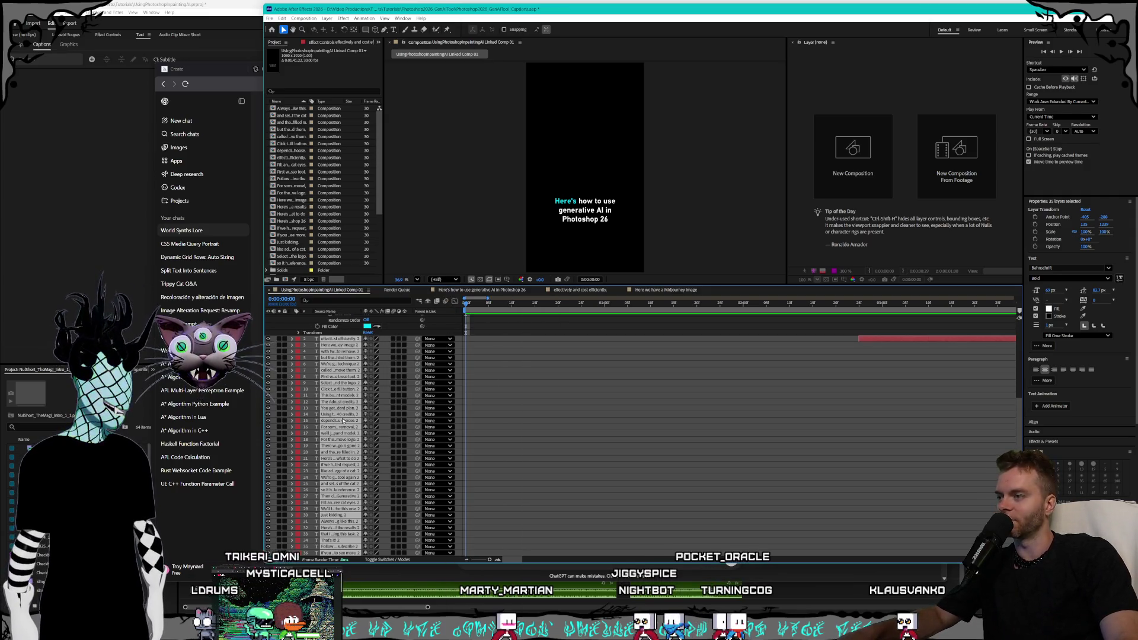
pyautogui.press('u')
pyautogui.press('u')
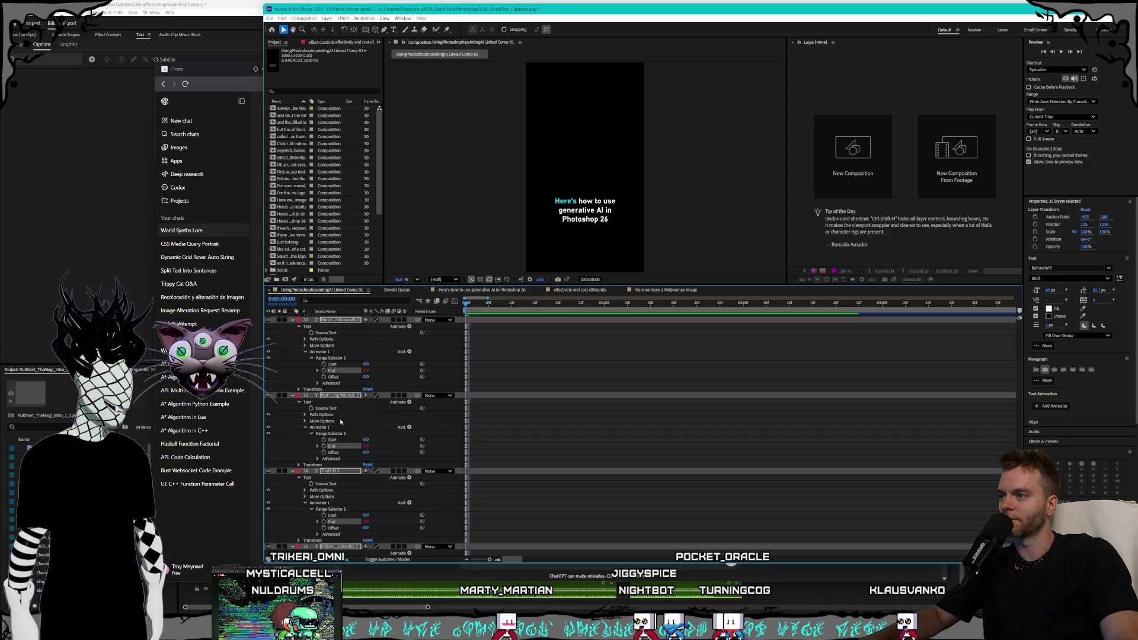
pyautogui.scroll(10, 411, 404)
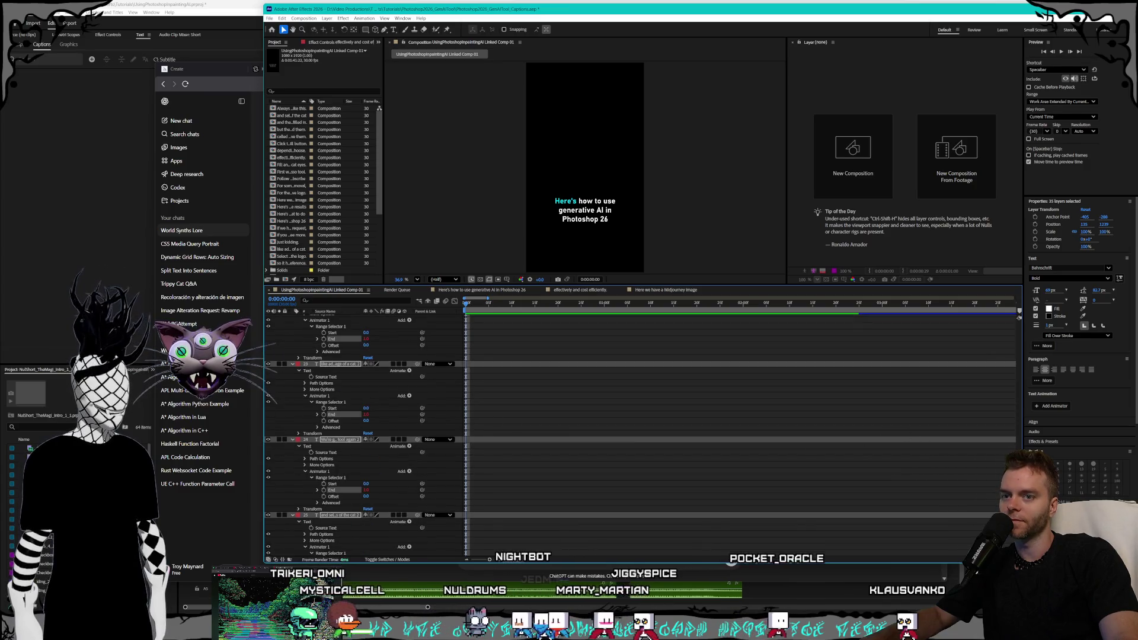
pyautogui.scroll(15, 1011, 325)
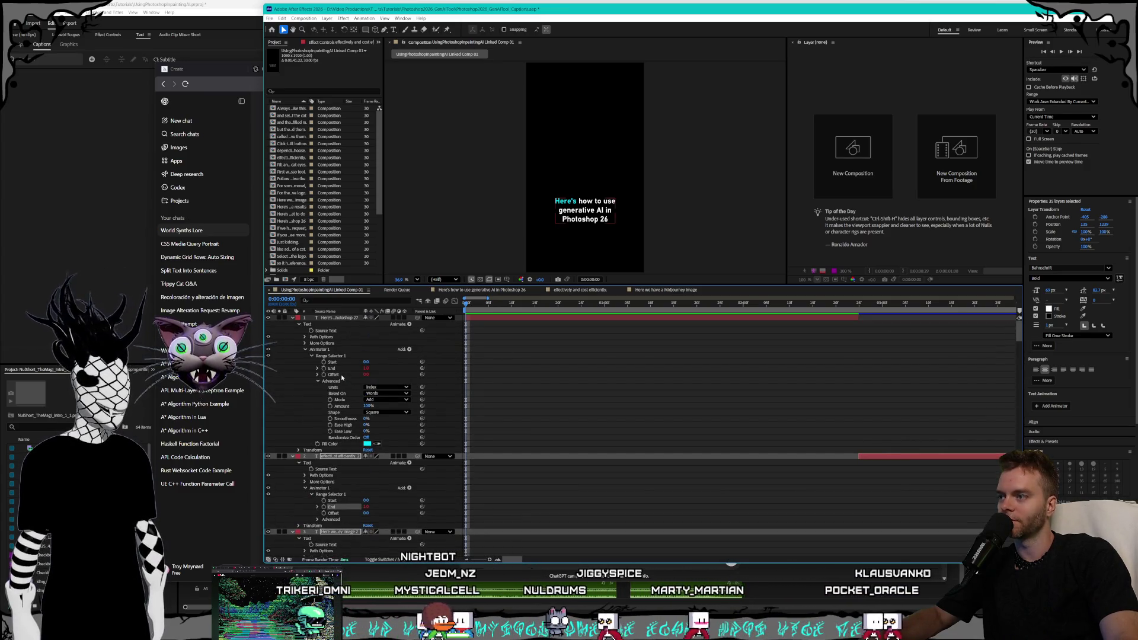
# Select the first caption layer, then the 'effectively and cost efficiently' caption layer.
pyautogui.click(342, 374)
pyautogui.rightClick(341, 374)
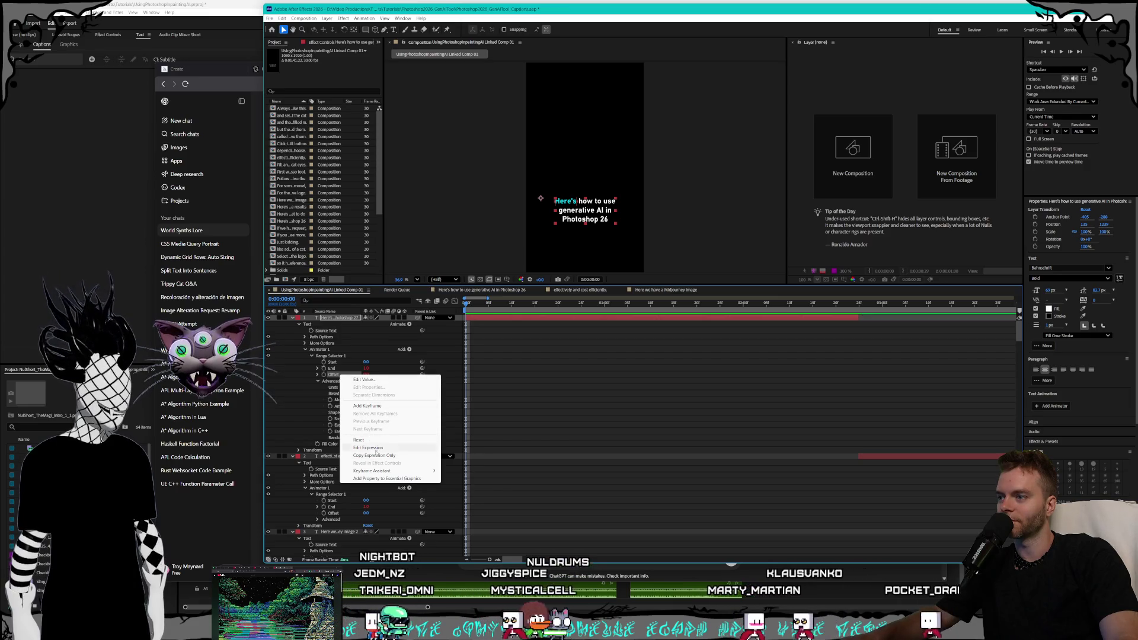
pyautogui.click(280, 457)
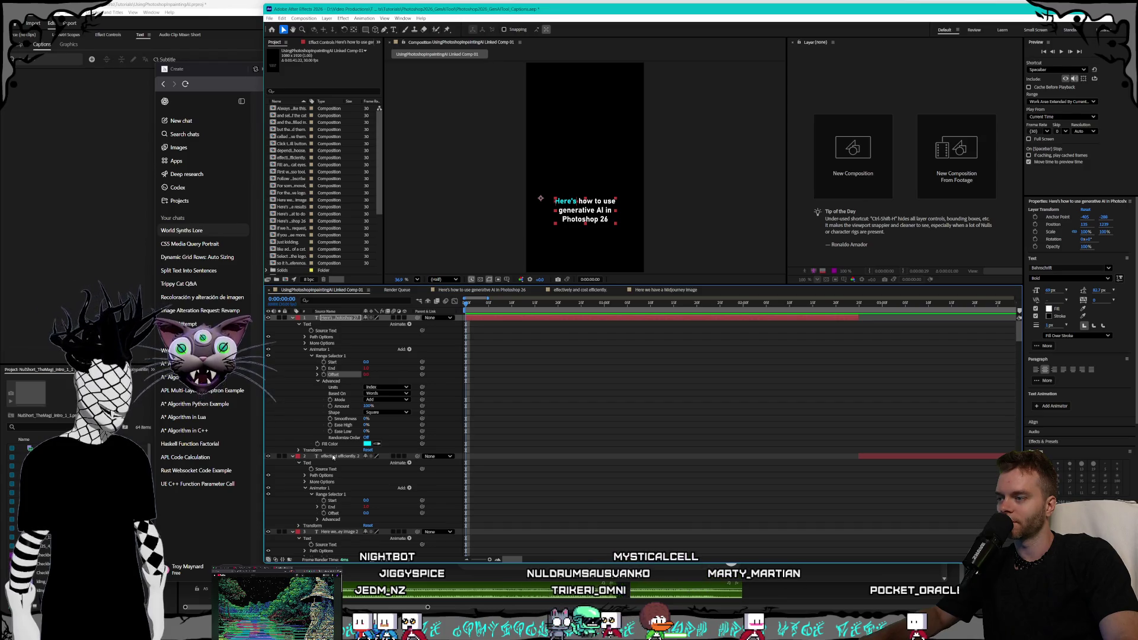
pyautogui.click(333, 457)
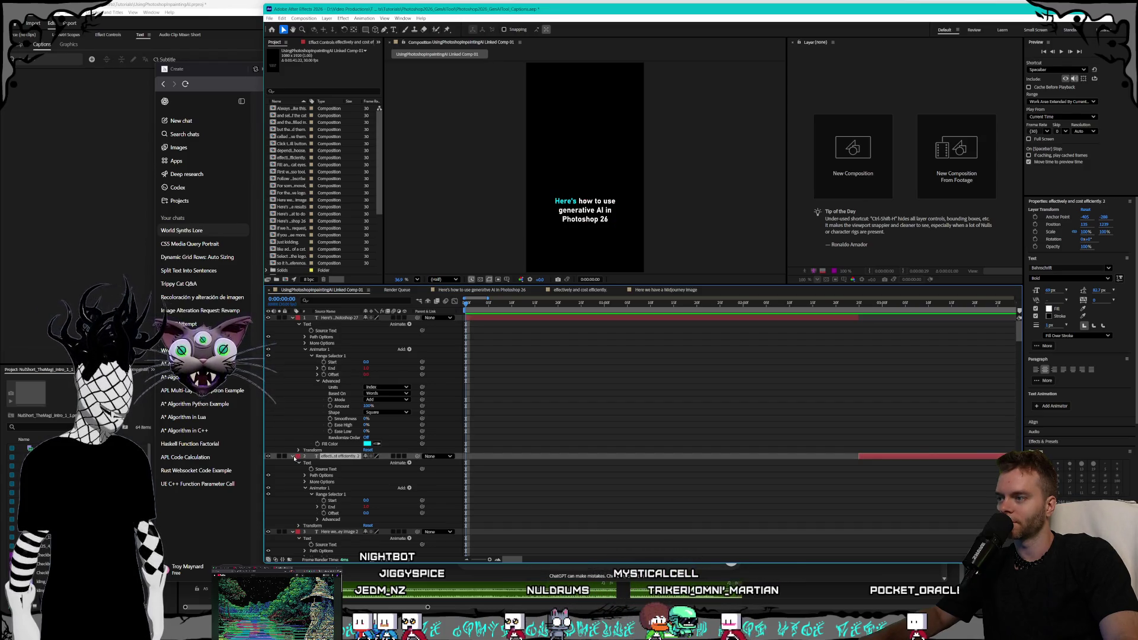
pyautogui.scroll(-20, 356, 474)
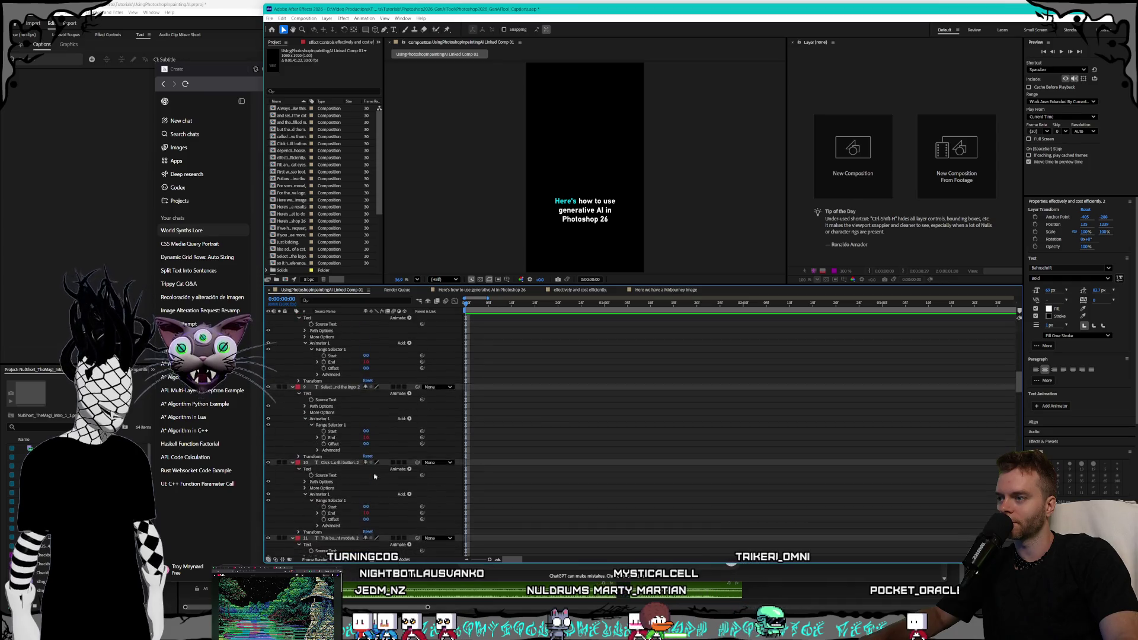
pyautogui.scroll(-10, 385, 494)
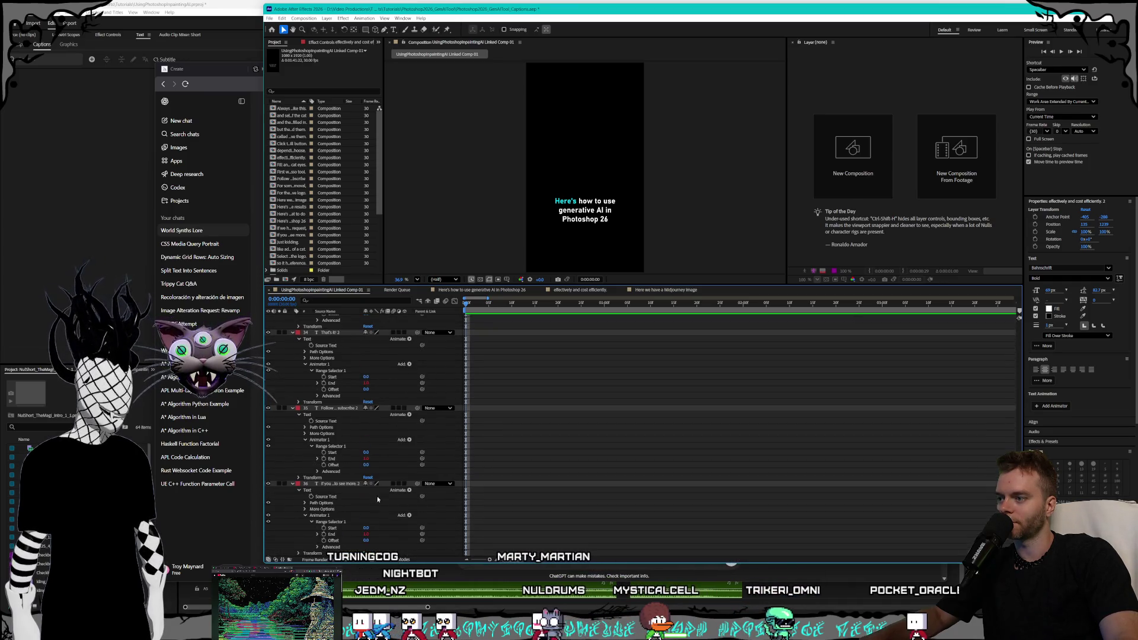
# Select all caption layers and add Animator 2 with a Range Selector to each.
pyautogui.hotkey('ctrl', 'a')
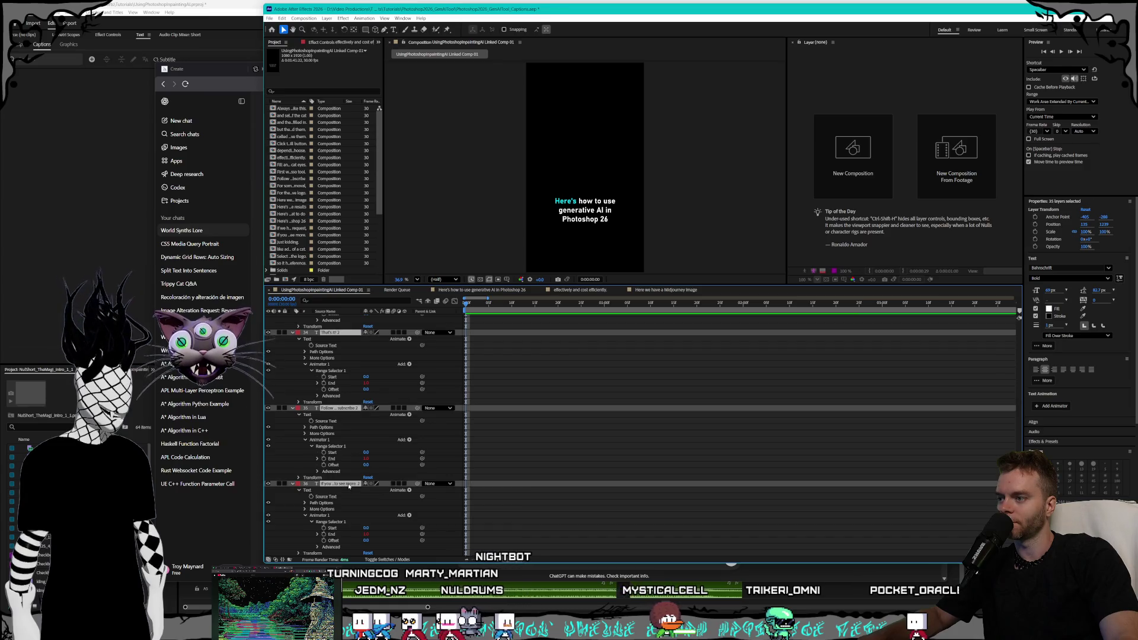
pyautogui.rightClick(349, 486)
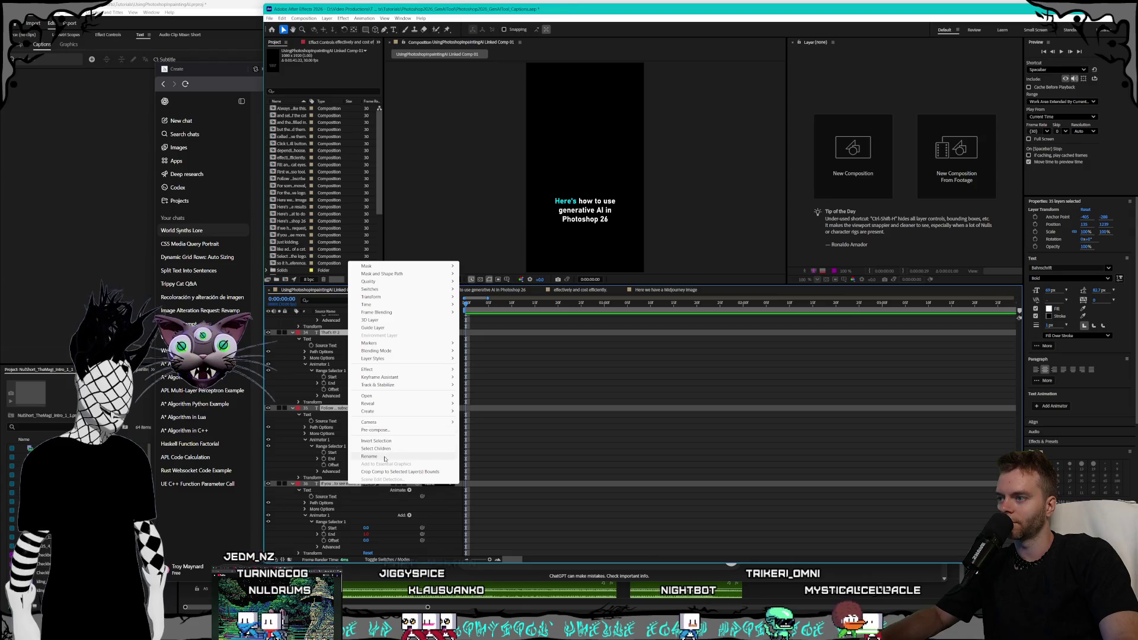
pyautogui.moveTo(367, 369)
pyautogui.press('Escape')
pyautogui.press('Escape')
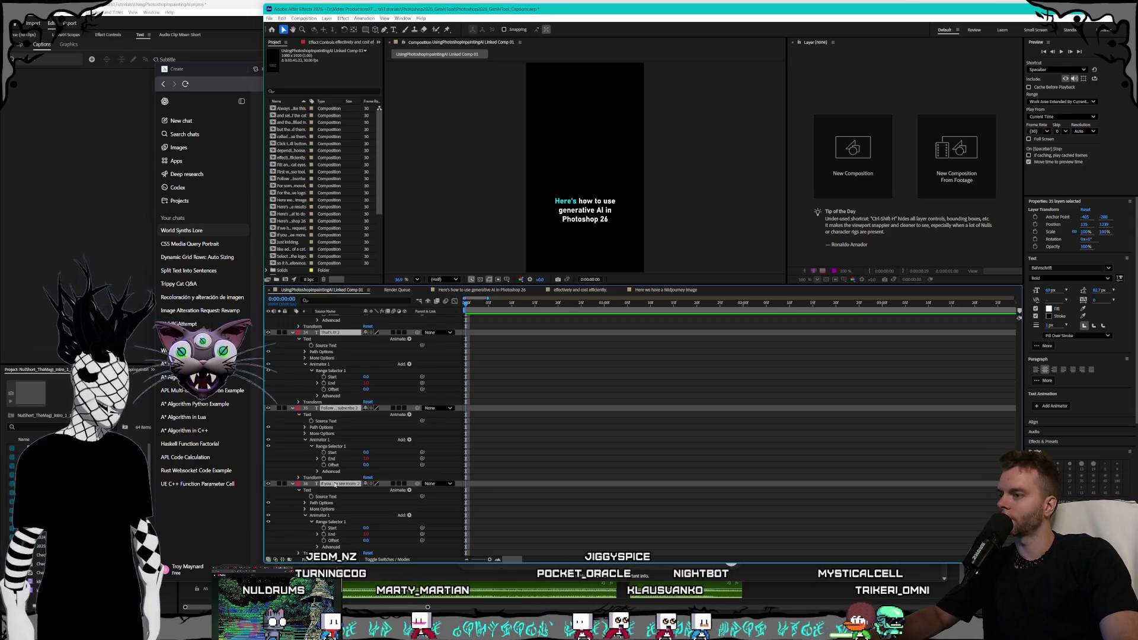
pyautogui.hotkey('ctrl', 'v')
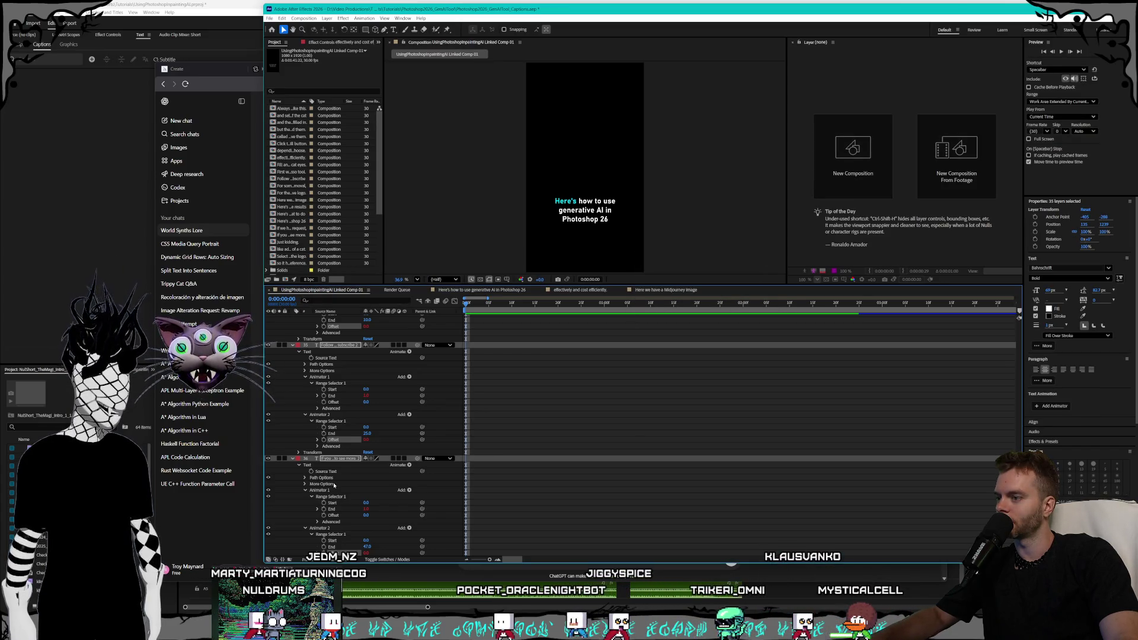
pyautogui.scroll(-1, 352, 503)
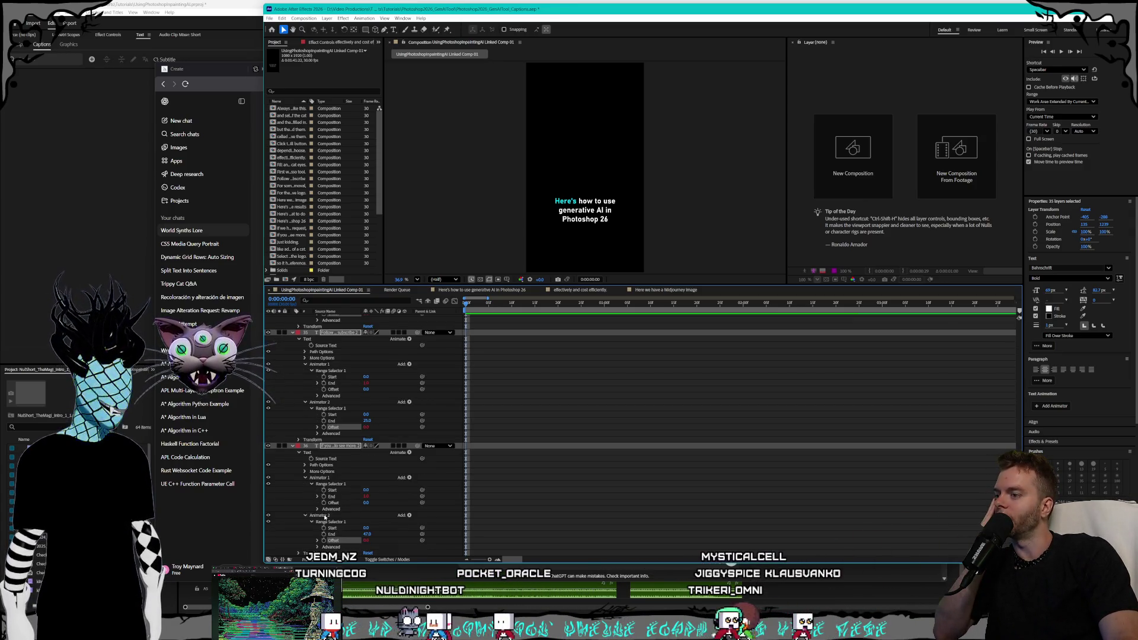
pyautogui.scroll(-5, 346, 500)
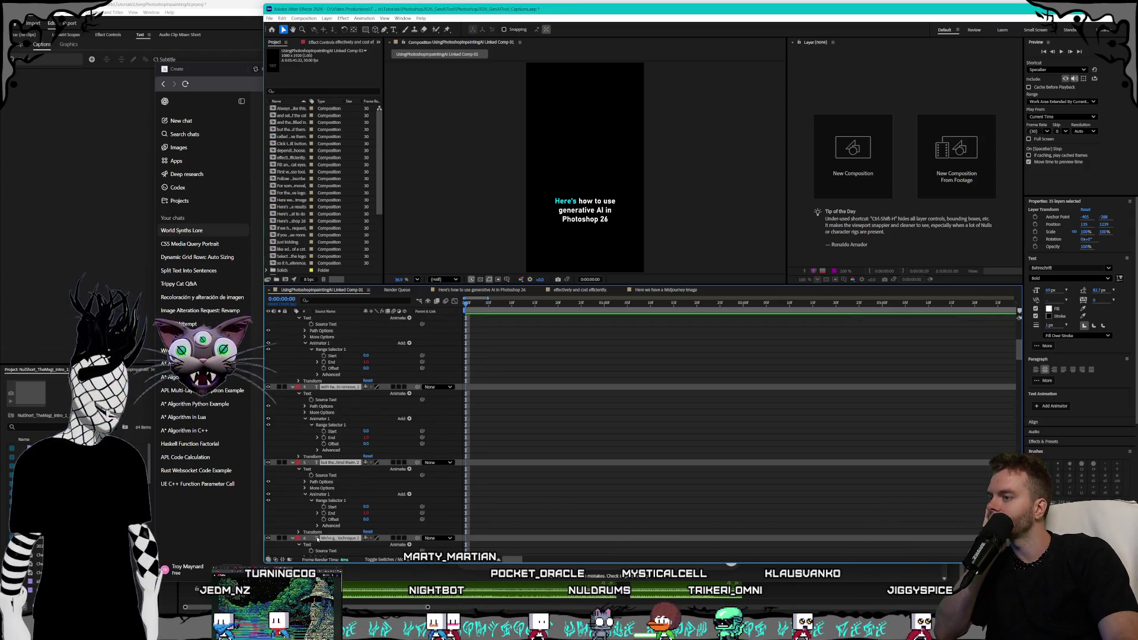
pyautogui.rightClick(333, 520)
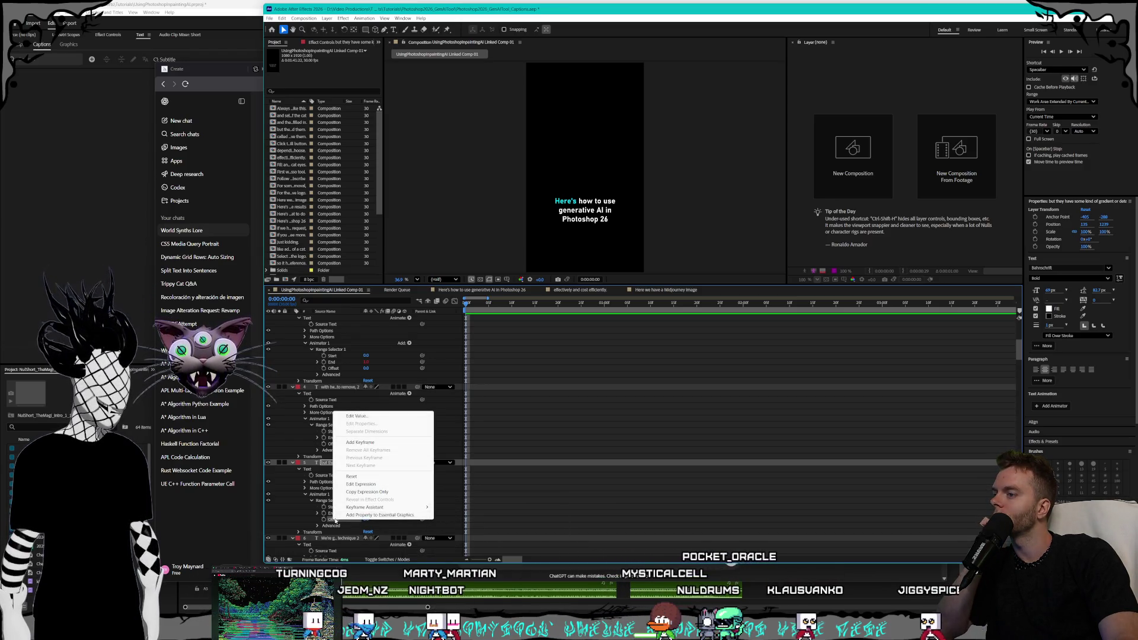
# Dismiss the Offset options menu and collapse caption layers 4 through 16.
pyautogui.click(343, 521)
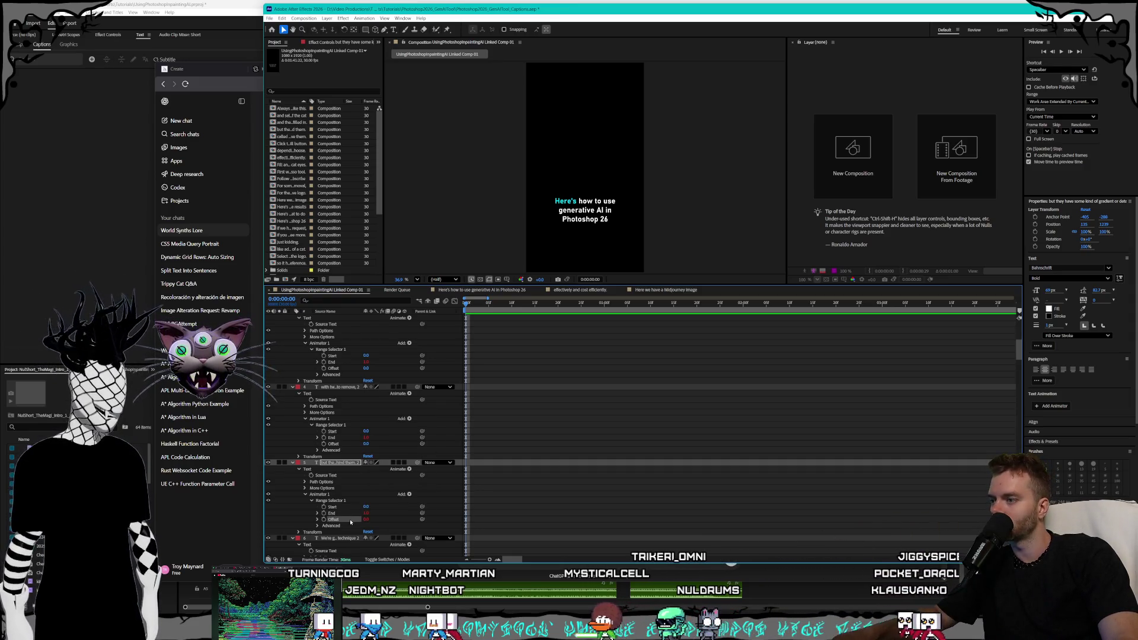
pyautogui.scroll(-3, 340, 513)
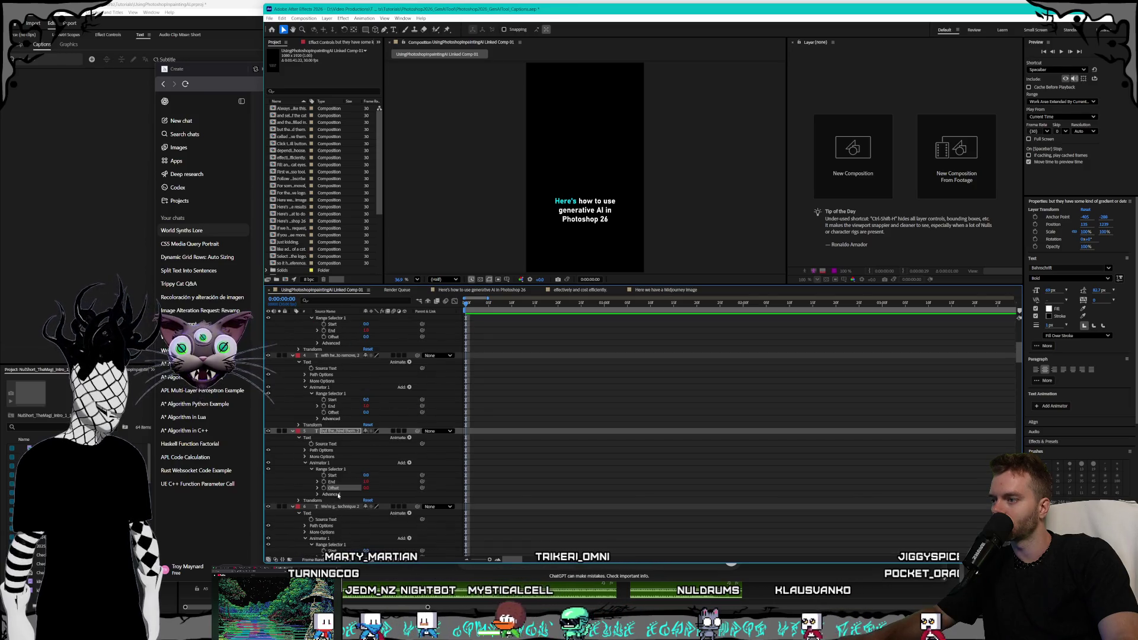
pyautogui.click(292, 506)
pyautogui.click(292, 513)
pyautogui.click(292, 519)
pyautogui.click(293, 431)
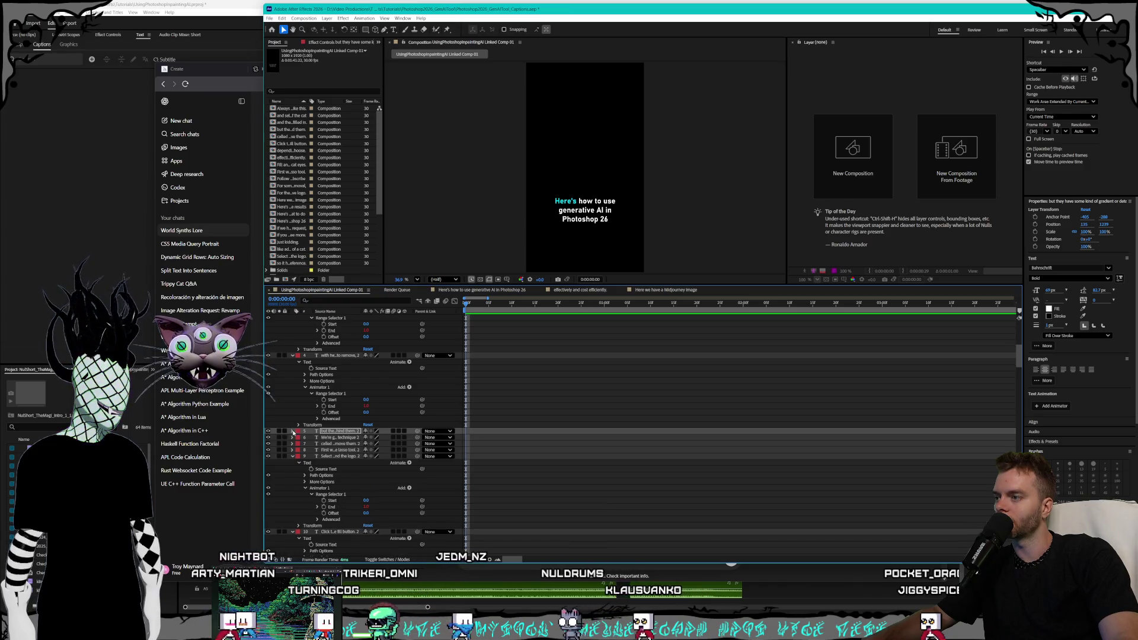
pyautogui.click(292, 356)
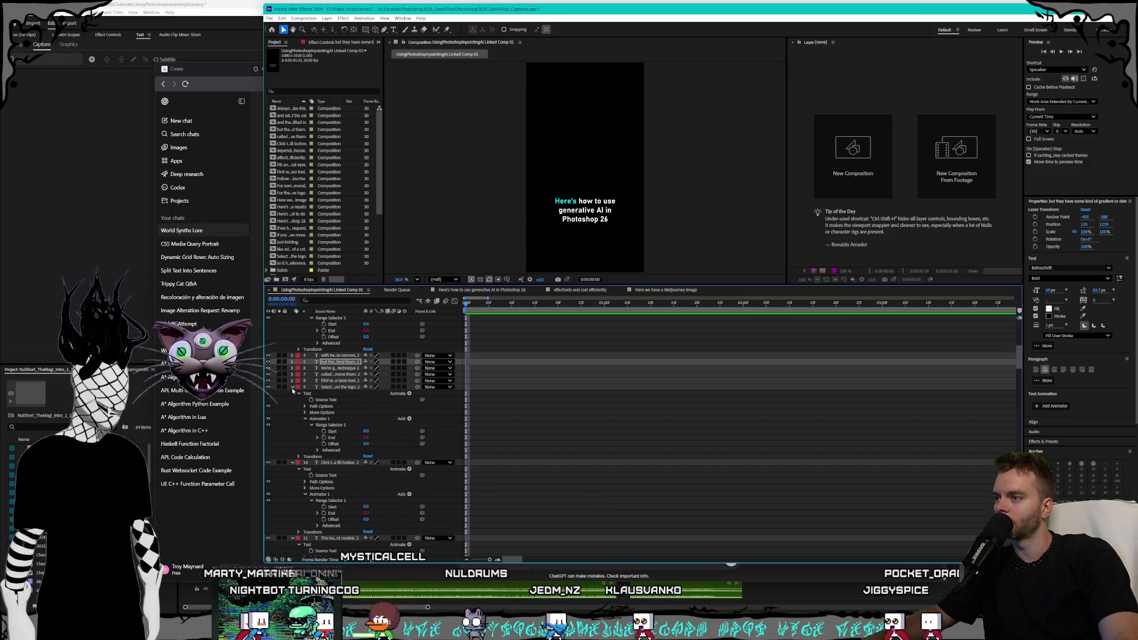
pyautogui.click(291, 387)
pyautogui.click(292, 392)
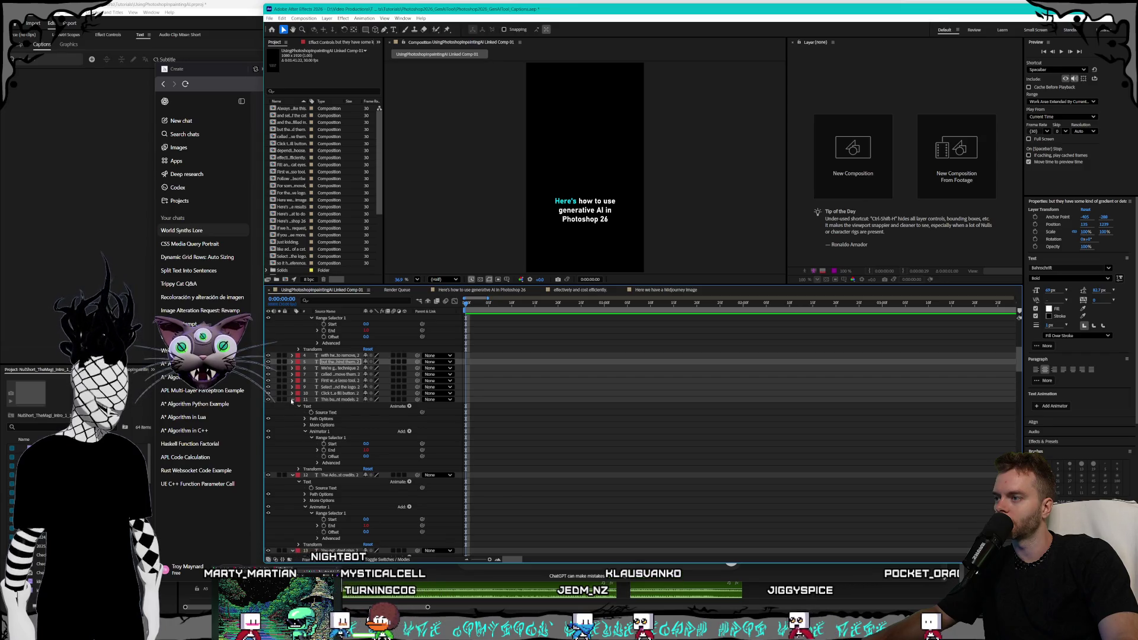
pyautogui.click(292, 399)
pyautogui.click(292, 406)
pyautogui.click(291, 412)
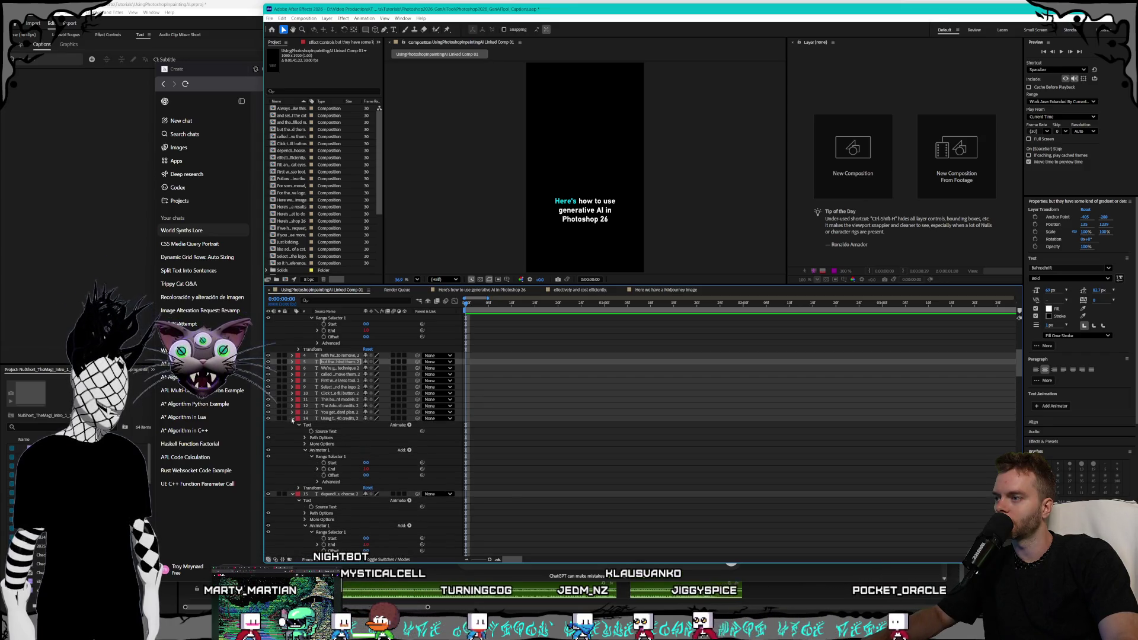
pyautogui.click(292, 419)
pyautogui.click(292, 425)
pyautogui.click(292, 431)
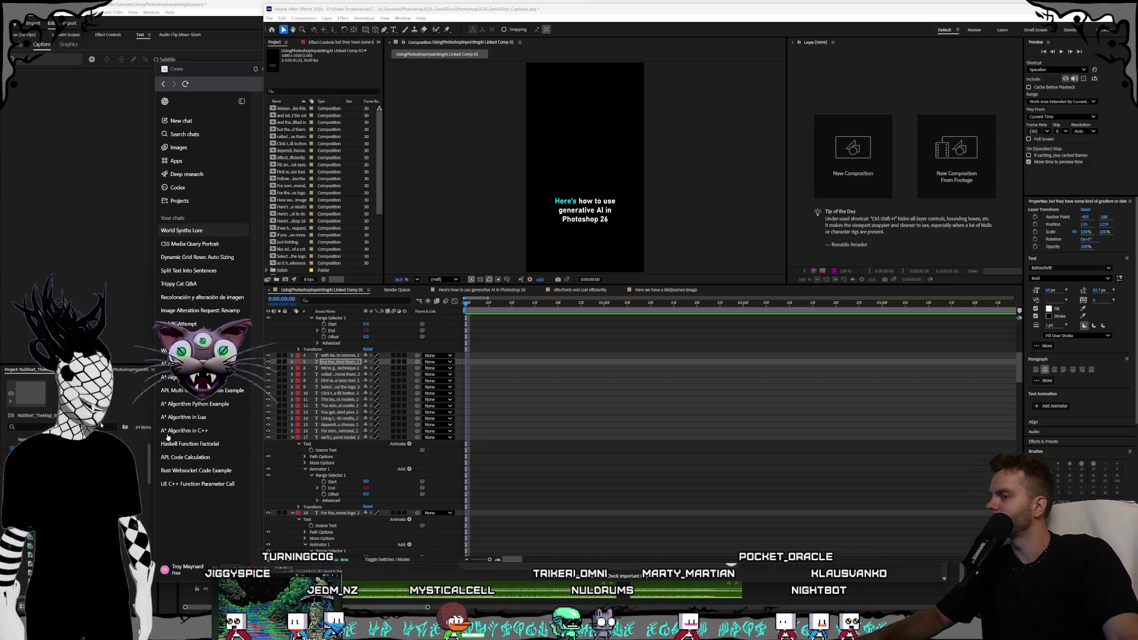
# Collapse caption layers 17 through 33 to single timeline rows.
pyautogui.click(290, 437)
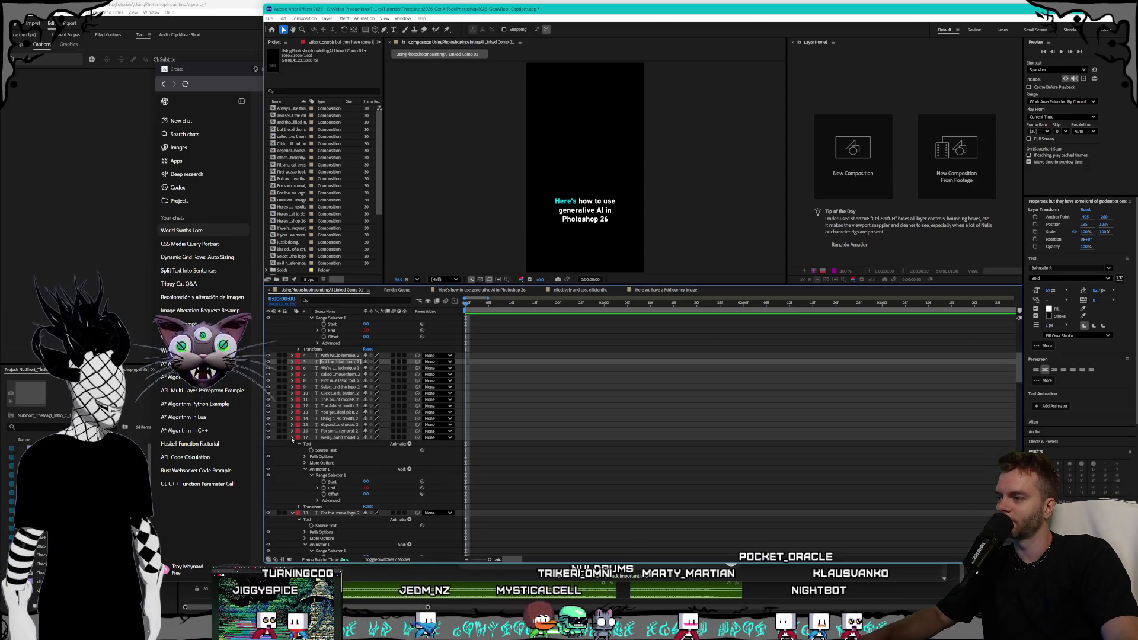
pyautogui.click(291, 437)
pyautogui.click(291, 443)
pyautogui.click(291, 450)
pyautogui.click(290, 455)
pyautogui.click(291, 462)
pyautogui.click(291, 469)
pyautogui.click(292, 474)
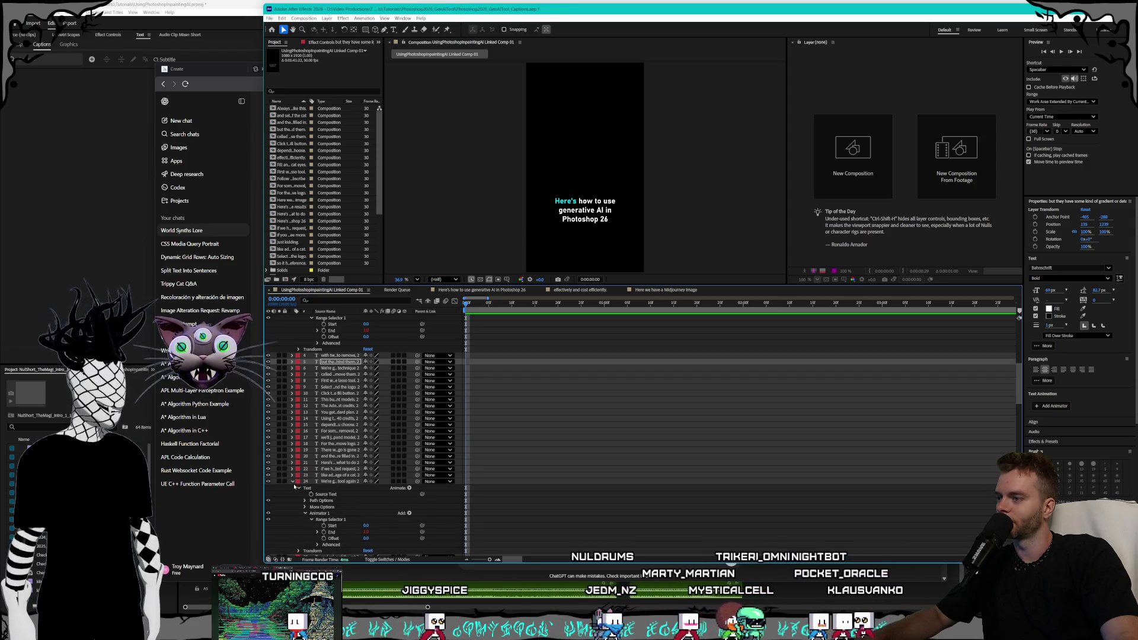
pyautogui.click(292, 481)
pyautogui.click(292, 488)
pyautogui.click(292, 494)
pyautogui.click(293, 500)
pyautogui.click(292, 506)
pyautogui.click(292, 513)
pyautogui.click(292, 519)
pyautogui.click(292, 526)
pyautogui.click(291, 531)
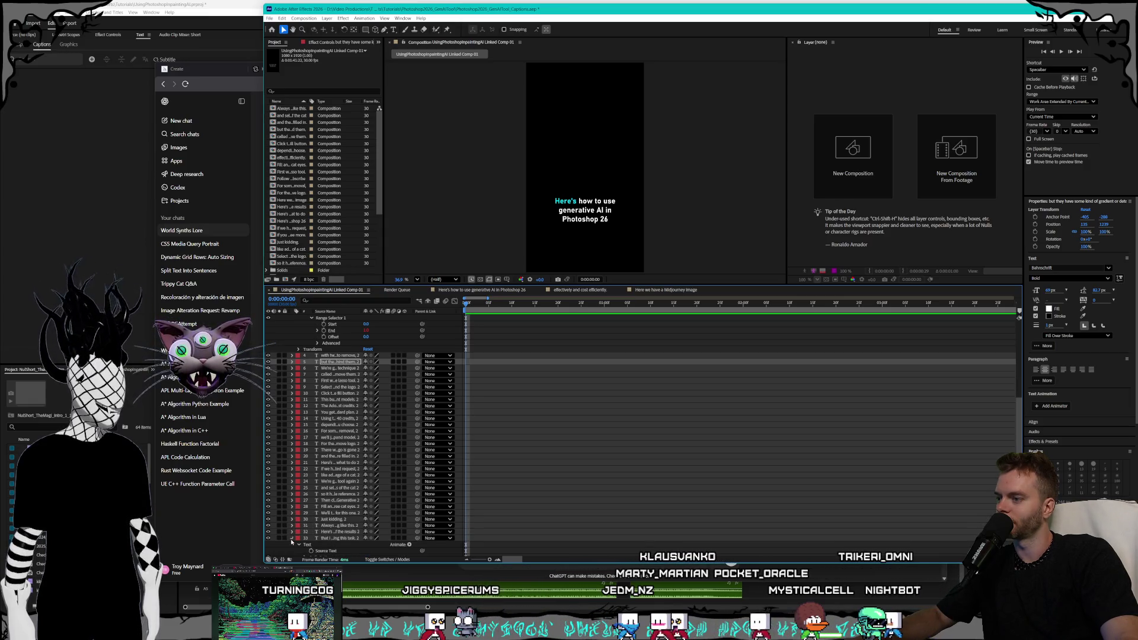
pyautogui.click(292, 538)
# Collapse the remaining caption layers 35, 36, 3 and 2.
pyautogui.scroll(-5, 298, 516)
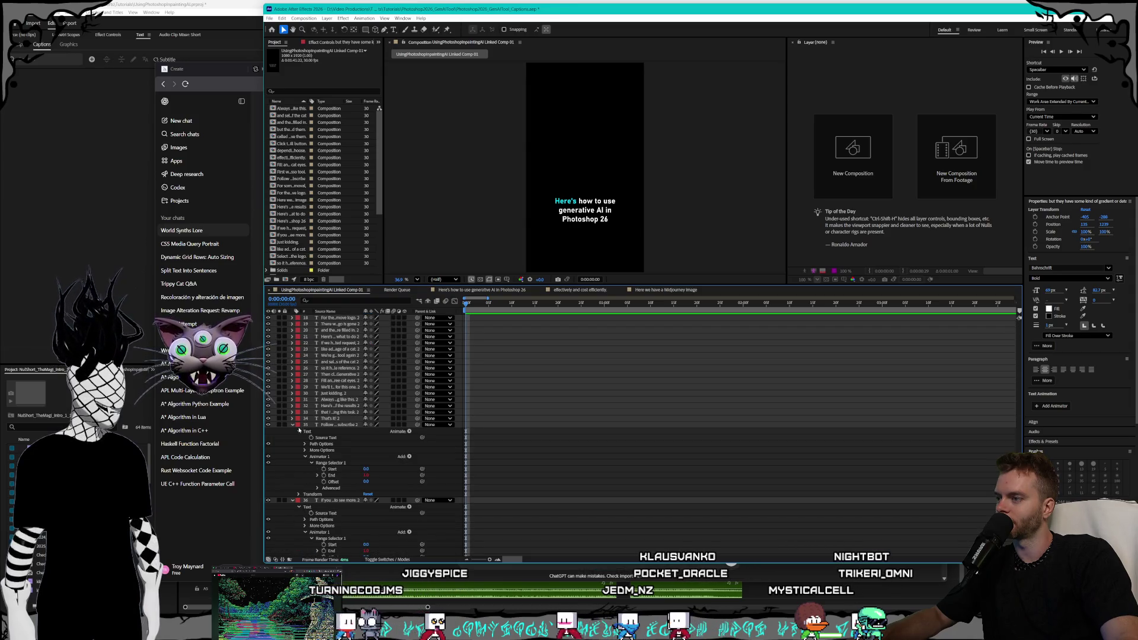
pyautogui.click(291, 424)
pyautogui.click(293, 484)
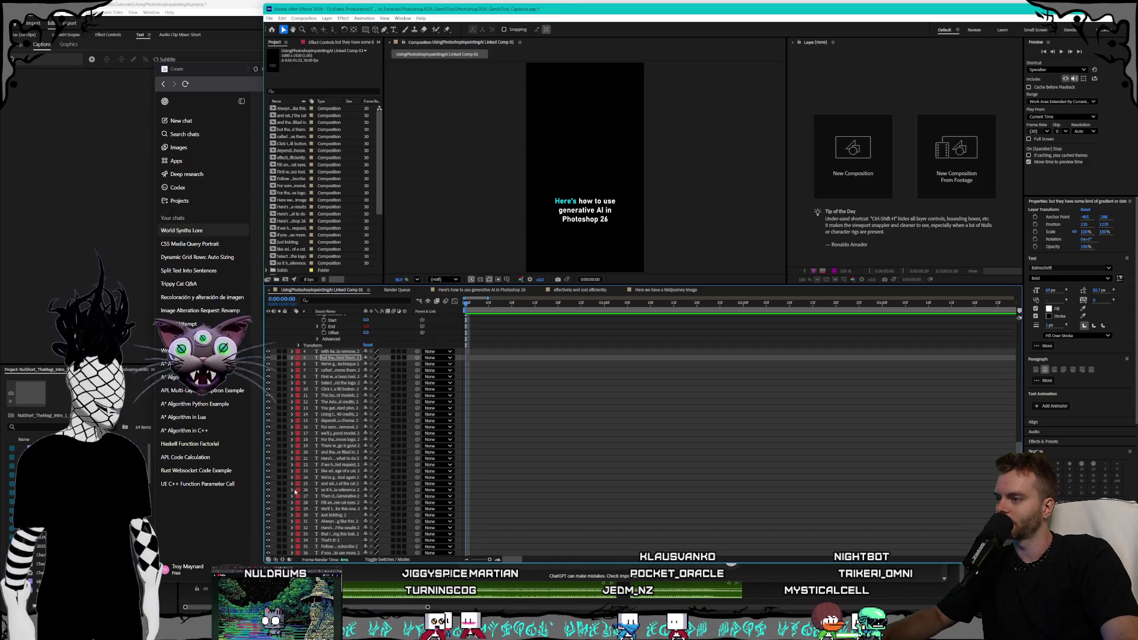
pyautogui.scroll(15, 302, 468)
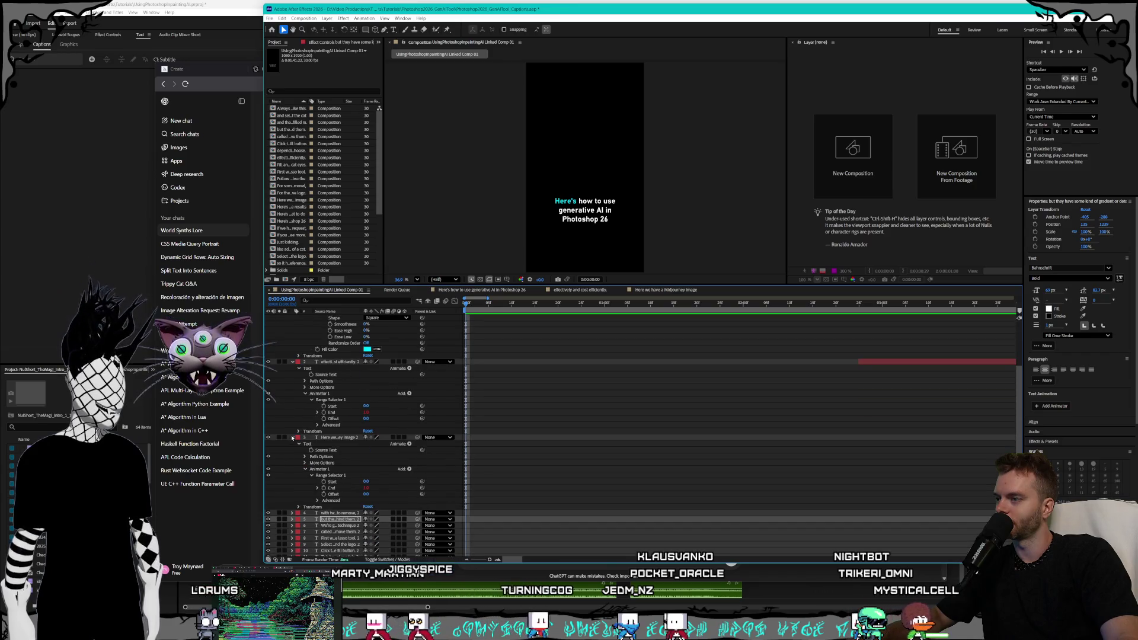
pyautogui.click(292, 438)
pyautogui.scroll(4, 302, 445)
pyautogui.click(293, 456)
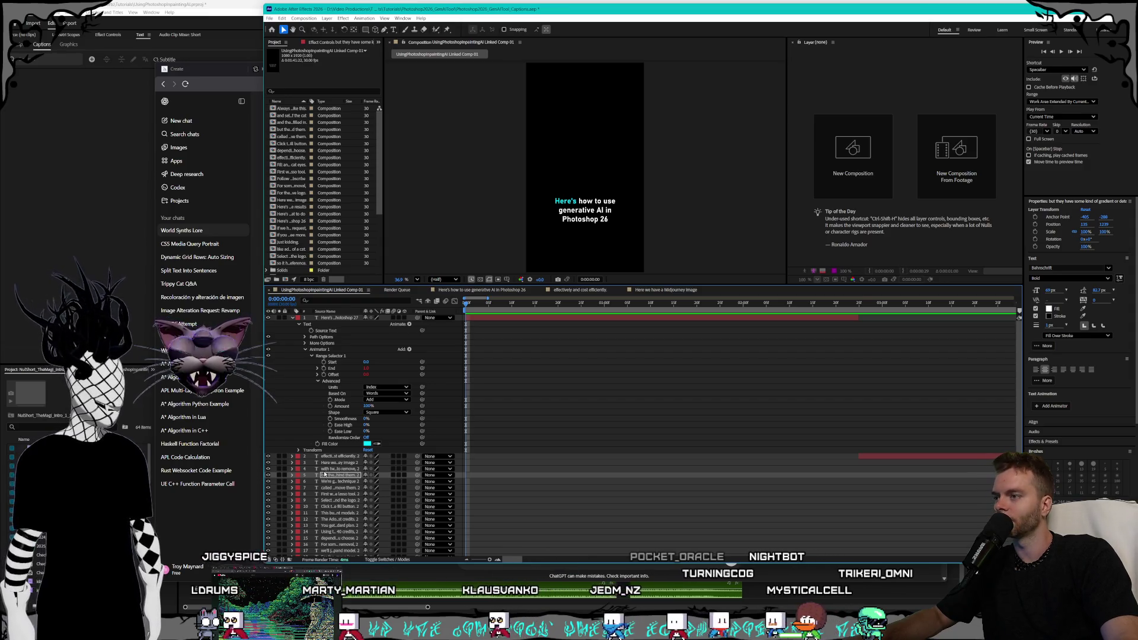
# Reveal layer 1's word-stepping Offset expression and snip a screenshot of its code.
pyautogui.click(335, 375)
pyautogui.click(318, 374)
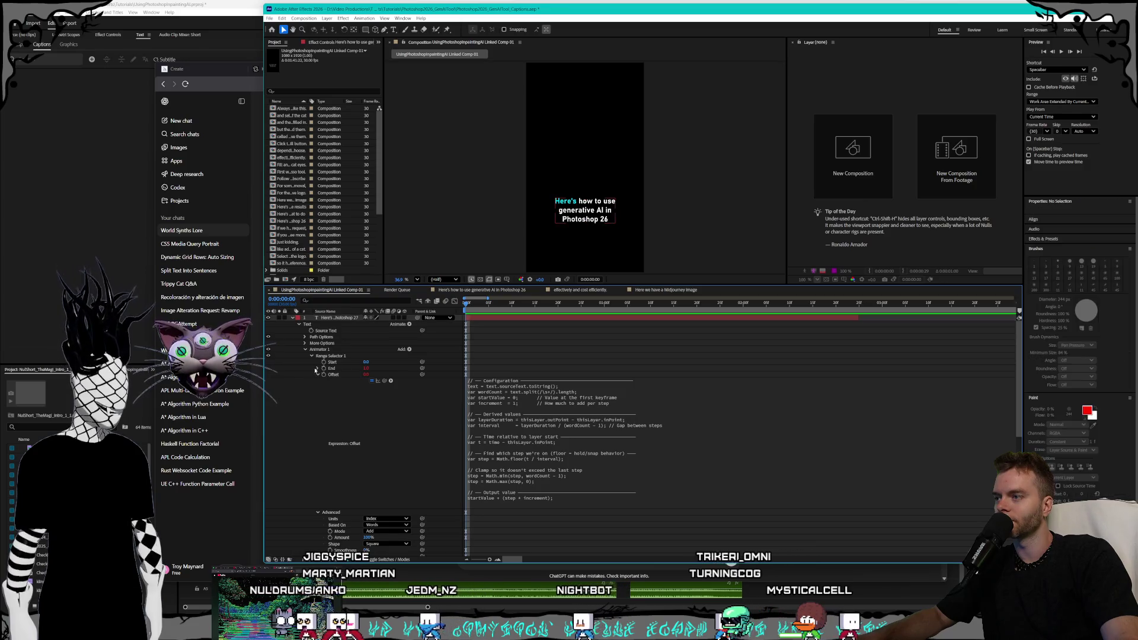
pyautogui.click(583, 449)
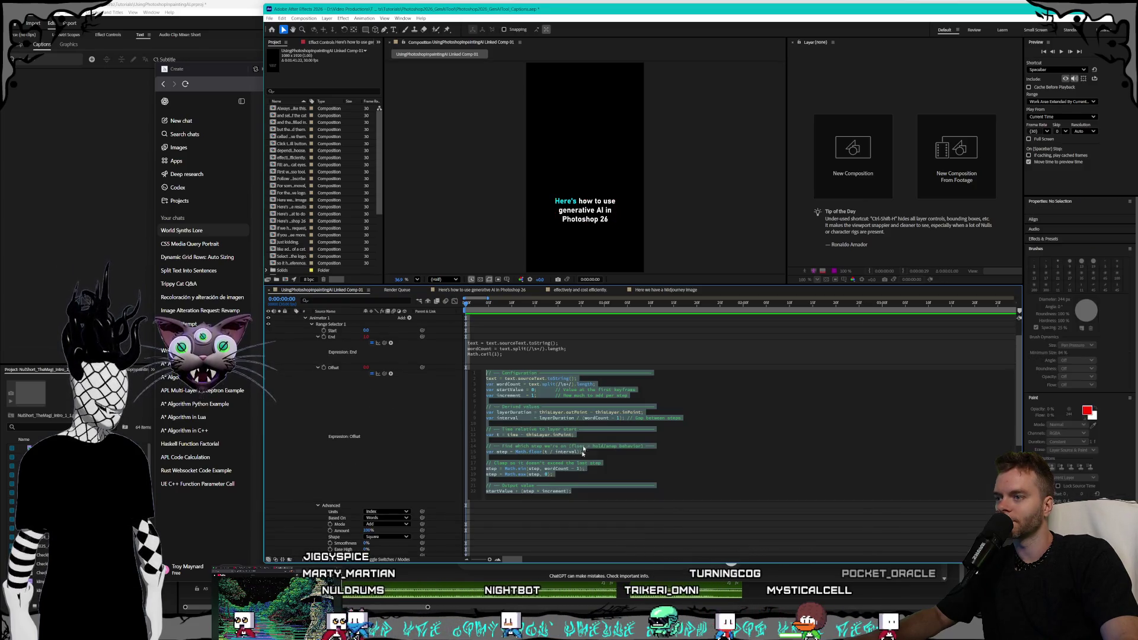
pyautogui.click(621, 486)
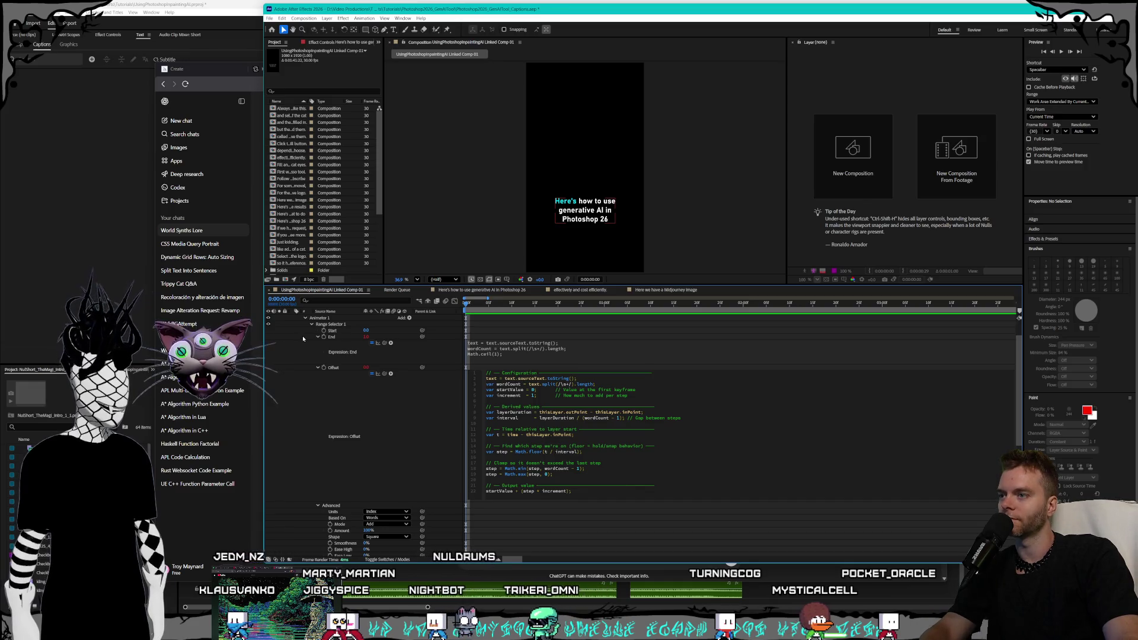
pyautogui.press('Print')
pyautogui.moveTo(309, 331)
pyautogui.mouseDown()
pyautogui.moveTo(678, 515)
pyautogui.moveTo(691, 504)
pyautogui.mouseUp()
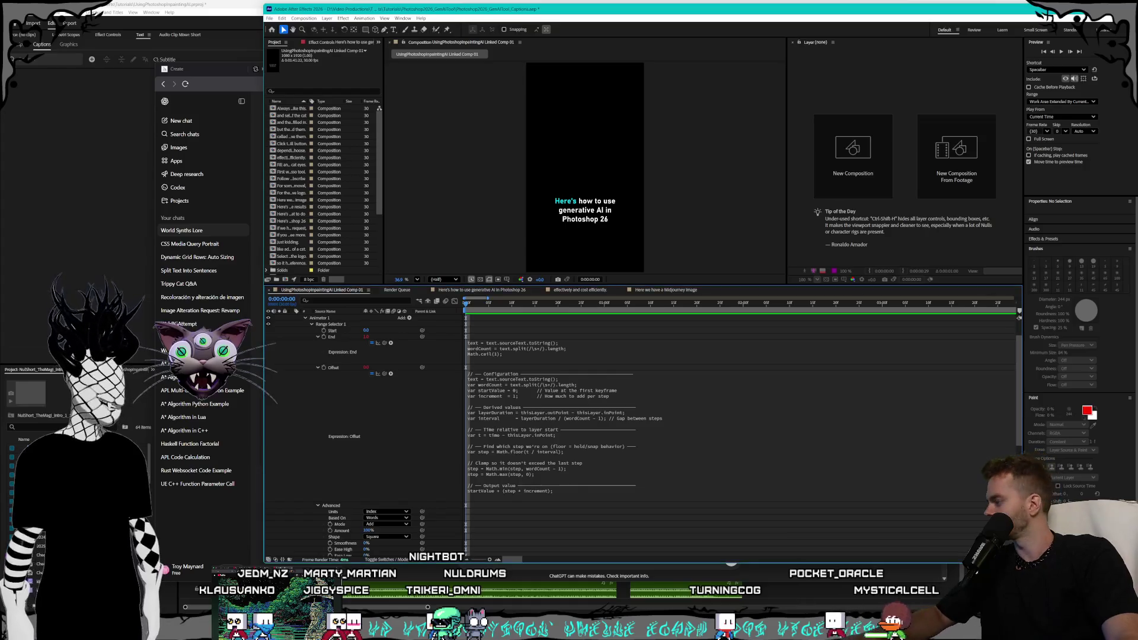
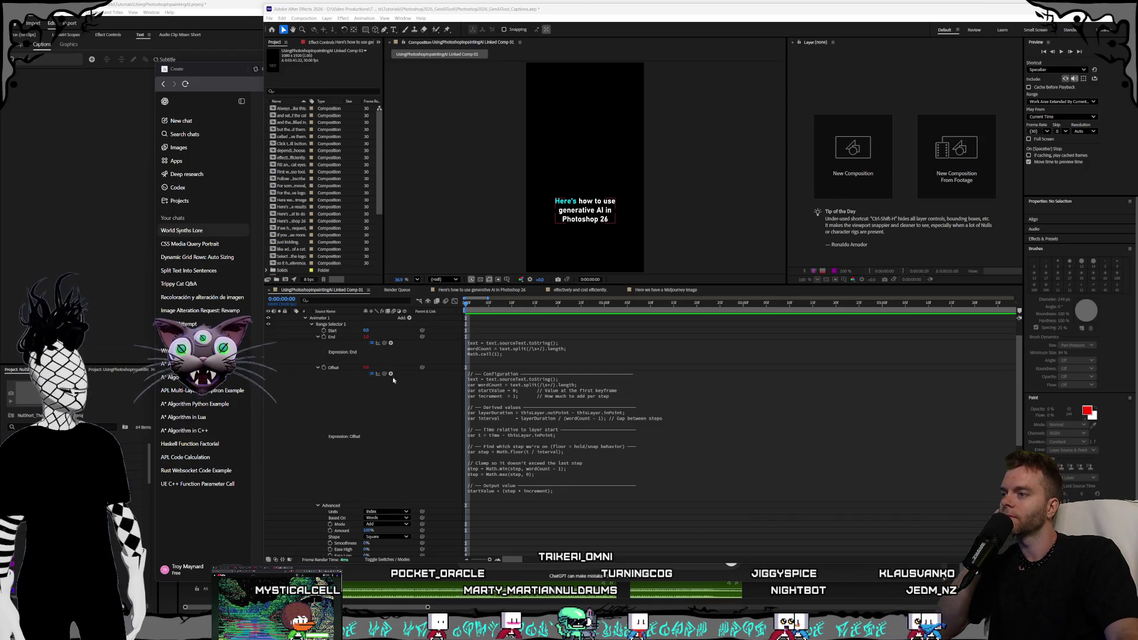
# Check layer 1's Offset options, then collapse layer 1 and select caption layers 2 and 5.
pyautogui.click(336, 368)
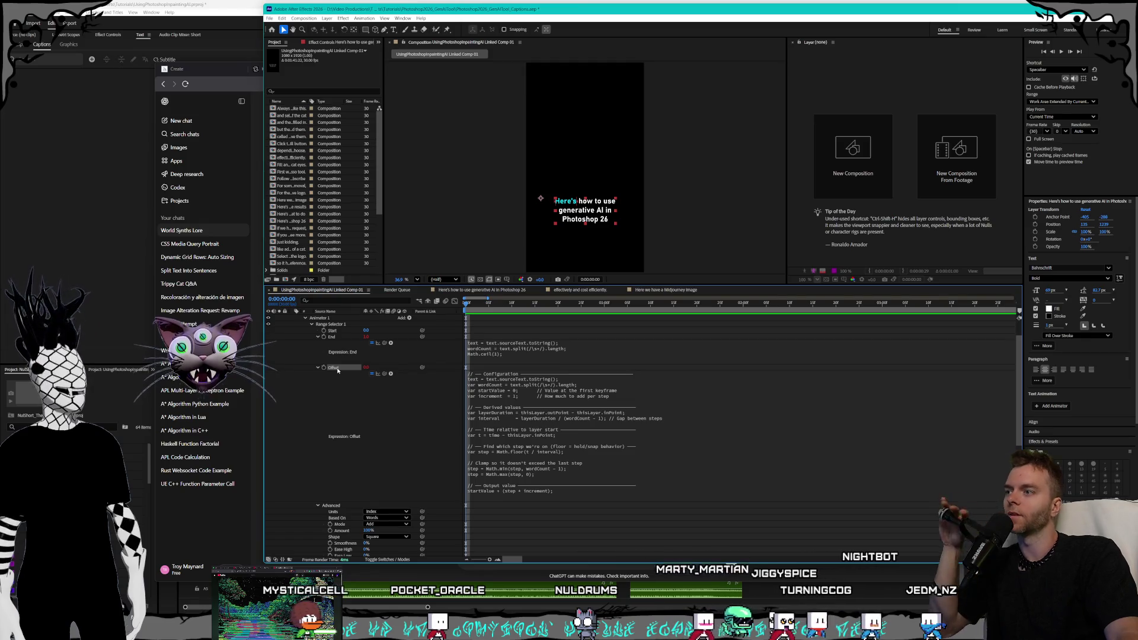
pyautogui.rightClick(337, 370)
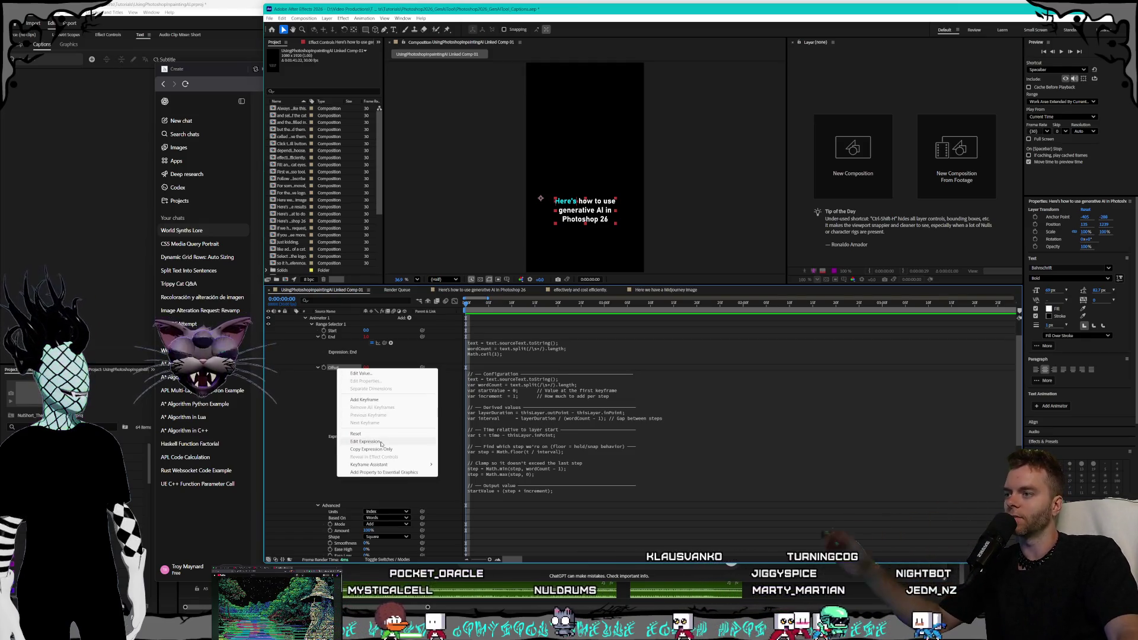
pyautogui.press('Escape')
pyautogui.scroll(2, 305, 384)
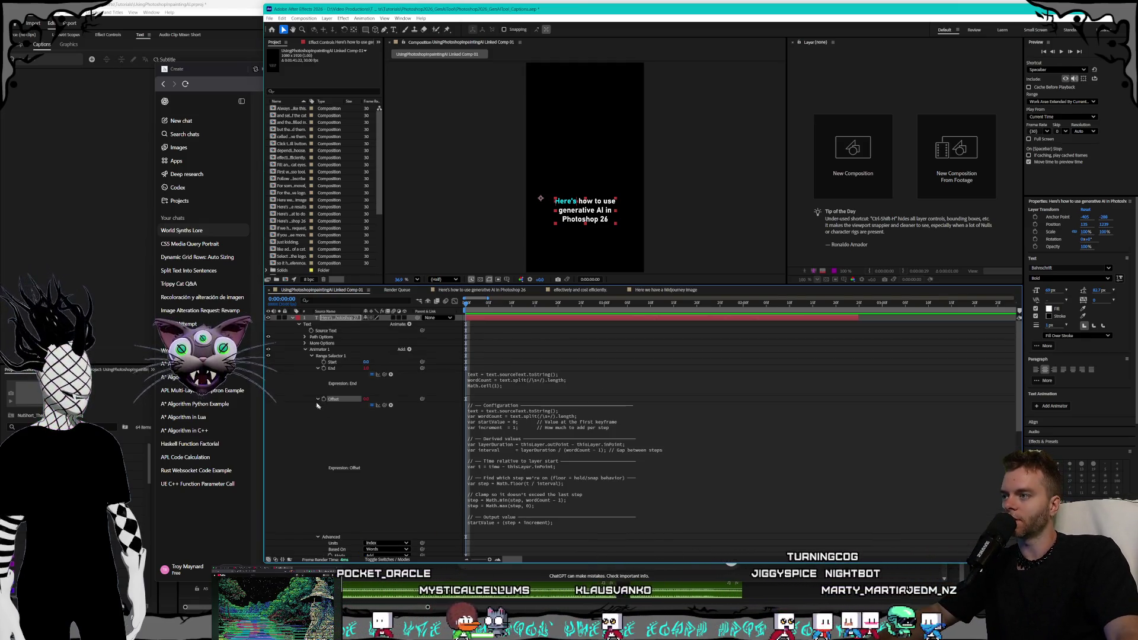
pyautogui.click(291, 318)
pyautogui.click(333, 324)
pyautogui.click(329, 343)
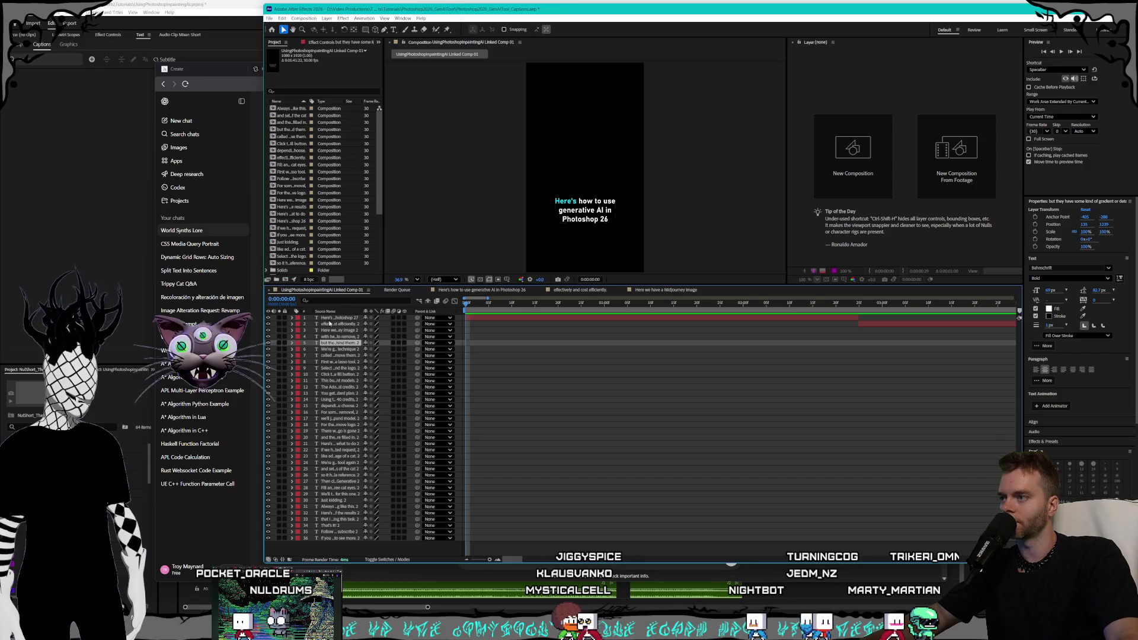
# Expand the second caption layer, trying and undoing a pasted duplicate text animator.
pyautogui.click(330, 324)
pyautogui.rightClick(329, 326)
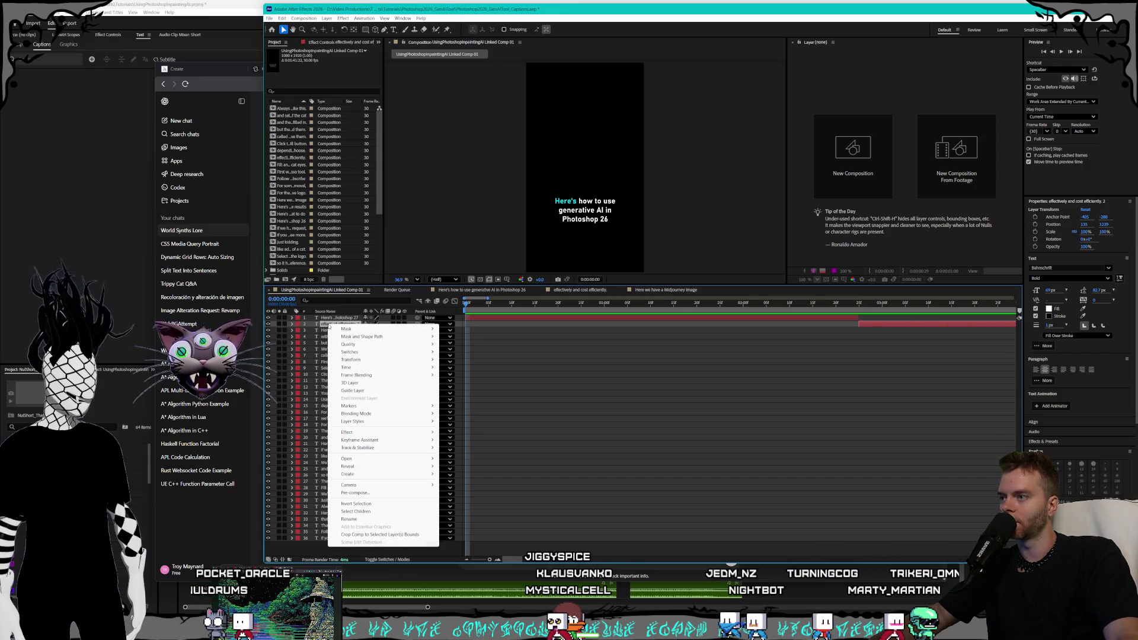
pyautogui.press('Escape')
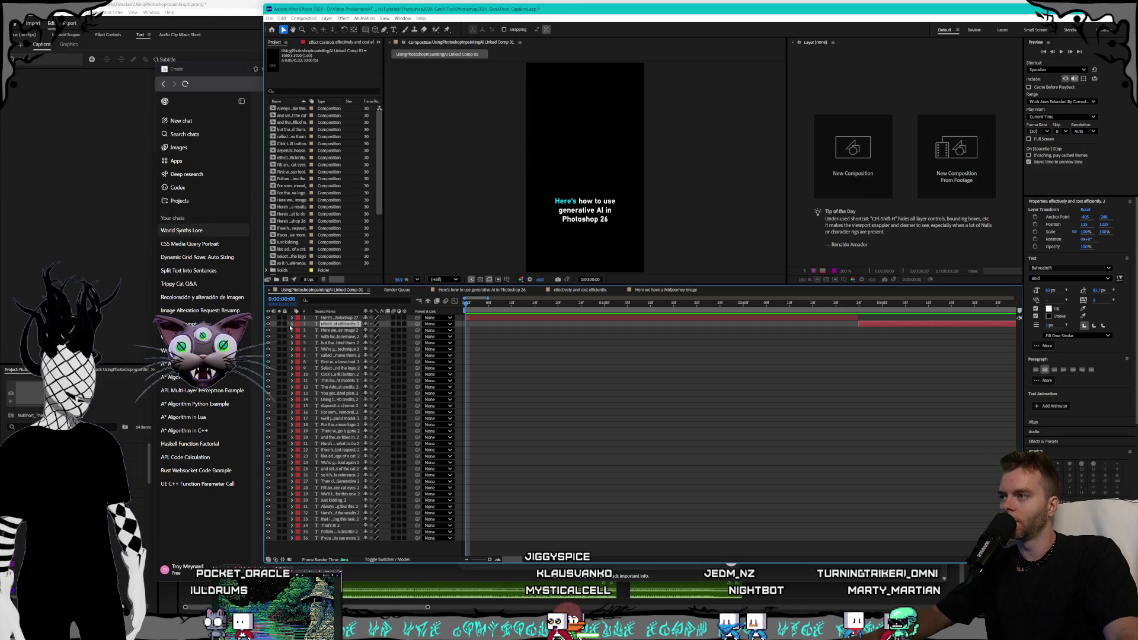
pyautogui.click(290, 324)
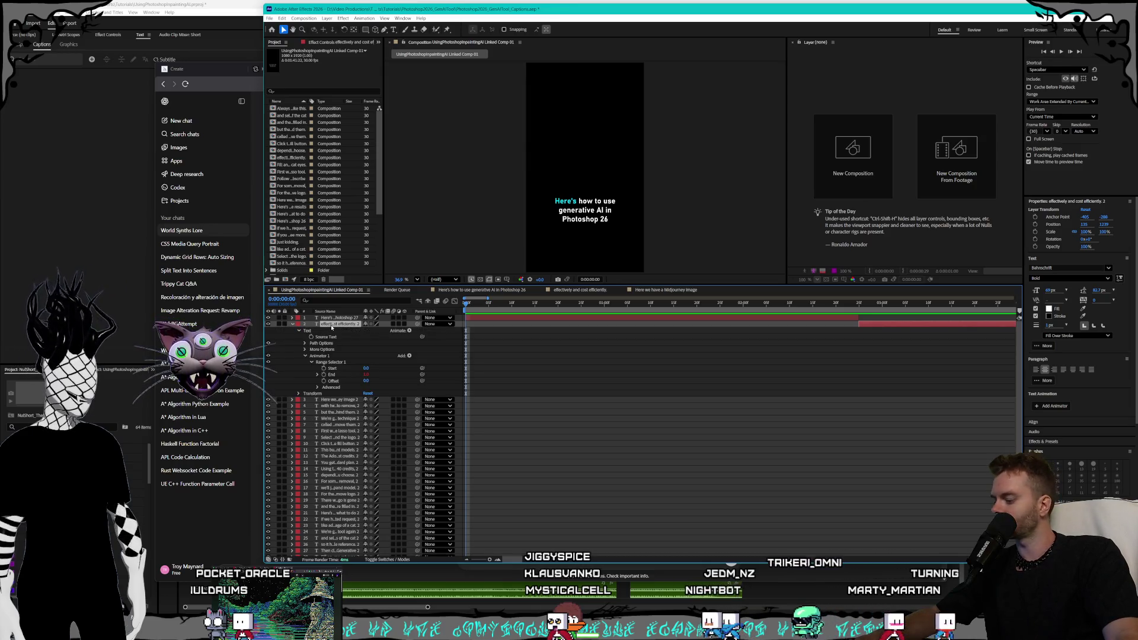
pyautogui.hotkey('ctrl', 'v')
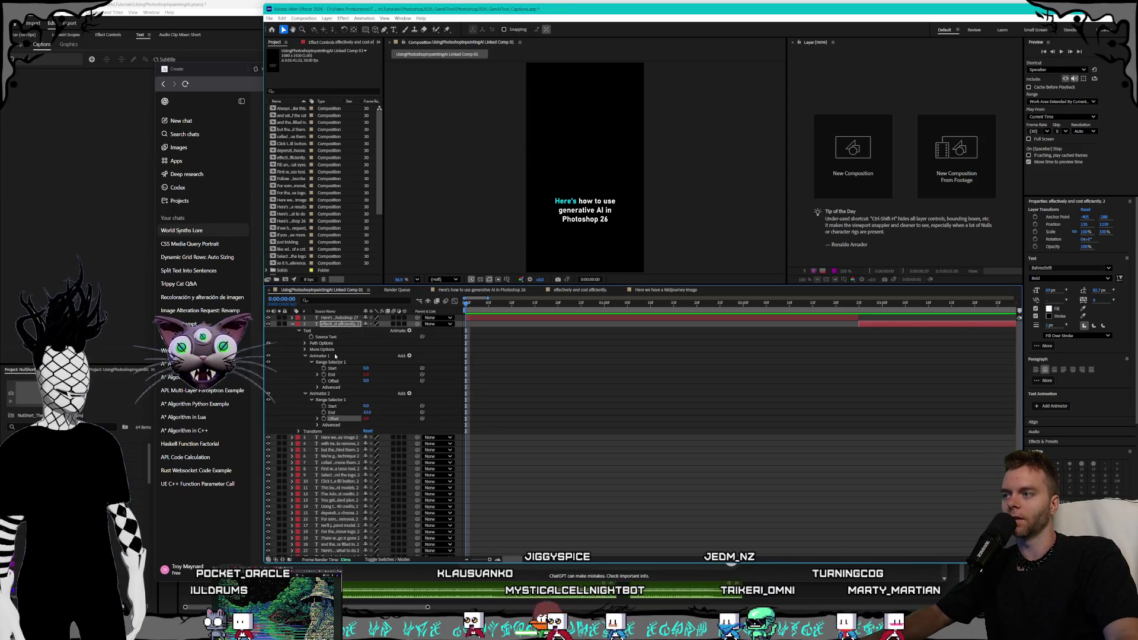
pyautogui.hotkey('ctrl', 'z')
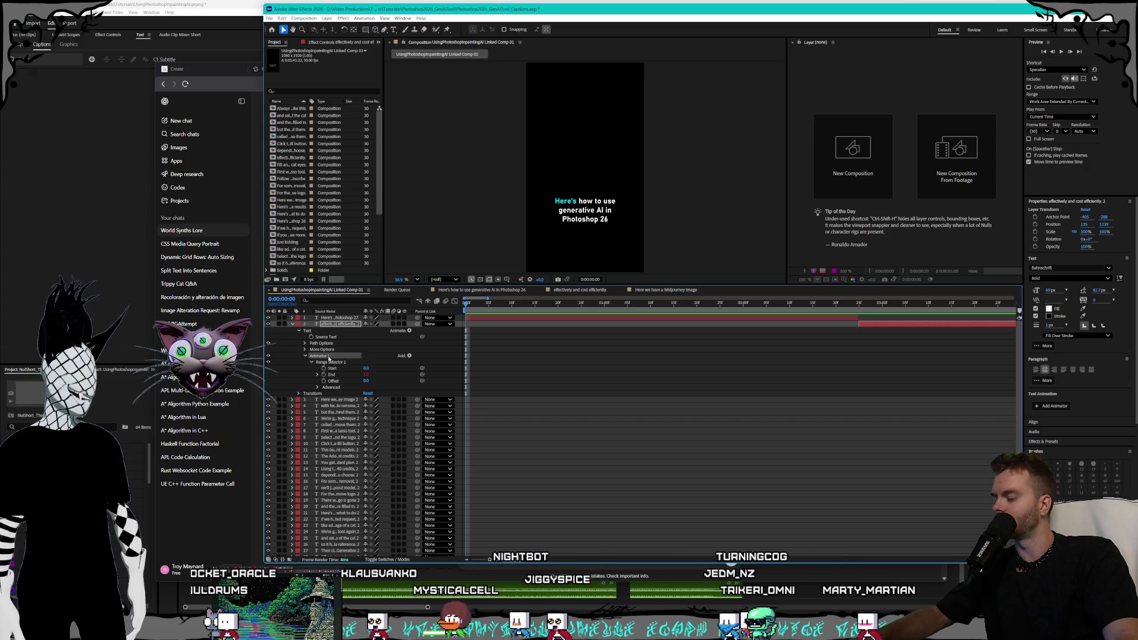
# Select all 34 caption layers and expand them to reveal their text animators.
pyautogui.click(338, 381)
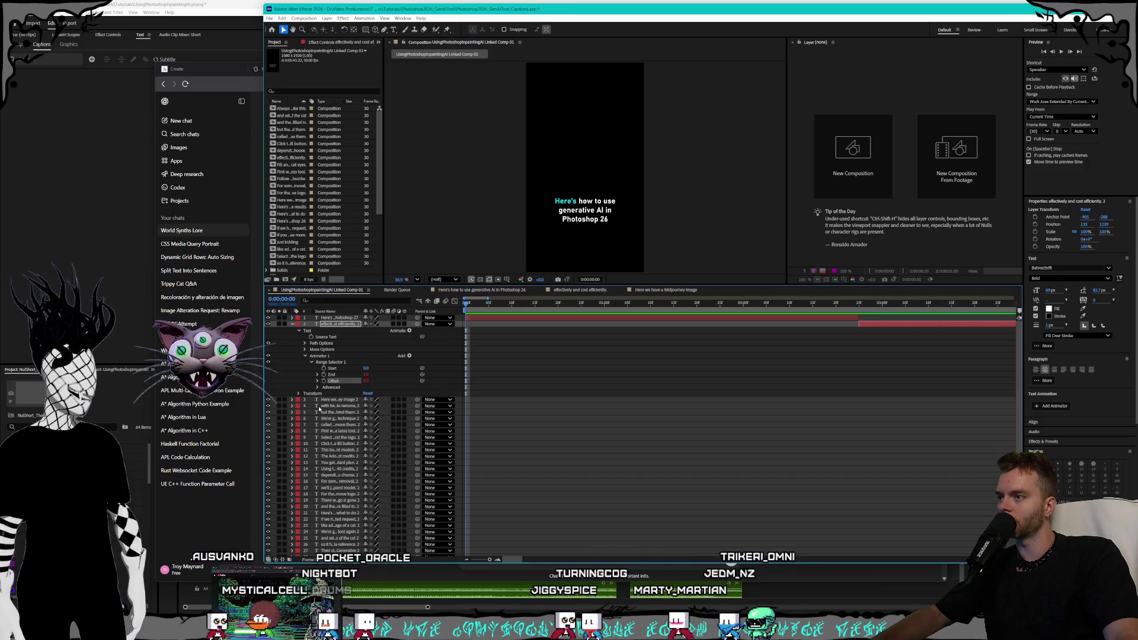
pyautogui.click(325, 400)
pyautogui.scroll(-2, 356, 530)
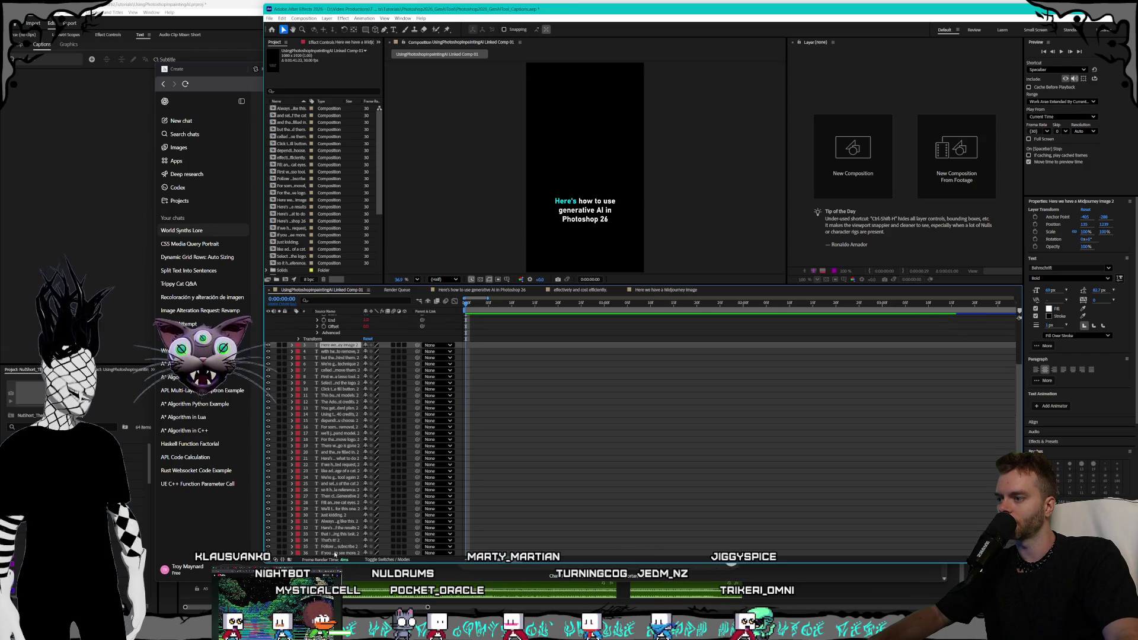
pyautogui.hotkey('ctrl', 'a')
pyautogui.click(291, 347)
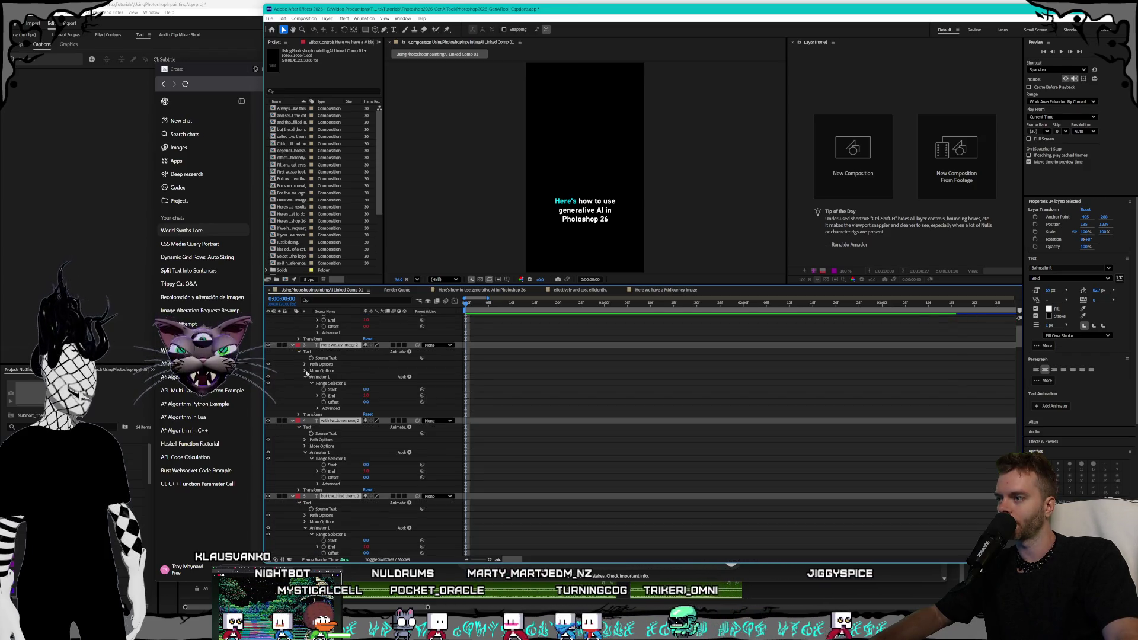
# Select the Range Selector 1 Offset properties of caption layers 3, 4, 5 and 6.
pyautogui.click(338, 403)
pyautogui.scroll(-1, 341, 409)
pyautogui.keyDown('ctrl'); pyautogui.click(335, 445); pyautogui.keyUp('ctrl')
pyautogui.keyDown('ctrl'); pyautogui.click(335, 521); pyautogui.keyUp('ctrl')
pyautogui.scroll(-5, 344, 450)
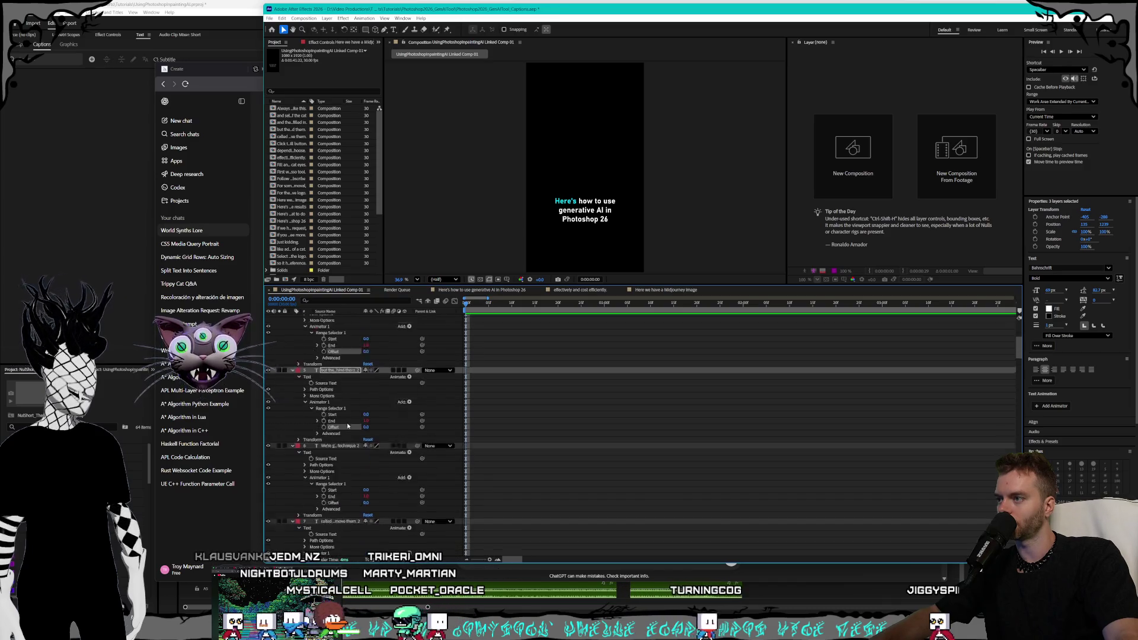
pyautogui.keyDown('ctrl'); pyautogui.click(341, 441); pyautogui.keyUp('ctrl')
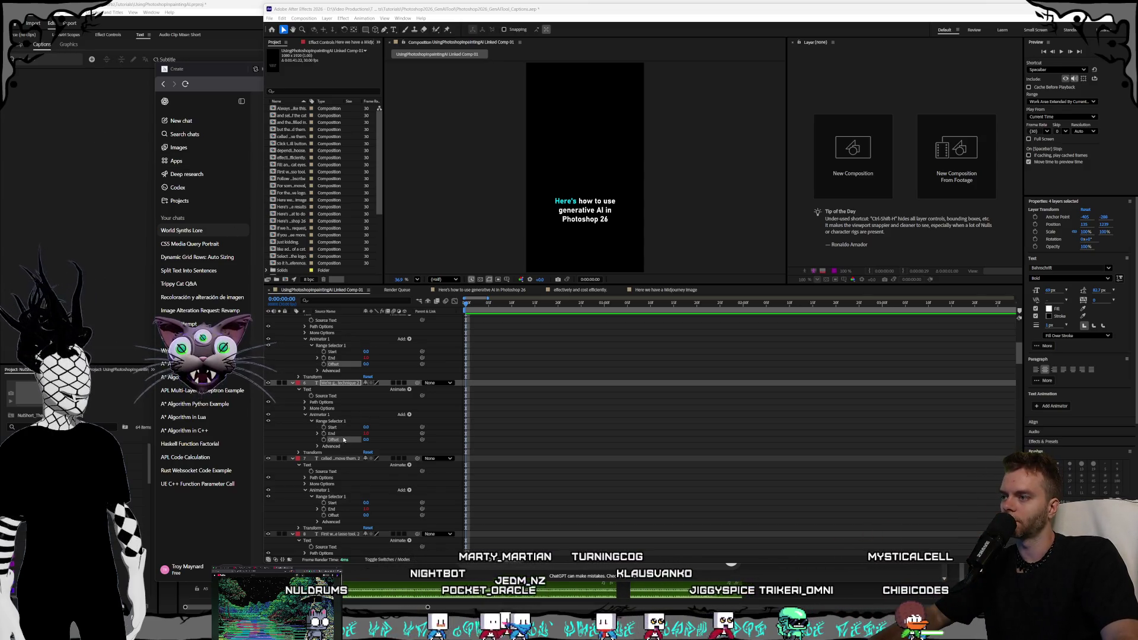
pyautogui.scroll(-4, 343, 386)
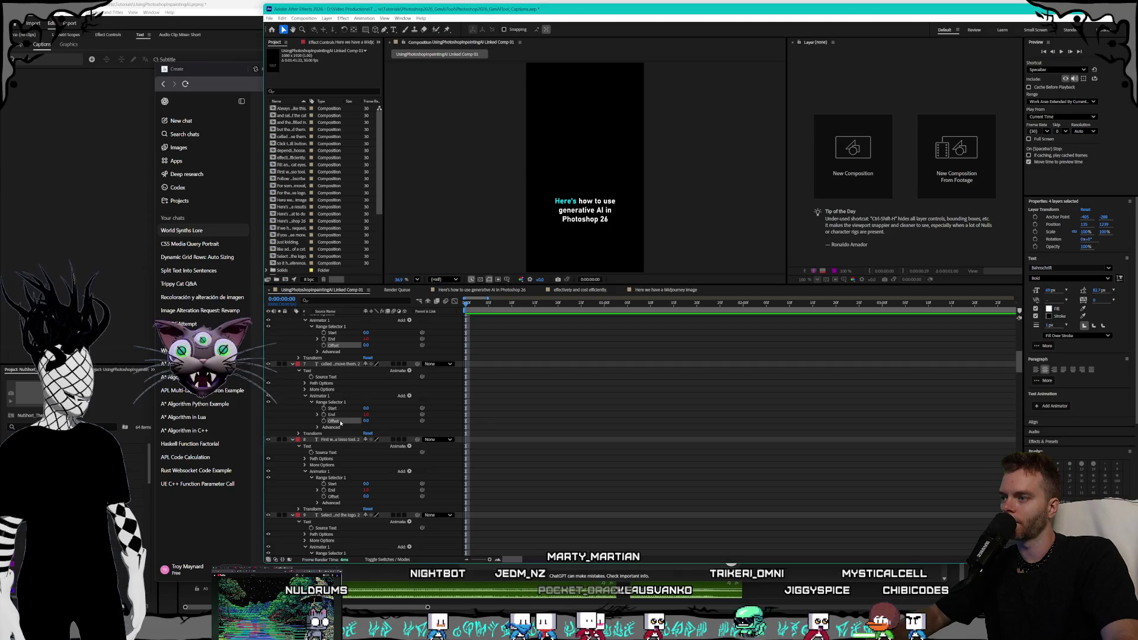
# Add the Range Selector 1 Offset of layers 8 through 21 to the selection.
pyautogui.keyDown('ctrl'); pyautogui.click(344, 433); pyautogui.keyUp('ctrl')
pyautogui.scroll(-1, 349, 424)
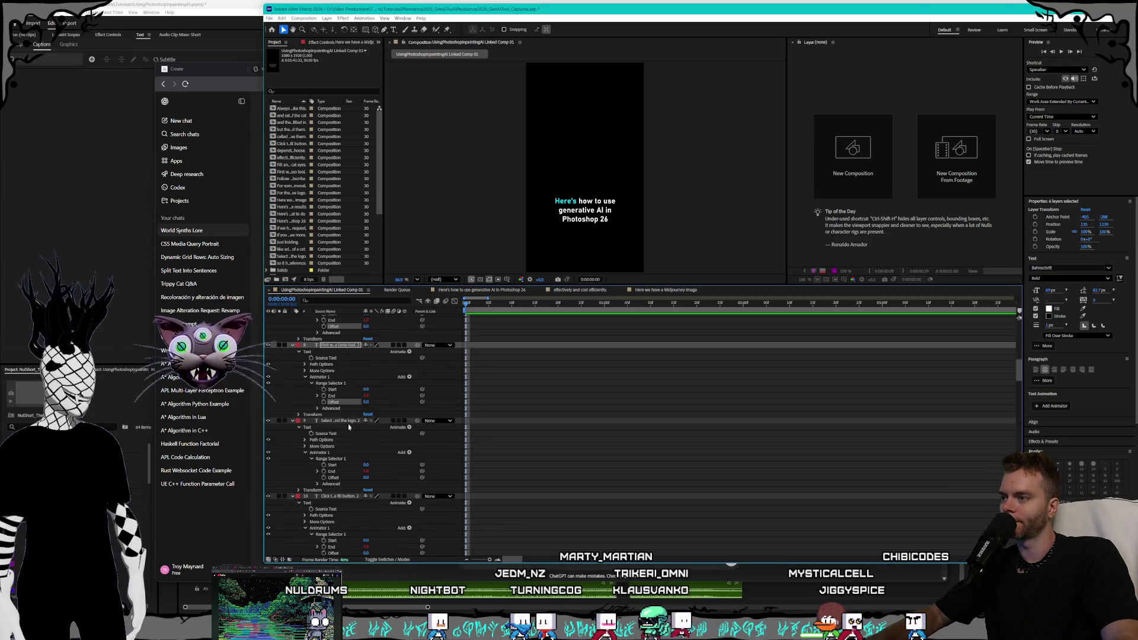
pyautogui.scroll(-4, 353, 435)
pyautogui.keyDown('ctrl'); pyautogui.click(349, 431); pyautogui.keyUp('ctrl')
pyautogui.scroll(-2, 347, 439)
pyautogui.keyDown('ctrl'); pyautogui.click(344, 440); pyautogui.keyUp('ctrl')
pyautogui.scroll(-2, 345, 428)
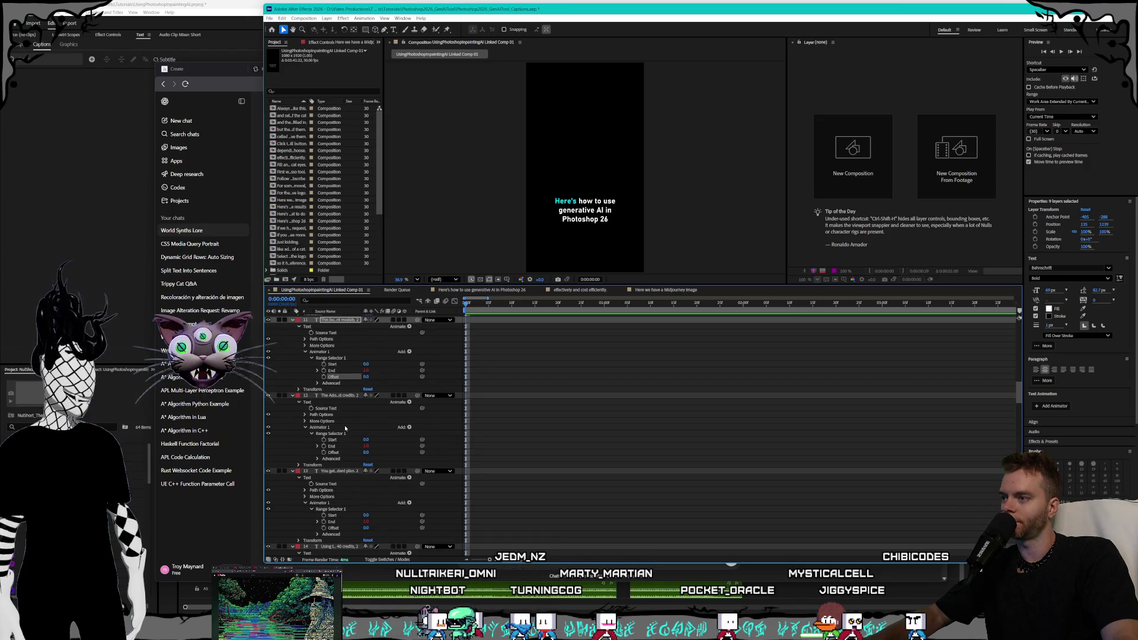
pyautogui.keyDown('ctrl'); pyautogui.click(344, 453); pyautogui.keyUp('ctrl')
pyautogui.scroll(-4, 346, 438)
pyautogui.keyDown('ctrl'); pyautogui.click(344, 402); pyautogui.keyUp('ctrl')
pyautogui.scroll(-2, 347, 412)
pyautogui.keyDown('ctrl'); pyautogui.click(348, 415); pyautogui.keyUp('ctrl')
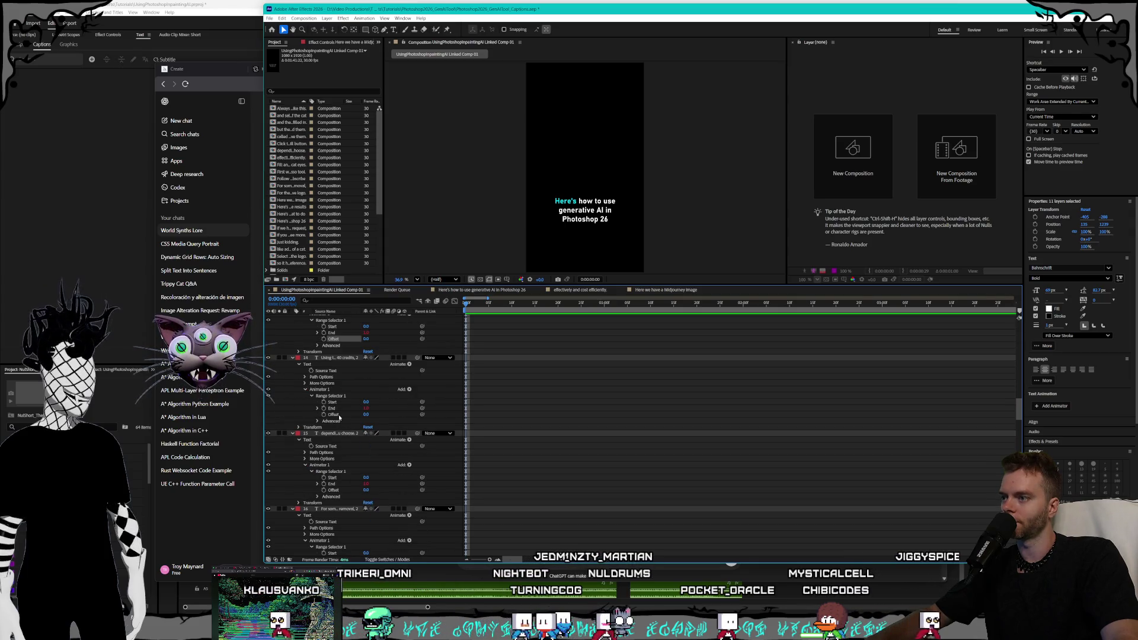
pyautogui.scroll(-2, 349, 419)
pyautogui.keyDown('ctrl'); pyautogui.click(345, 427); pyautogui.keyUp('ctrl')
pyautogui.scroll(-2, 343, 439)
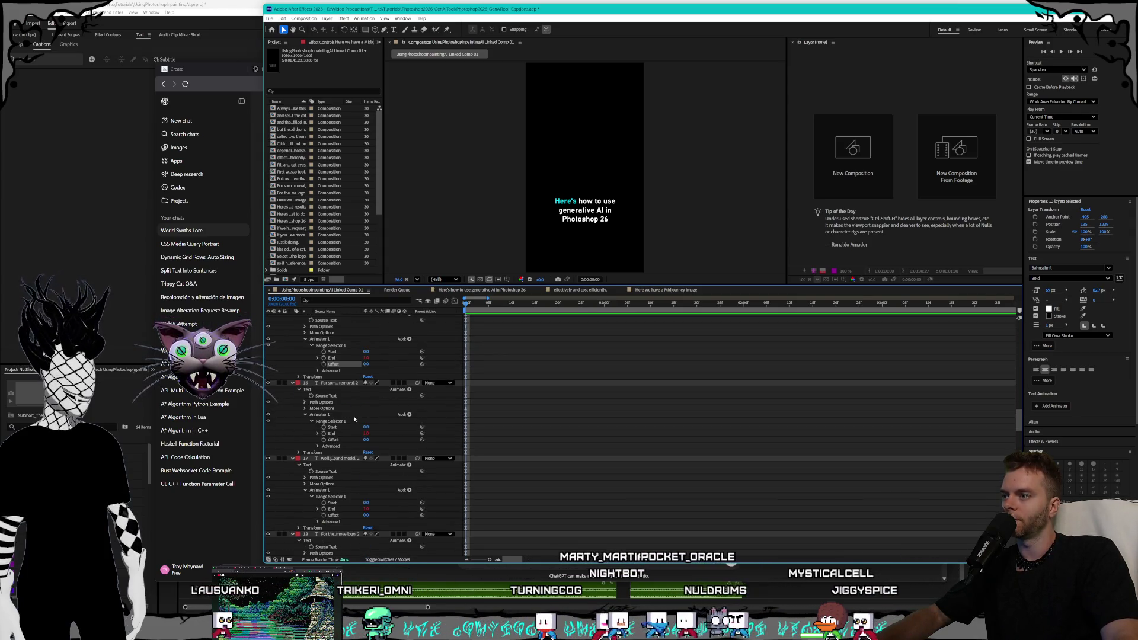
pyautogui.keyDown('ctrl'); pyautogui.click(341, 439); pyautogui.keyUp('ctrl')
pyautogui.scroll(-2, 343, 441)
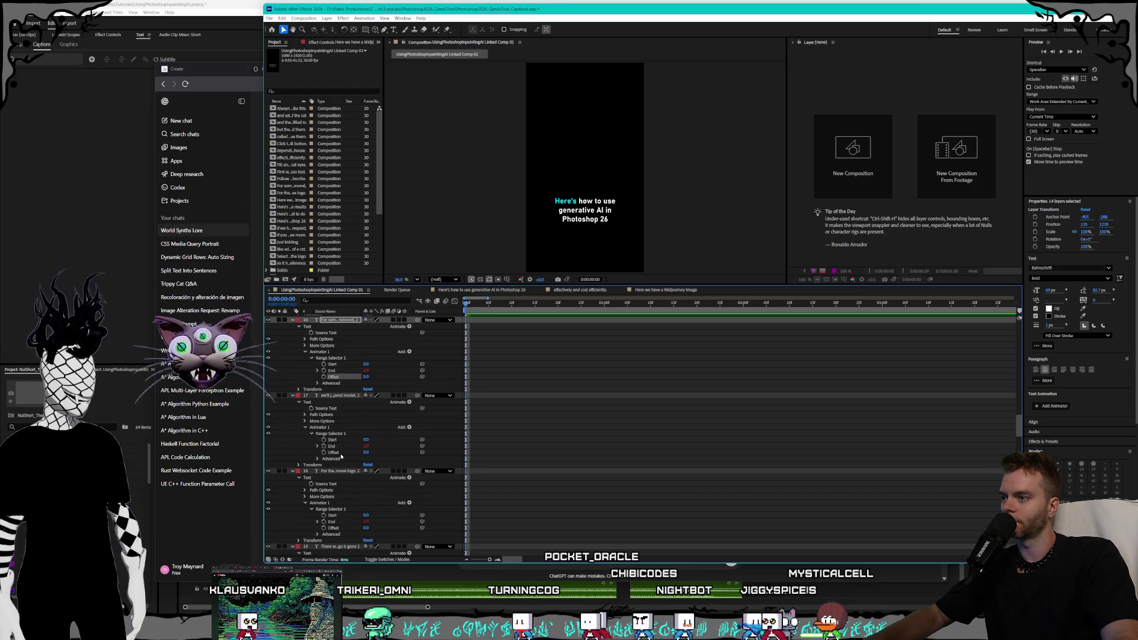
pyautogui.keyDown('ctrl'); pyautogui.click(345, 451); pyautogui.keyUp('ctrl')
pyautogui.scroll(-2, 347, 435)
pyautogui.keyDown('ctrl'); pyautogui.click(338, 465); pyautogui.keyUp('ctrl')
pyautogui.scroll(-3, 339, 451)
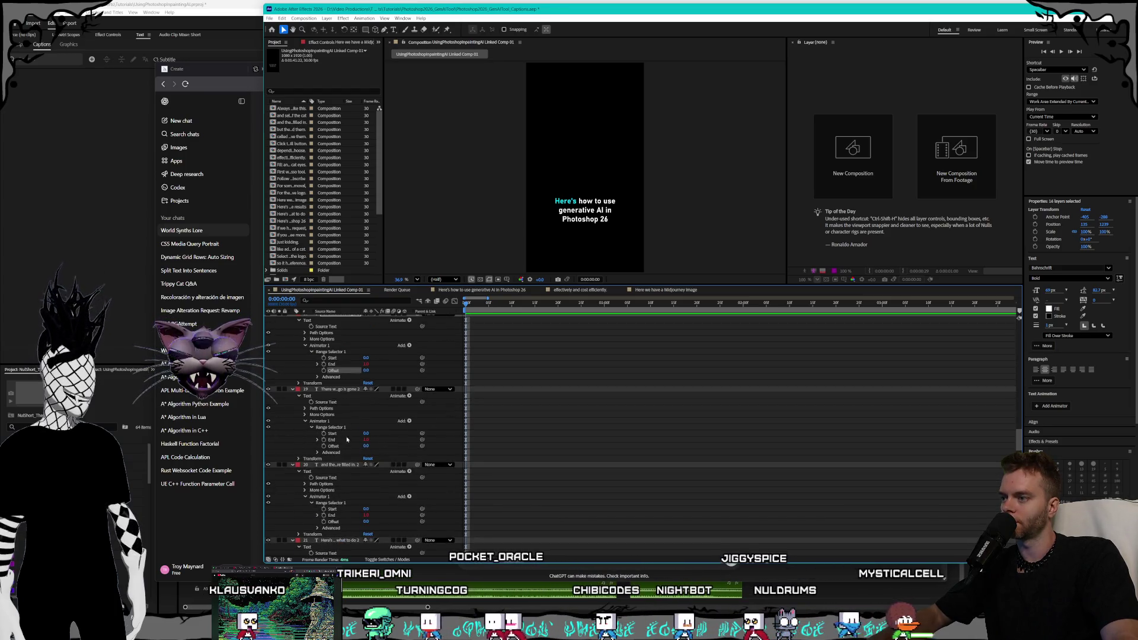
pyautogui.keyDown('ctrl'); pyautogui.click(337, 446); pyautogui.keyUp('ctrl')
pyautogui.scroll(-2, 340, 443)
pyautogui.keyDown('ctrl'); pyautogui.click(341, 439); pyautogui.keyUp('ctrl')
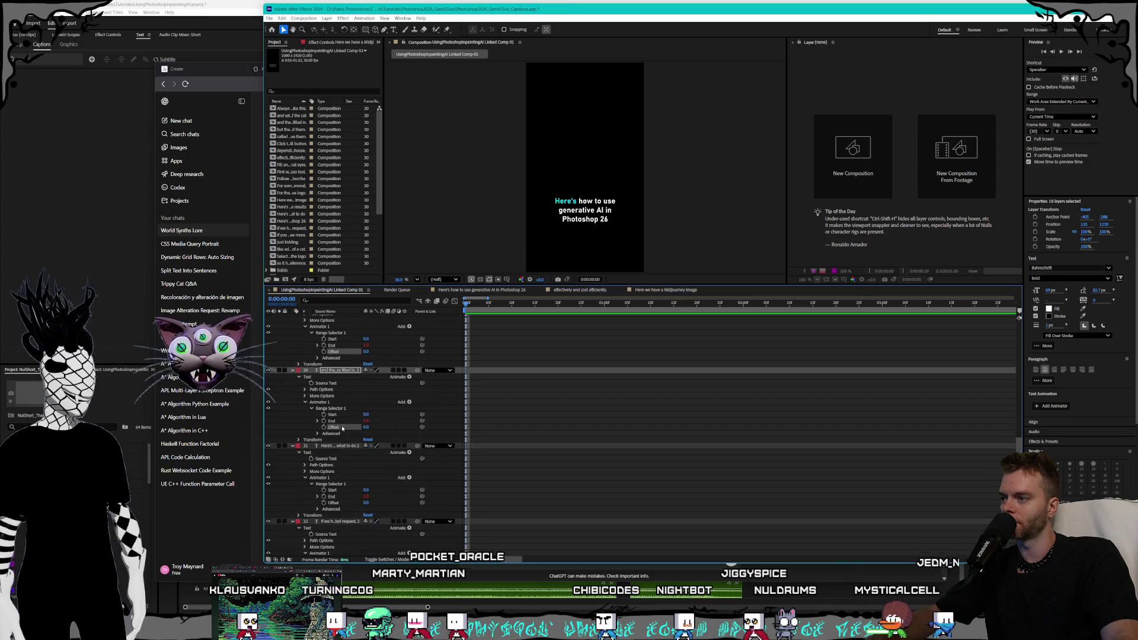
pyautogui.scroll(-2, 342, 438)
pyautogui.keyDown('ctrl'); pyautogui.click(336, 440); pyautogui.keyUp('ctrl')
# Add the Offset properties of layers 22 through 35 to the selection.
pyautogui.scroll(-2, 341, 436)
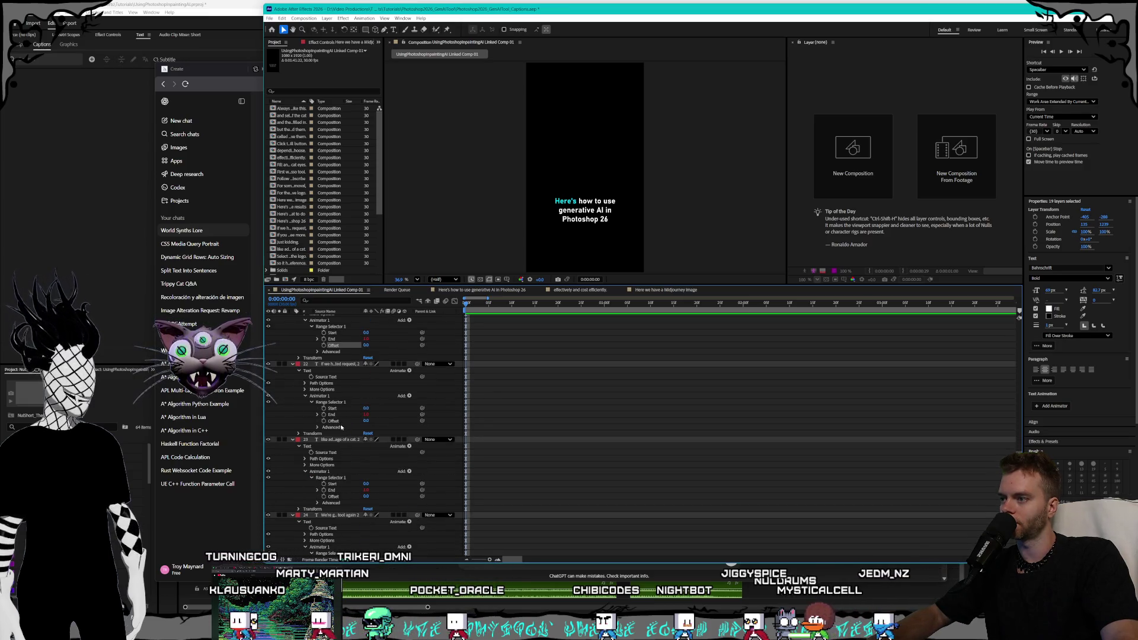
pyautogui.keyDown('ctrl'); pyautogui.click(340, 421); pyautogui.keyUp('ctrl')
pyautogui.scroll(-2, 343, 422)
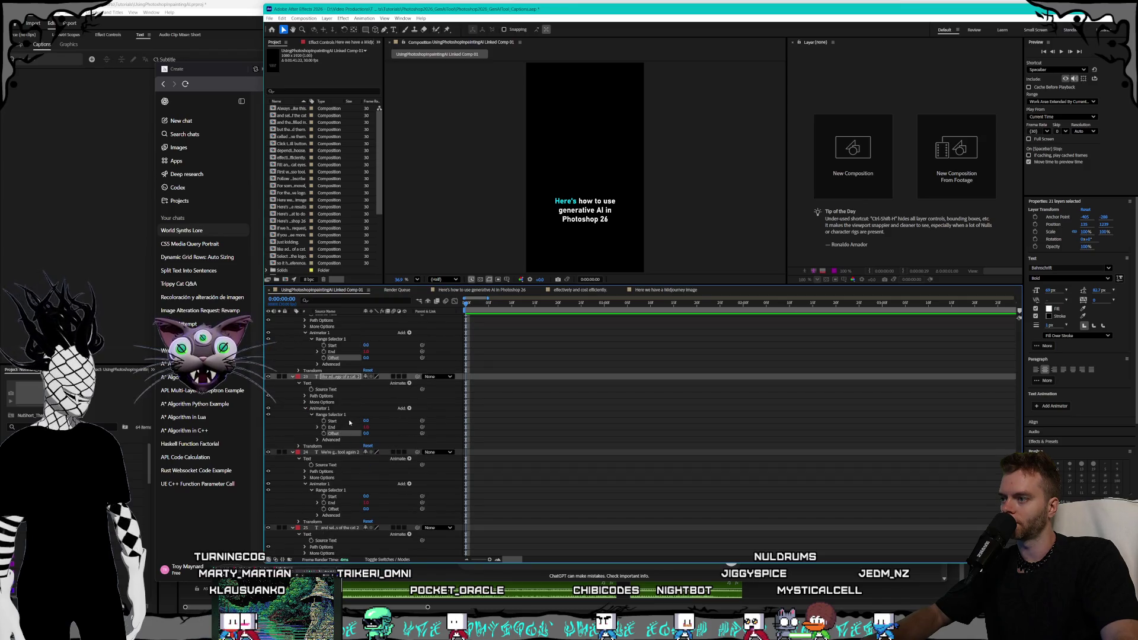
pyautogui.scroll(-2, 341, 443)
pyautogui.keyDown('ctrl'); pyautogui.click(339, 447); pyautogui.keyUp('ctrl')
pyautogui.scroll(-3, 342, 439)
pyautogui.keyDown('ctrl'); pyautogui.click(342, 427); pyautogui.keyUp('ctrl')
pyautogui.scroll(-1, 346, 426)
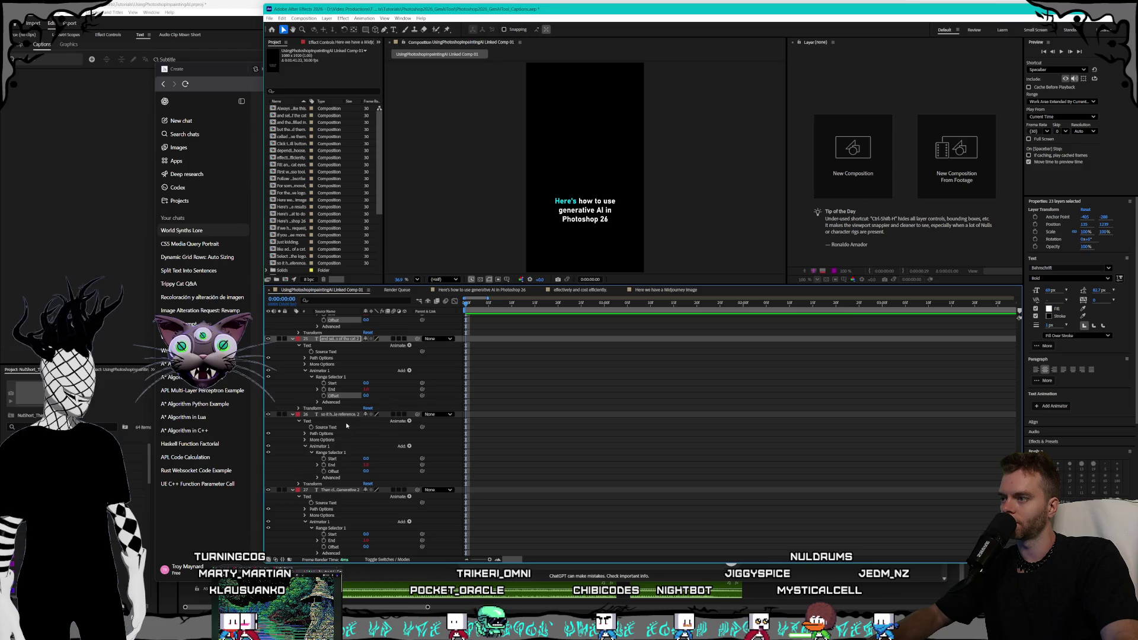
pyautogui.keyDown('ctrl'); pyautogui.click(339, 471); pyautogui.keyUp('ctrl')
pyautogui.scroll(-3, 349, 432)
pyautogui.keyDown('ctrl'); pyautogui.click(338, 453); pyautogui.keyUp('ctrl')
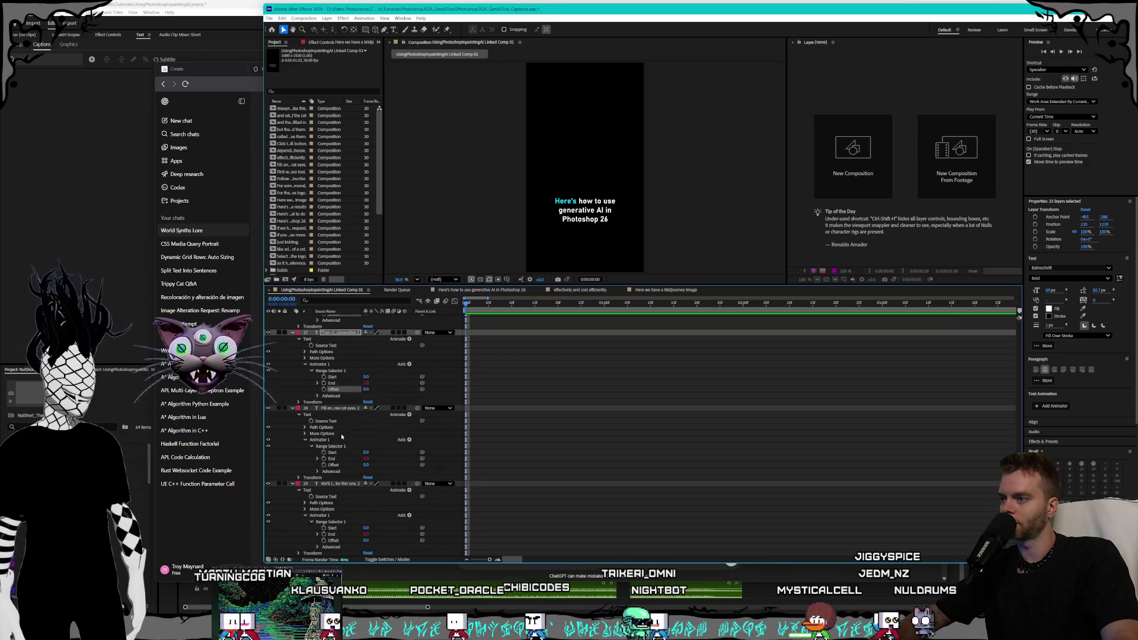
pyautogui.scroll(-3, 340, 438)
pyautogui.keyDown('ctrl'); pyautogui.click(340, 433); pyautogui.keyUp('ctrl')
pyautogui.scroll(-2, 347, 435)
pyautogui.keyDown('ctrl'); pyautogui.click(339, 446); pyautogui.keyUp('ctrl')
pyautogui.scroll(-3, 341, 446)
pyautogui.keyDown('ctrl'); pyautogui.click(339, 427); pyautogui.keyUp('ctrl')
pyautogui.scroll(-2, 343, 427)
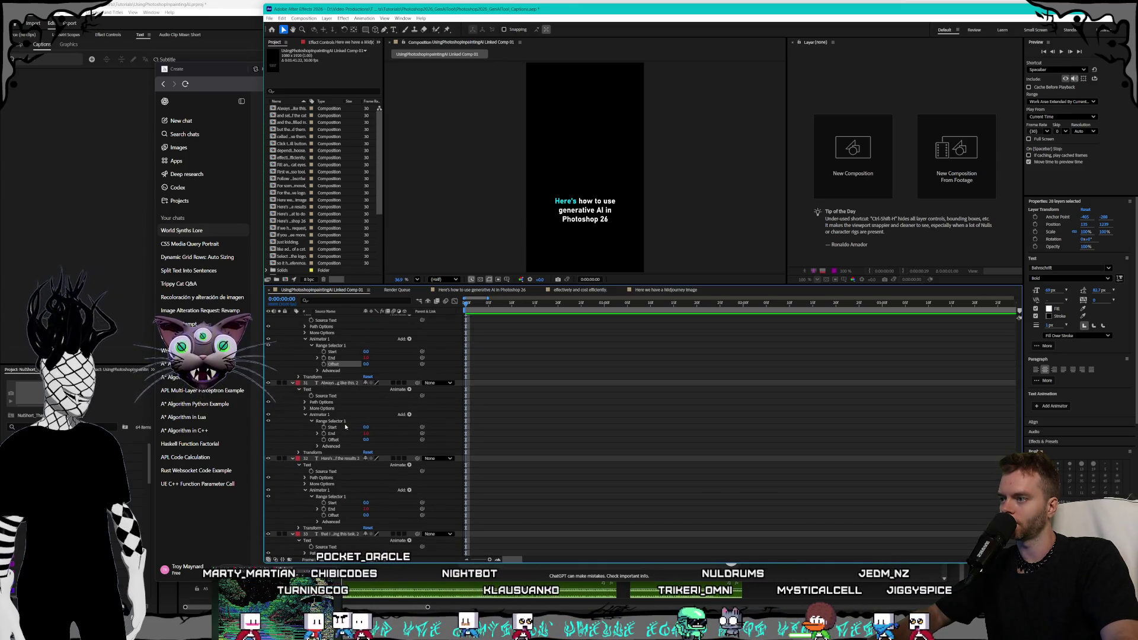
pyautogui.keyDown('ctrl'); pyautogui.click(340, 440); pyautogui.keyUp('ctrl')
pyautogui.scroll(-3, 341, 439)
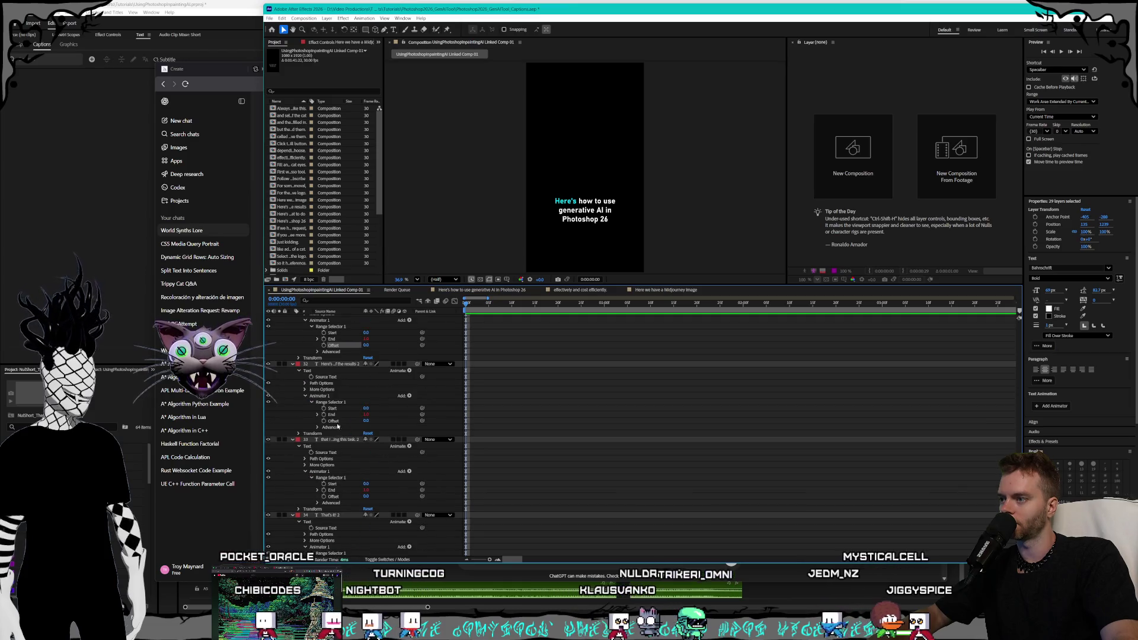
pyautogui.keyDown('ctrl'); pyautogui.click(339, 422); pyautogui.keyUp('ctrl')
pyautogui.scroll(-2, 342, 429)
pyautogui.keyDown('ctrl'); pyautogui.click(335, 433); pyautogui.keyUp('ctrl')
pyautogui.scroll(-3, 344, 431)
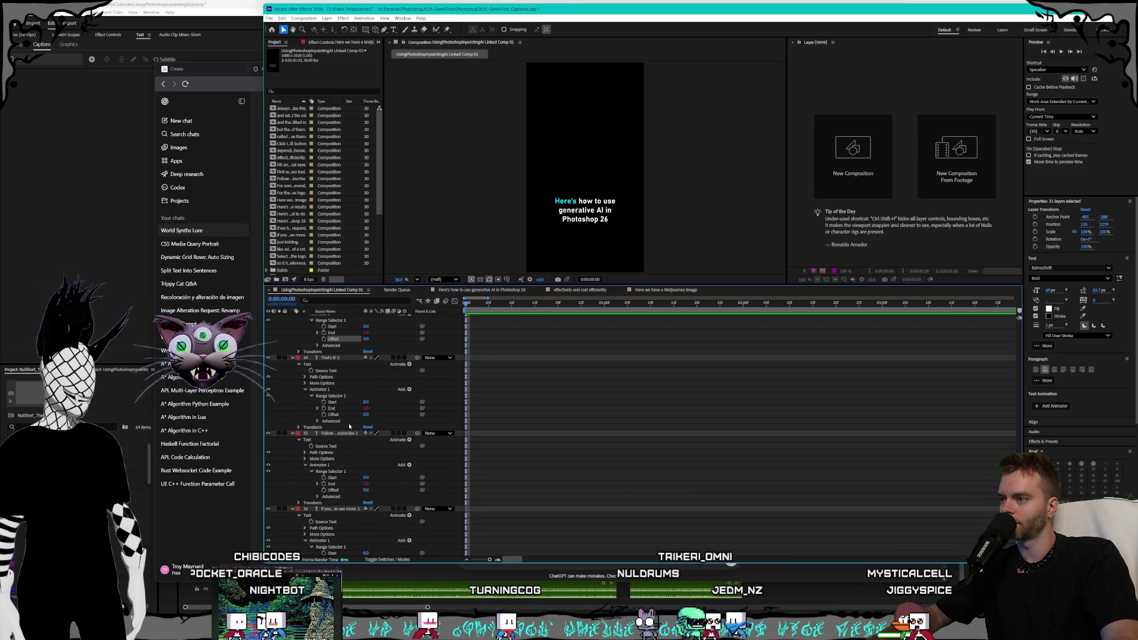
pyautogui.keyDown('ctrl'); pyautogui.click(344, 415); pyautogui.keyUp('ctrl')
pyautogui.scroll(-1, 345, 414)
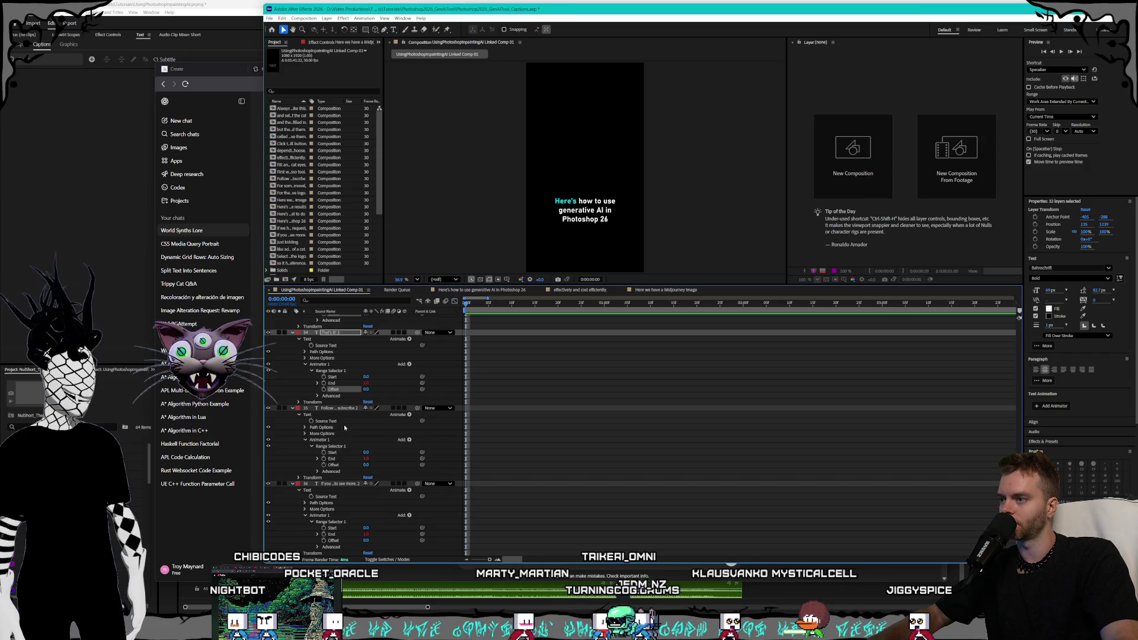
pyautogui.keyDown('ctrl'); pyautogui.click(338, 465); pyautogui.keyUp('ctrl')
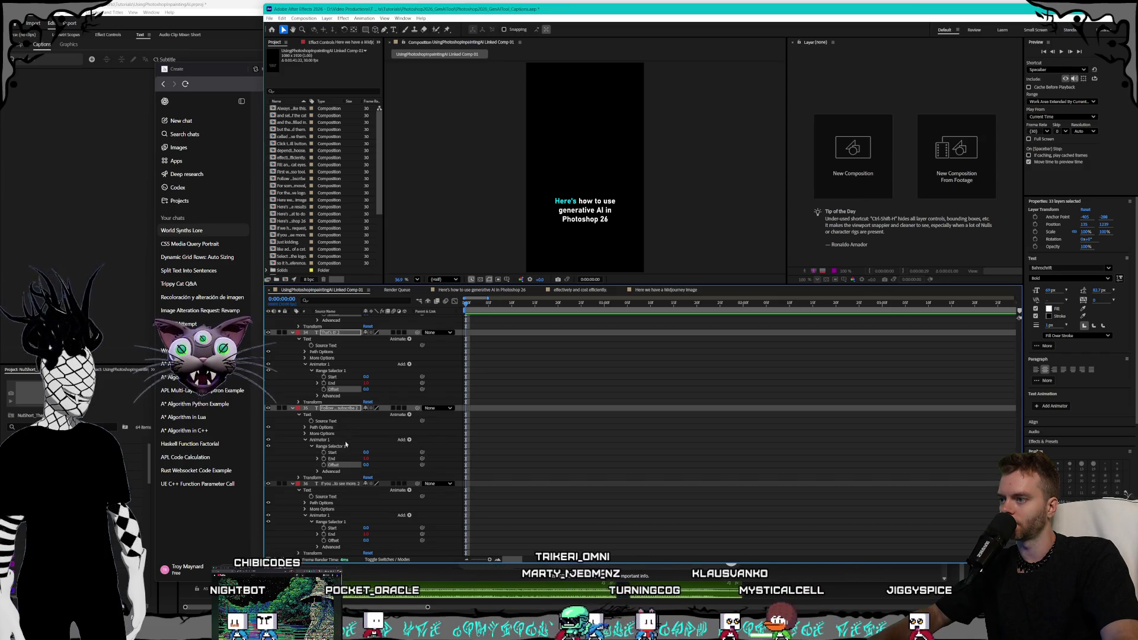
pyautogui.rightClick(335, 541)
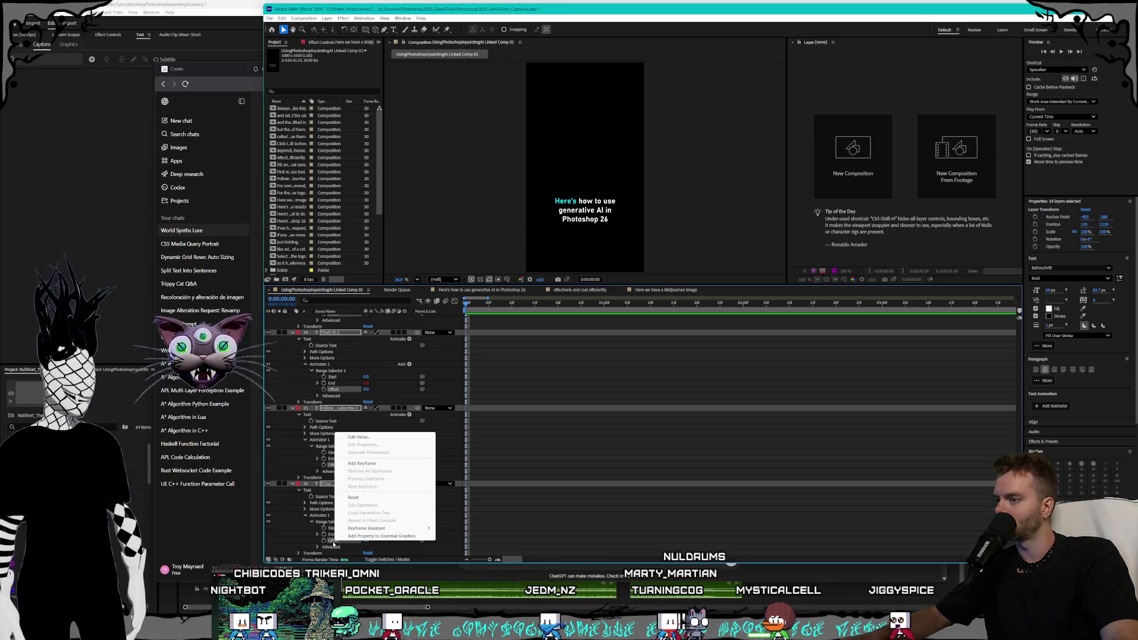
# Close the Offset menu, return to the top of the layer list, and zoom out to the full comp.
pyautogui.press('Escape')
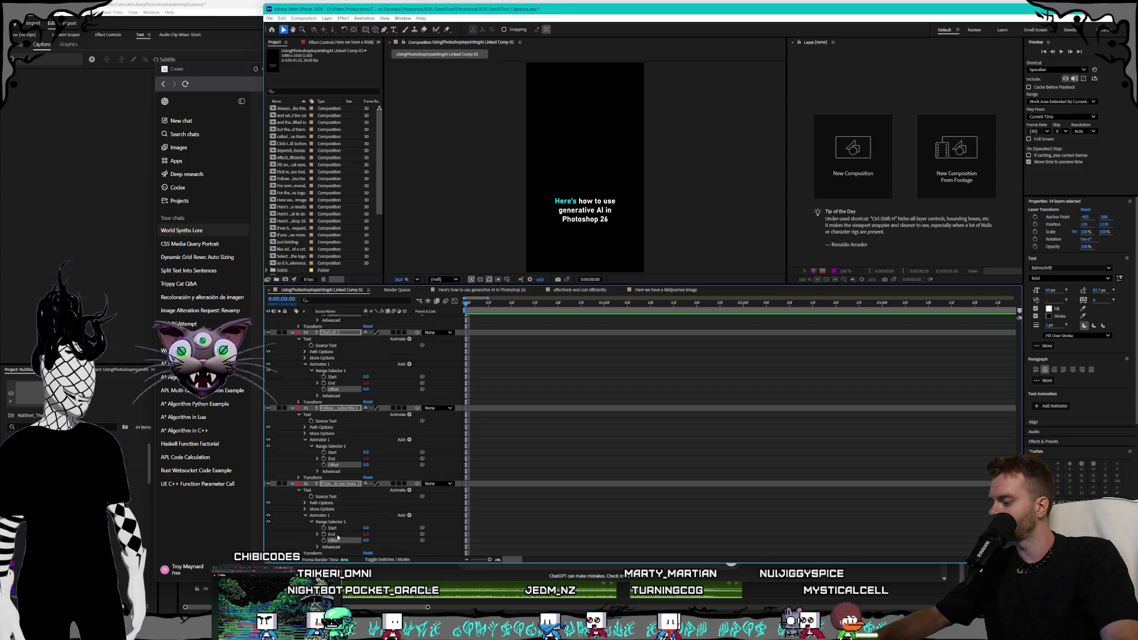
pyautogui.scroll(8, 367, 503)
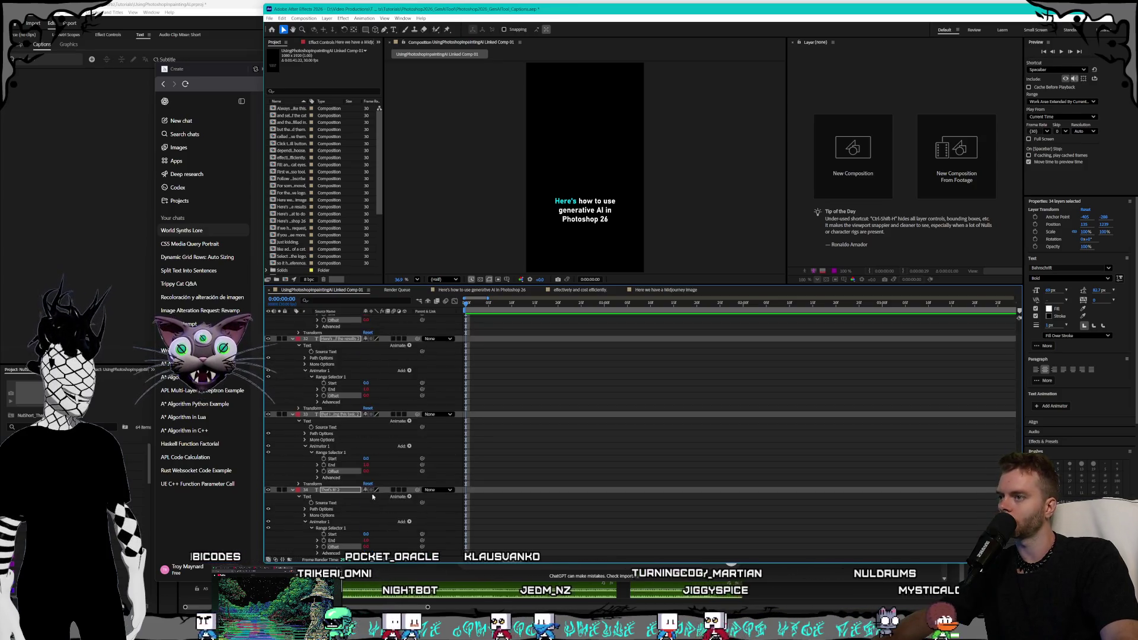
pyautogui.scroll(20, 373, 501)
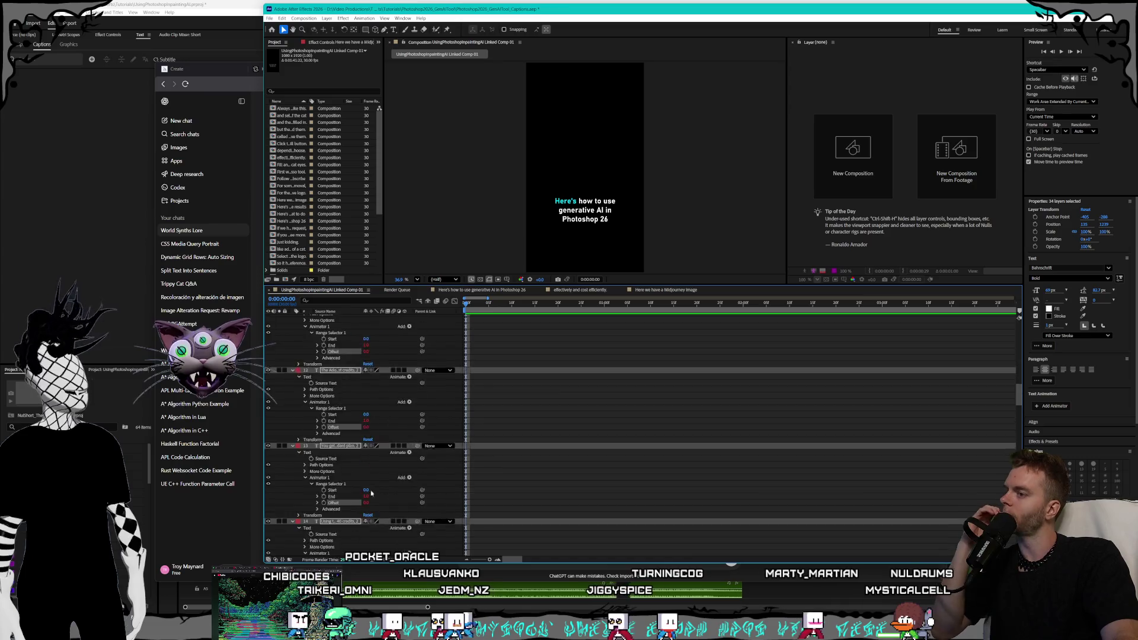
pyautogui.scroll(8, 371, 491)
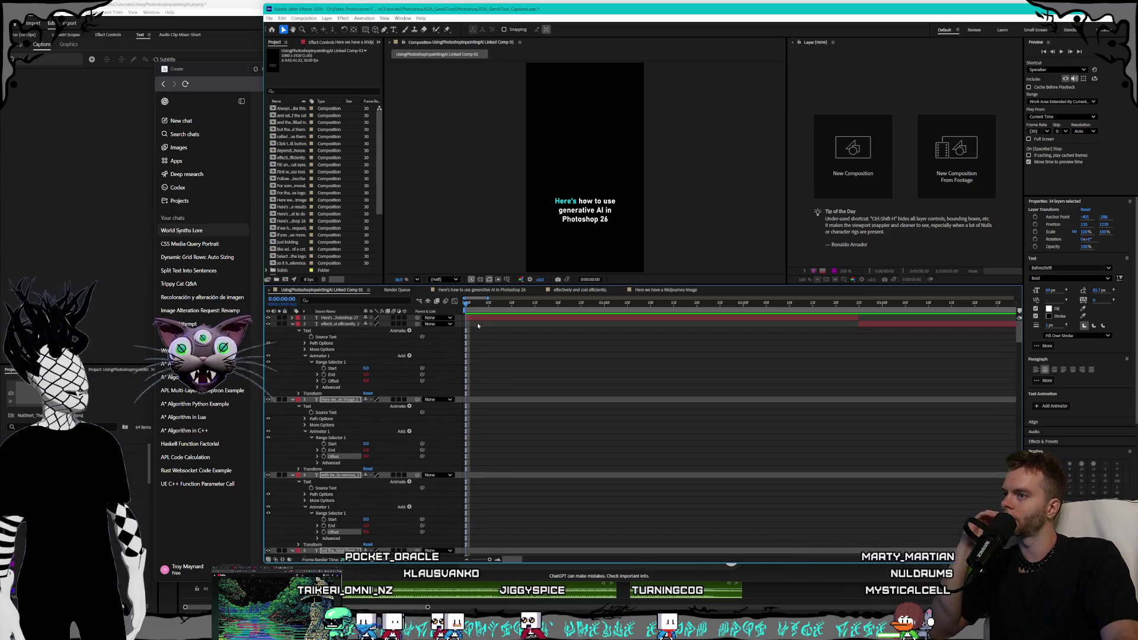
pyautogui.press(';')
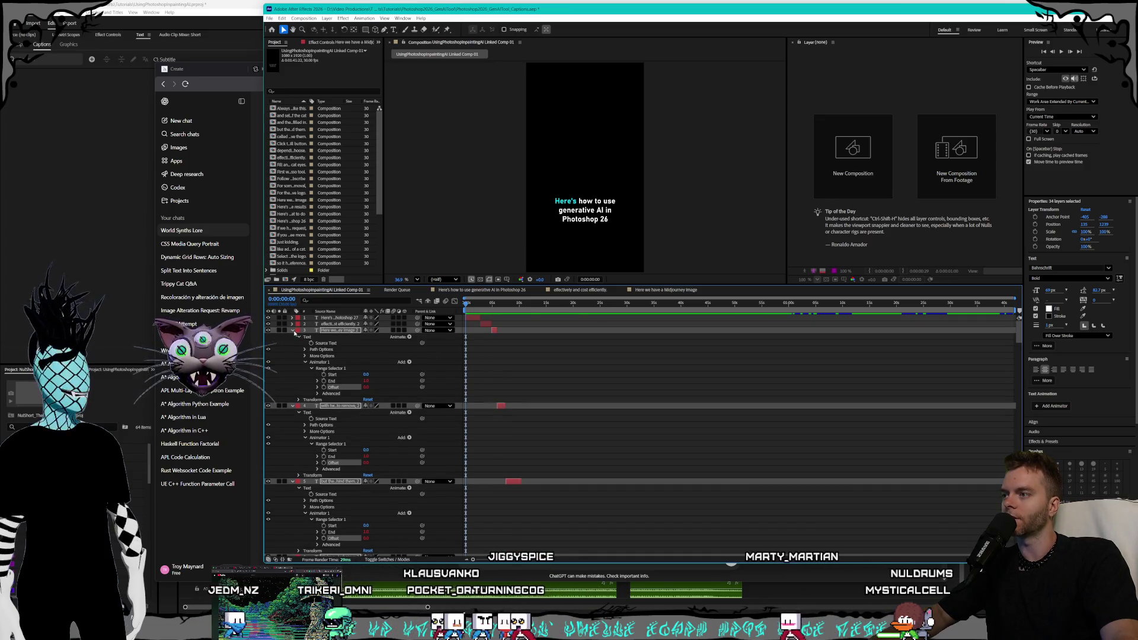
# Collapse all layers, stop the caption preview, and return to frame 0.
pyautogui.click(293, 325)
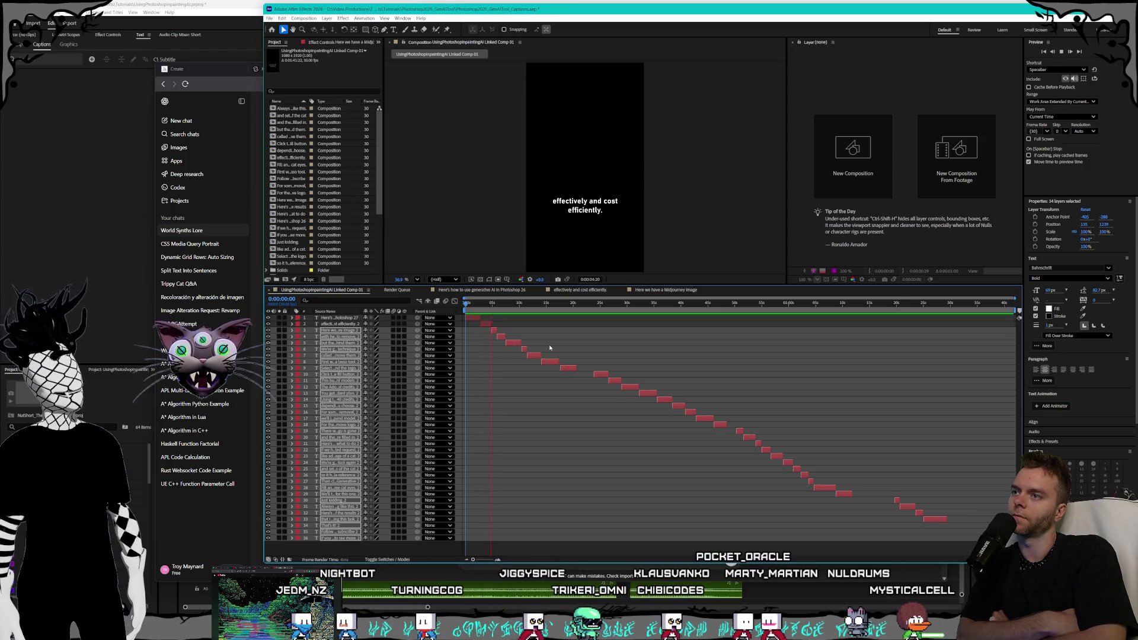
pyautogui.press('space')
pyautogui.press('Home')
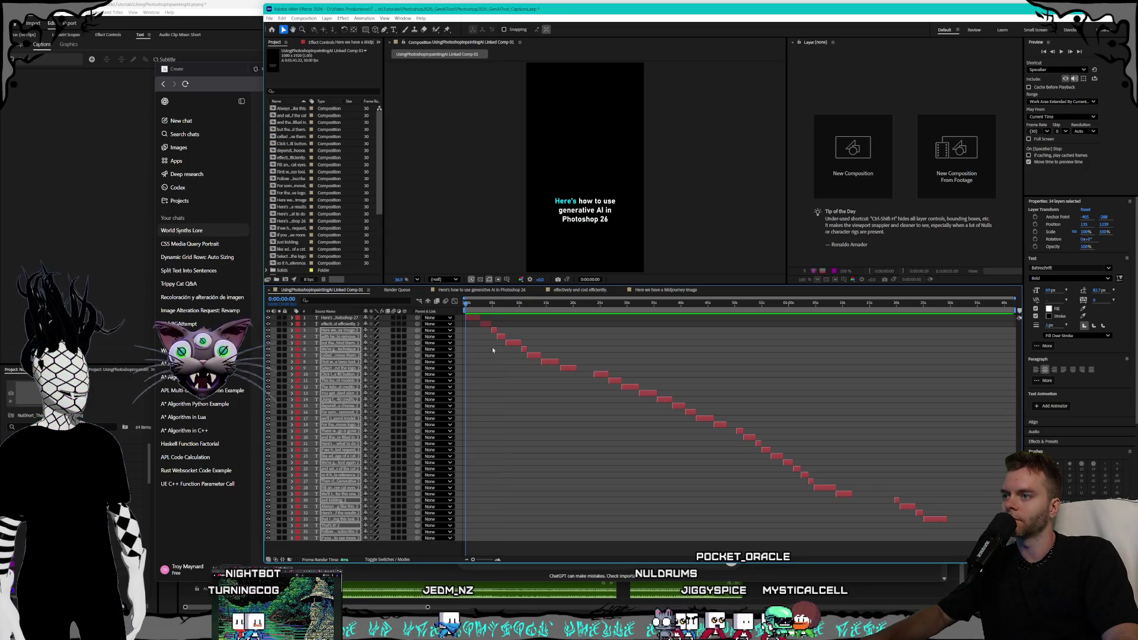
pyautogui.click(305, 326)
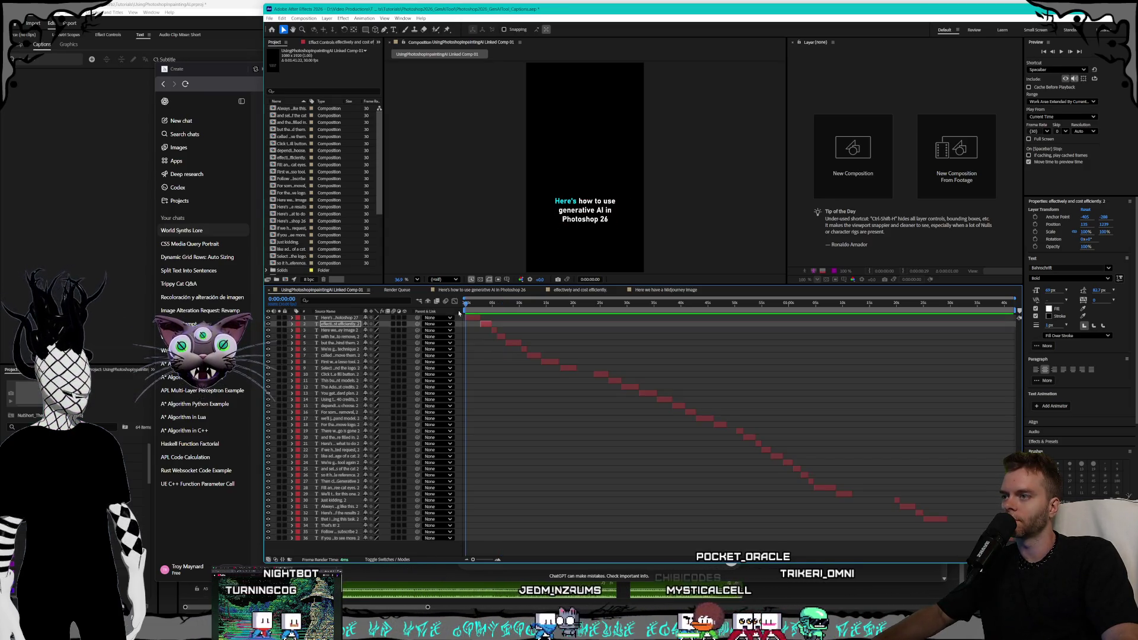
# Twirl open layer 1 and place the cursor inside its Offset expression code.
pyautogui.click(292, 318)
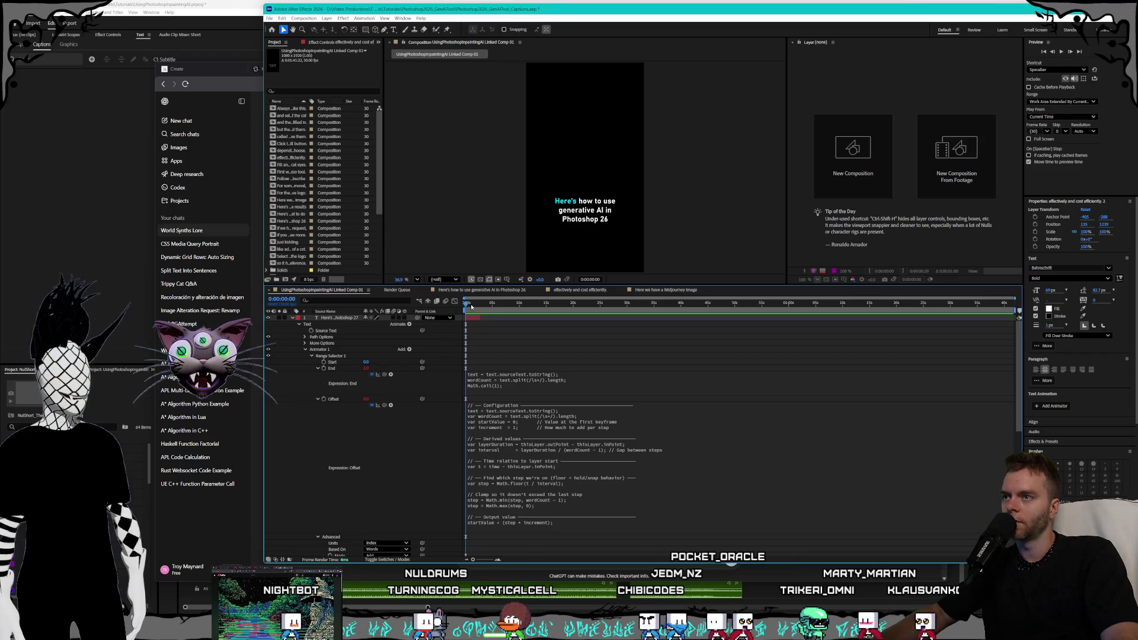
pyautogui.moveTo(545, 304); pyautogui.dragTo(467, 304)
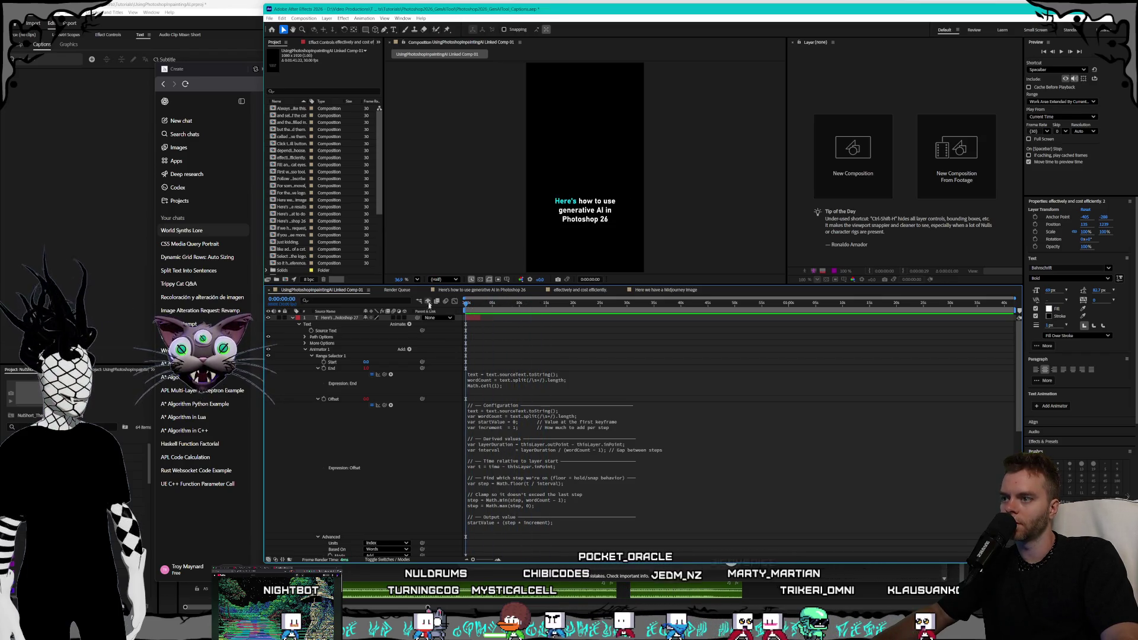
pyautogui.click(537, 433)
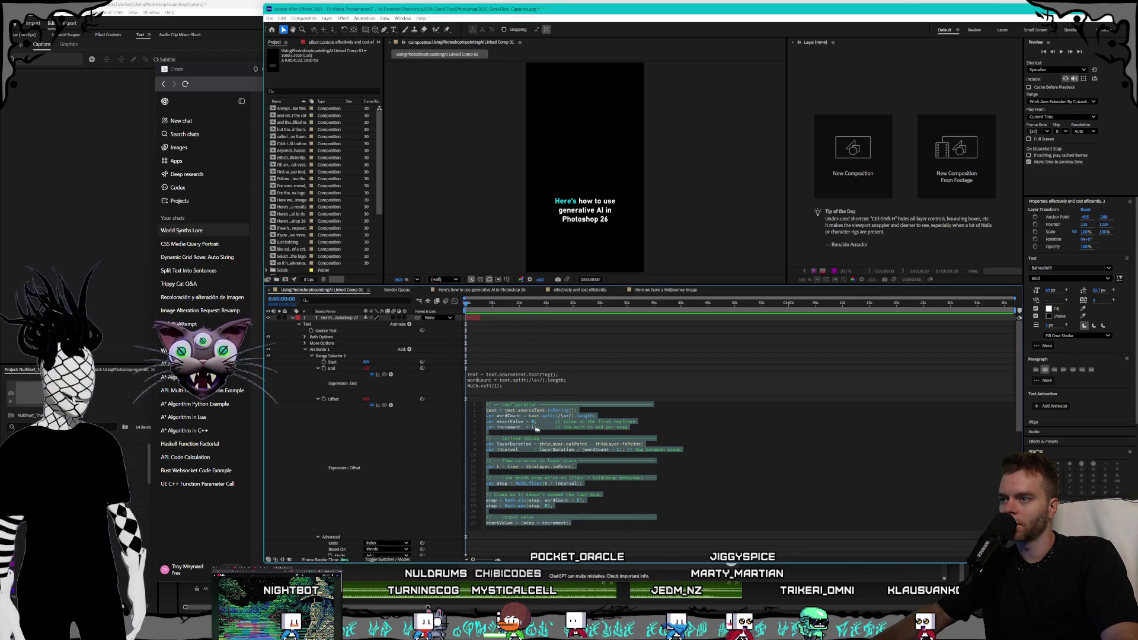
pyautogui.click(610, 415)
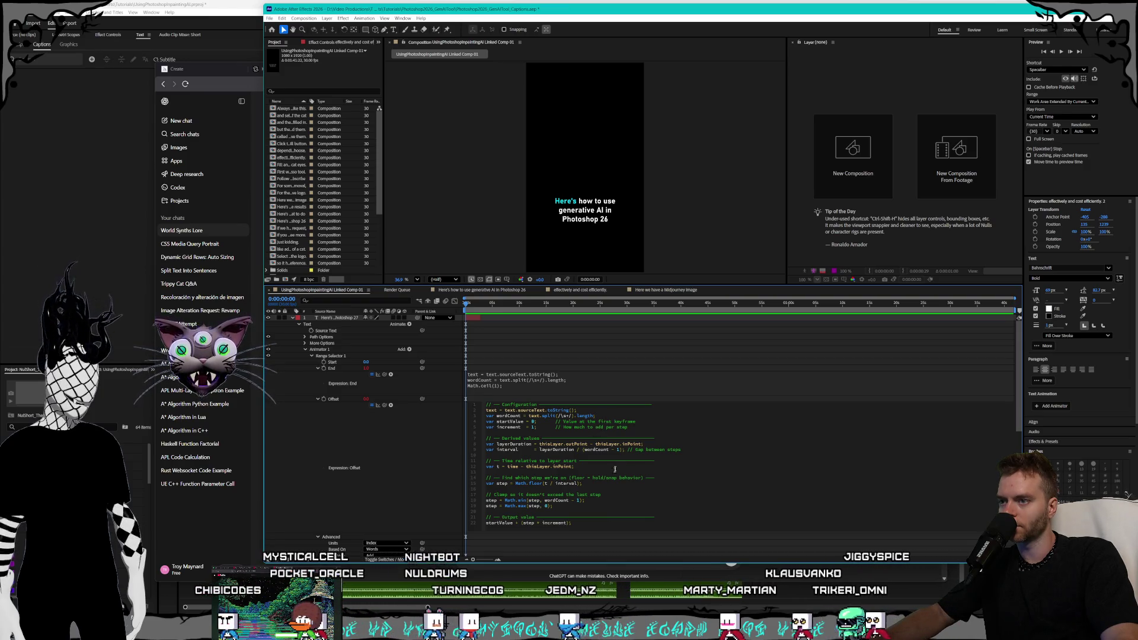
# Append '+ 1' to the wordCount line, commit the expression, and jump to frame 0.
pyautogui.write('+ 1')
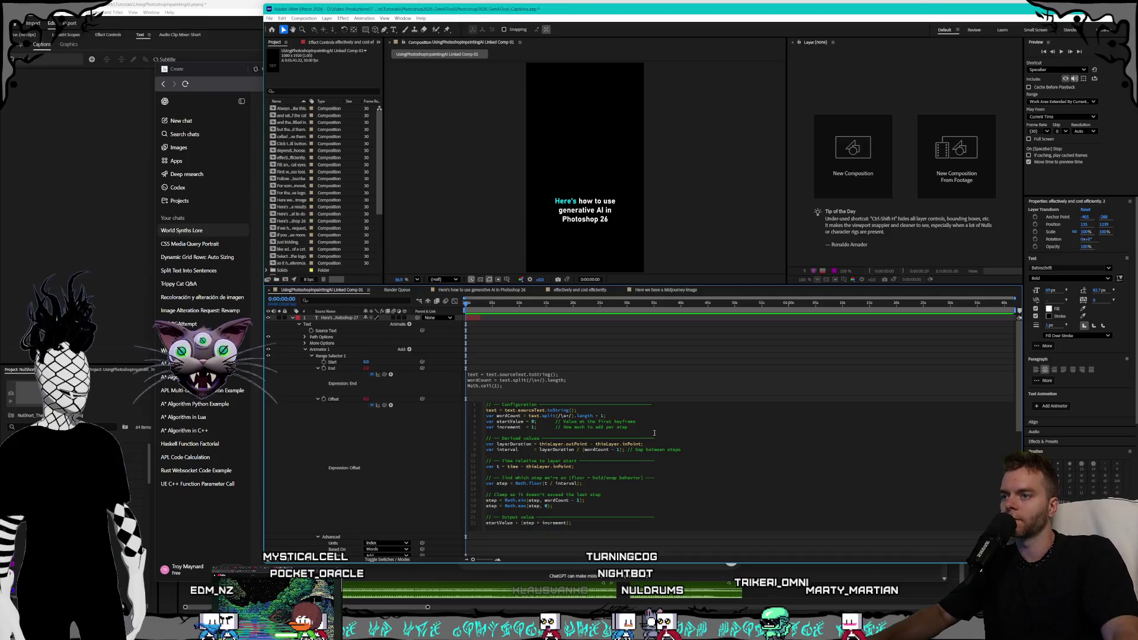
pyautogui.click(457, 305)
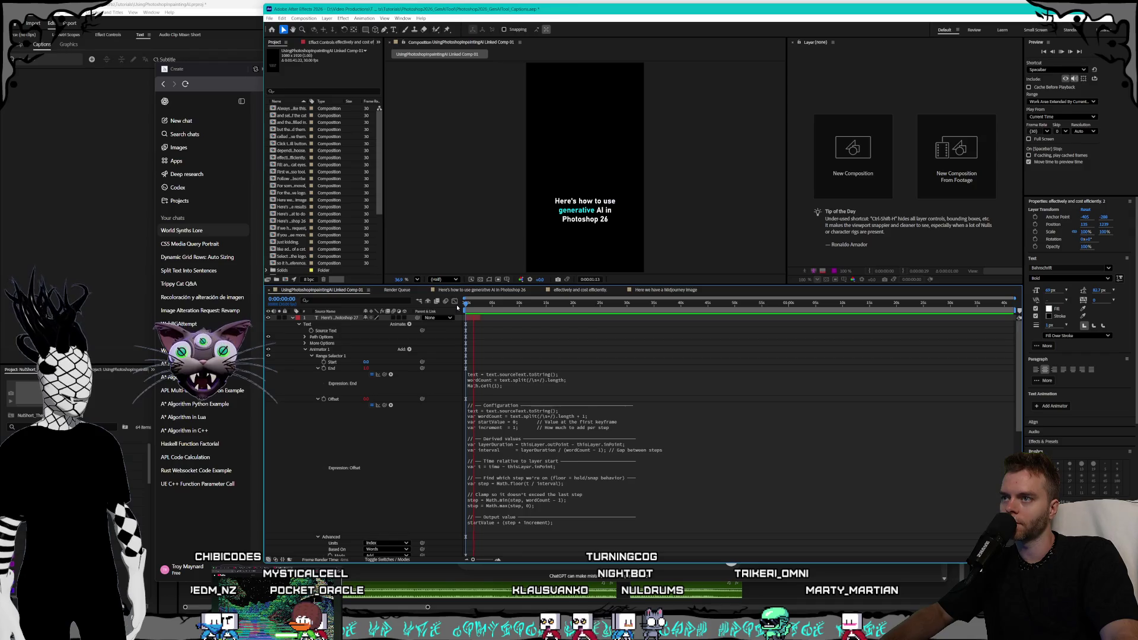
pyautogui.press('Home')
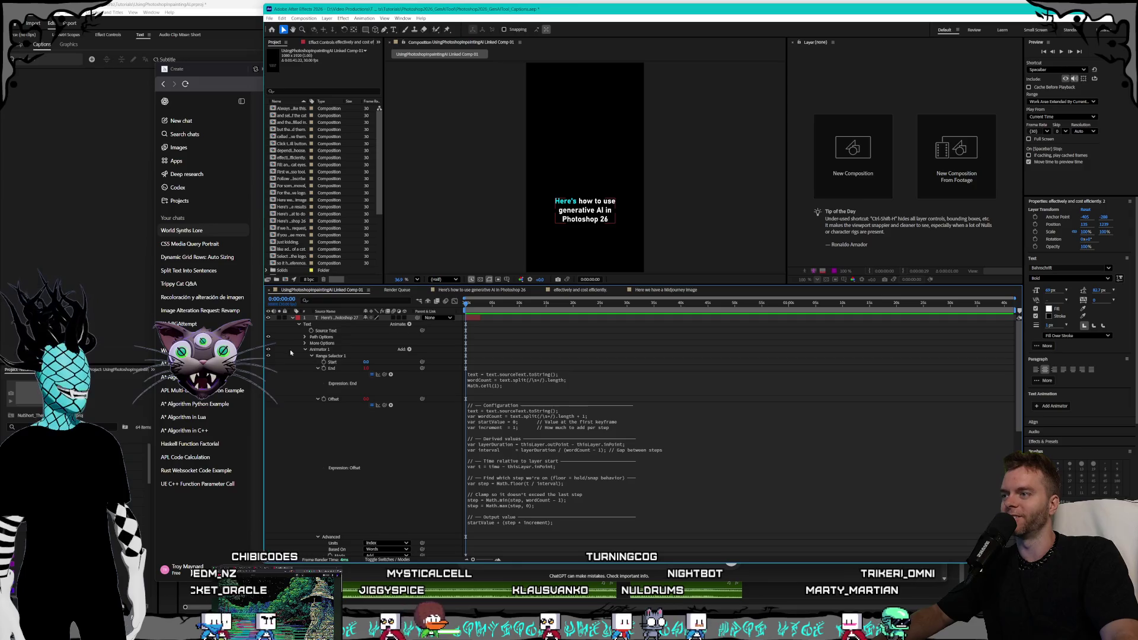
# Review layer 1's Offset property, then collapse layer 1 to show all caption layers.
pyautogui.click(293, 321)
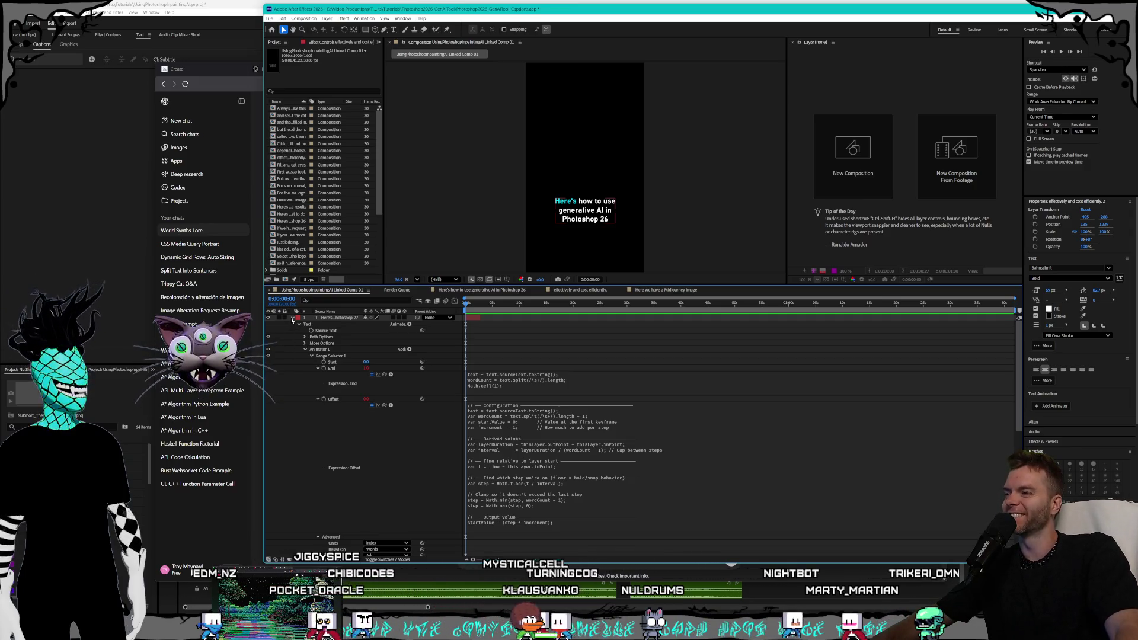
pyautogui.click(333, 399)
pyautogui.rightClick(343, 401)
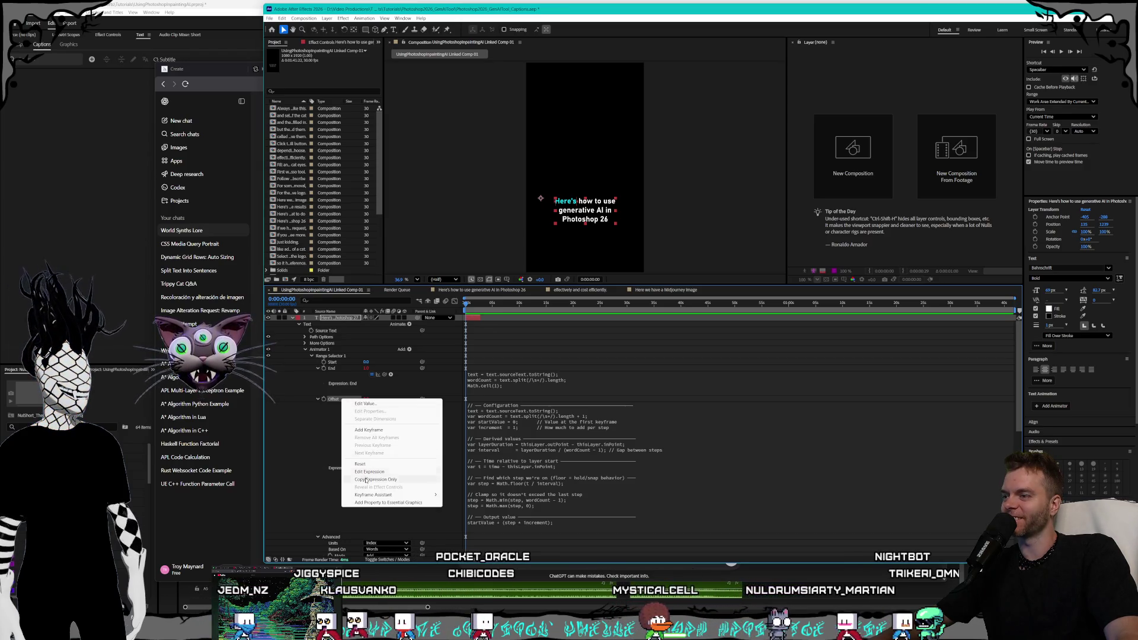
pyautogui.press('Escape')
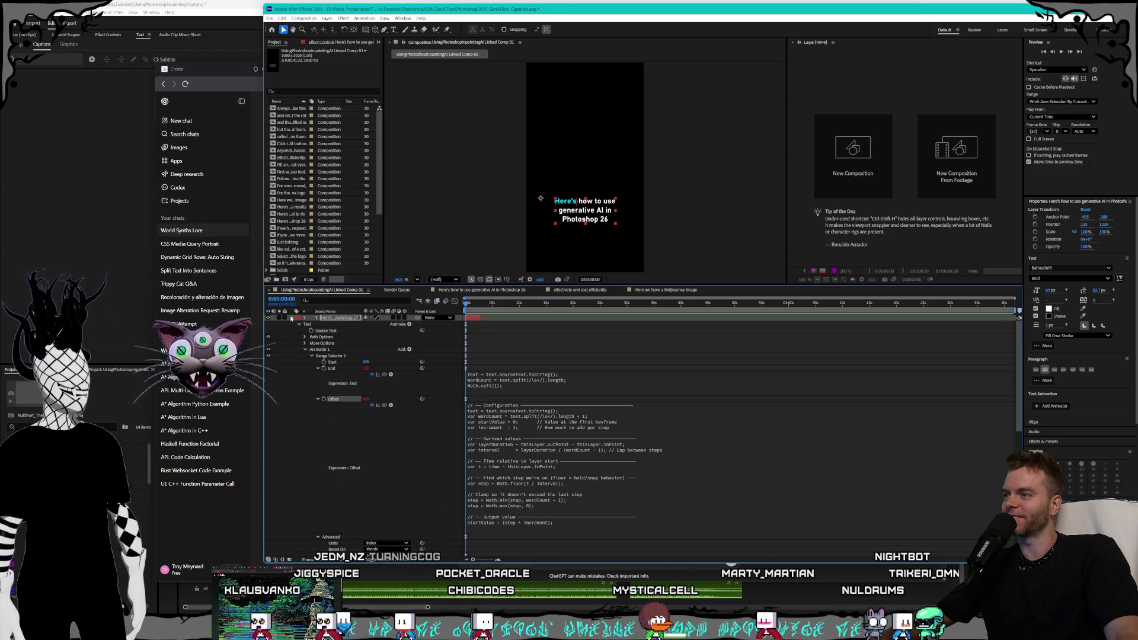
pyautogui.click(290, 318)
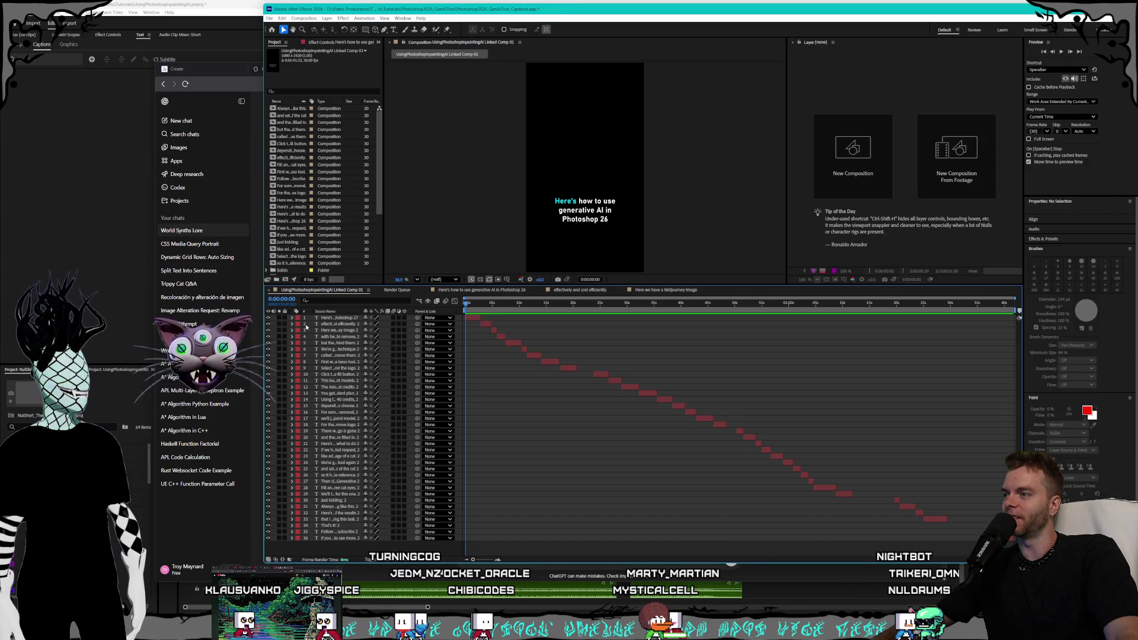
# Select caption layers 2 through 36 and expand their properties.
pyautogui.click(323, 325)
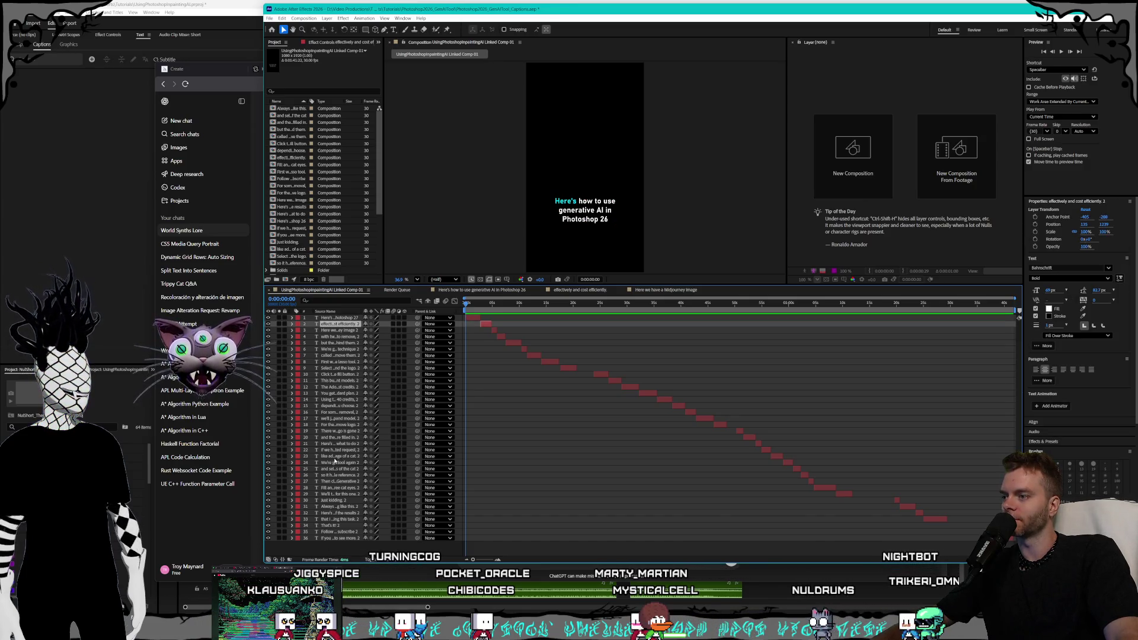
pyautogui.keyDown('shift'); pyautogui.click(332, 538); pyautogui.keyUp('shift')
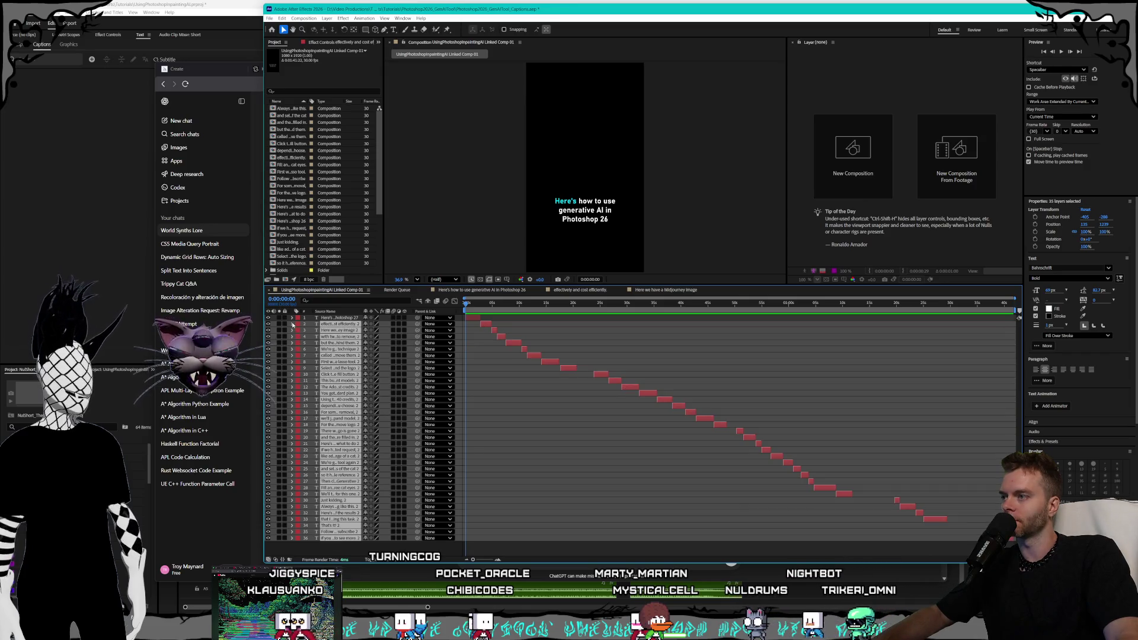
pyautogui.click(292, 324)
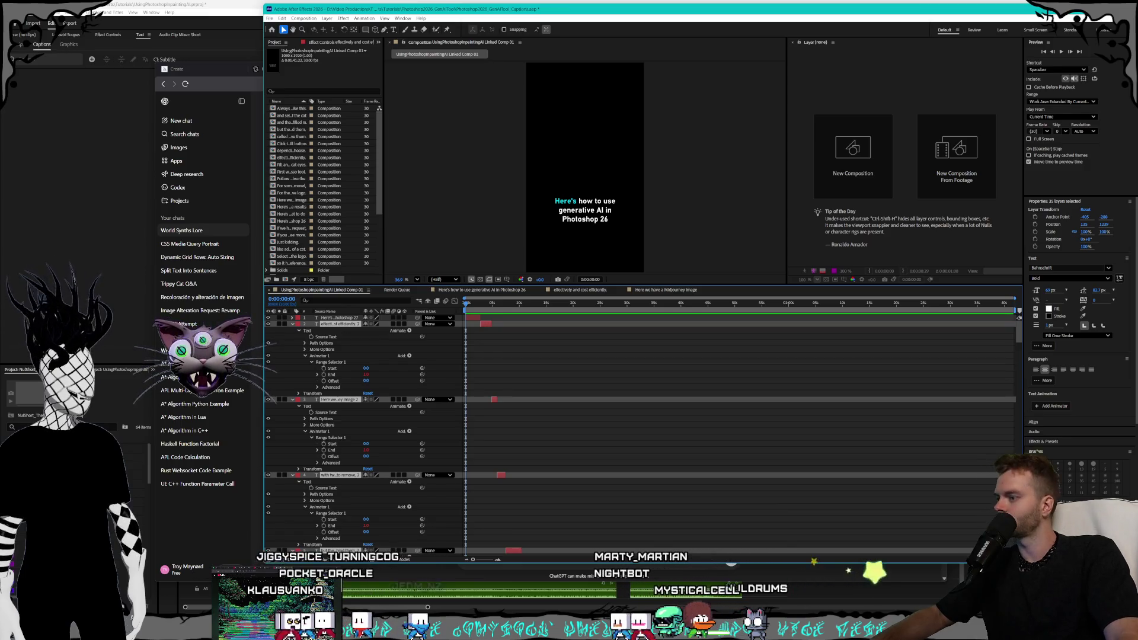
# Add each layer's Range Selector 1 Offset, layers 2 through 36, to one combined selection.
pyautogui.click(332, 381)
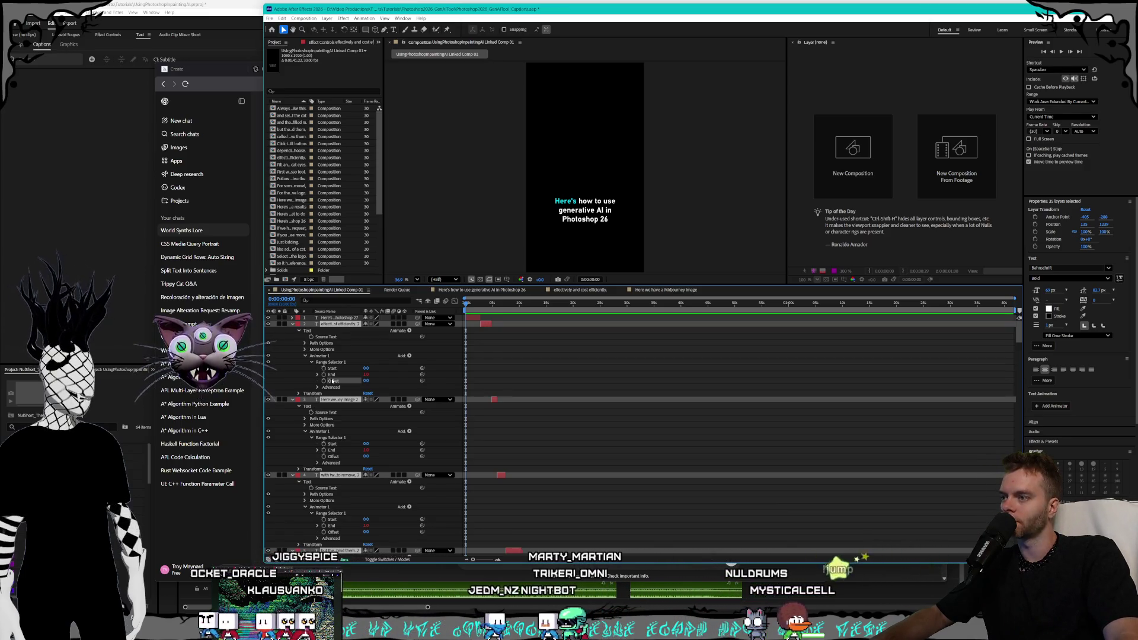
pyautogui.scroll(-3, 335, 397)
pyautogui.keyDown('shift'); pyautogui.click(333, 393); pyautogui.keyUp('shift')
pyautogui.scroll(-2, 338, 403)
pyautogui.keyDown('shift'); pyautogui.click(333, 438); pyautogui.keyUp('shift')
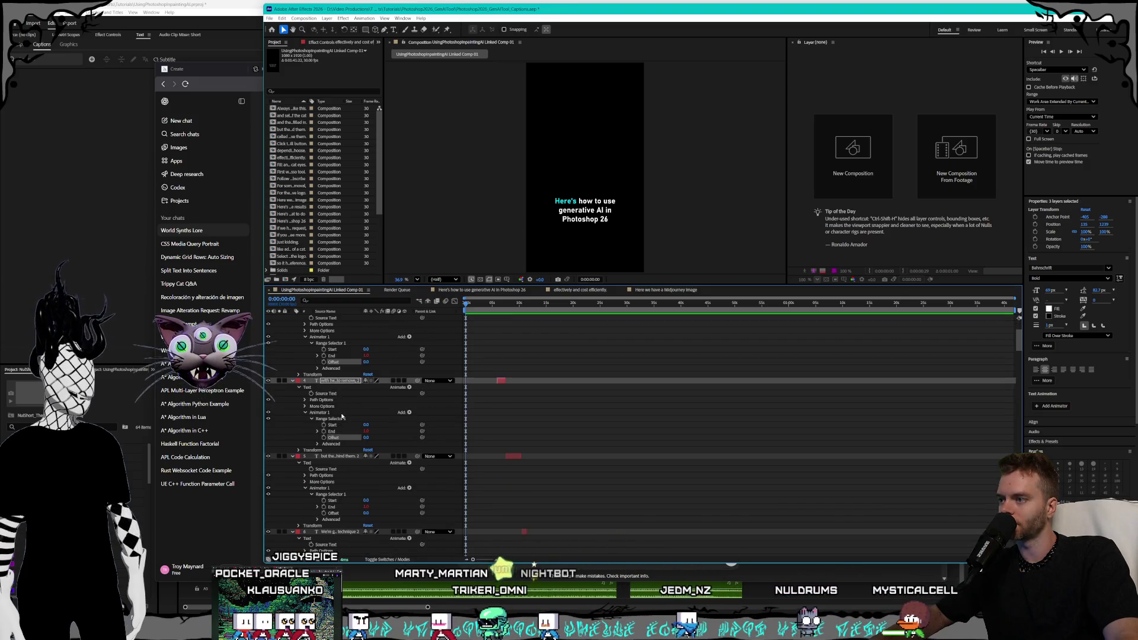
pyautogui.scroll(-3, 341, 417)
pyautogui.keyDown('shift'); pyautogui.click(334, 418); pyautogui.keyUp('shift')
pyautogui.scroll(-2, 339, 415)
pyautogui.keyDown('shift'); pyautogui.click(333, 431); pyautogui.keyUp('shift')
pyautogui.scroll(-2, 334, 429)
pyautogui.keyDown('shift'); pyautogui.click(334, 428); pyautogui.keyUp('shift')
pyautogui.scroll(-2, 346, 424)
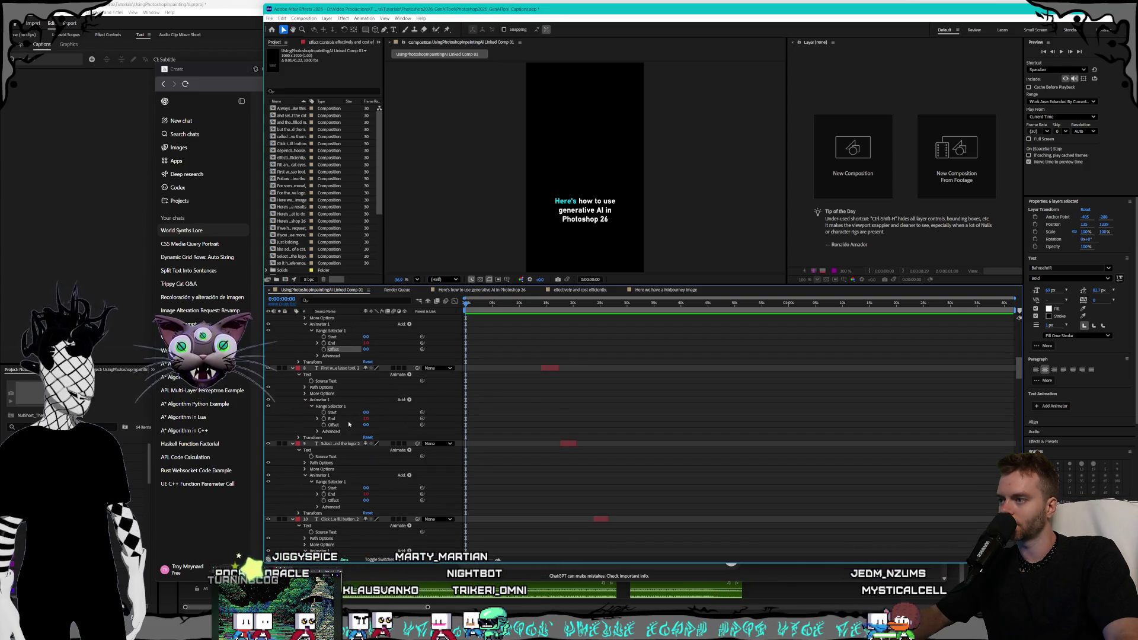
pyautogui.keyDown('shift'); pyautogui.click(333, 425); pyautogui.keyUp('shift')
pyautogui.scroll(-2, 341, 421)
pyautogui.keyDown('shift'); pyautogui.click(334, 438); pyautogui.keyUp('shift')
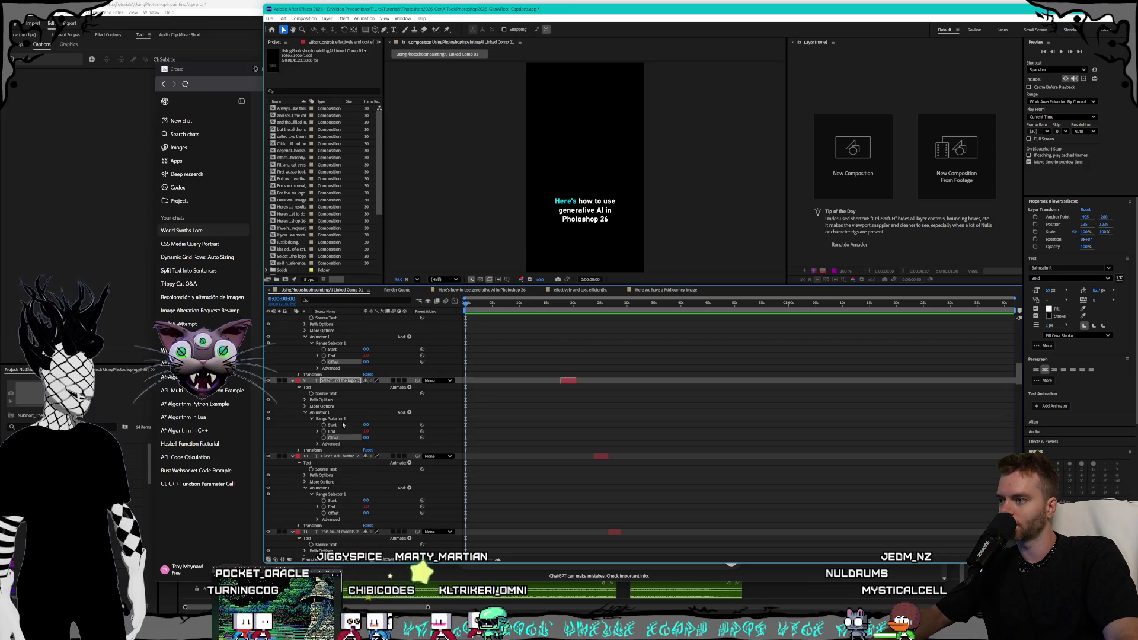
pyautogui.scroll(-3, 336, 438)
pyautogui.keyDown('shift'); pyautogui.click(333, 418); pyautogui.keyUp('shift')
pyautogui.scroll(-3, 341, 427)
pyautogui.keyDown('shift'); pyautogui.click(334, 400); pyautogui.keyUp('shift')
pyautogui.keyDown('shift'); pyautogui.click(333, 475); pyautogui.keyUp('shift')
pyautogui.scroll(-2, 338, 450)
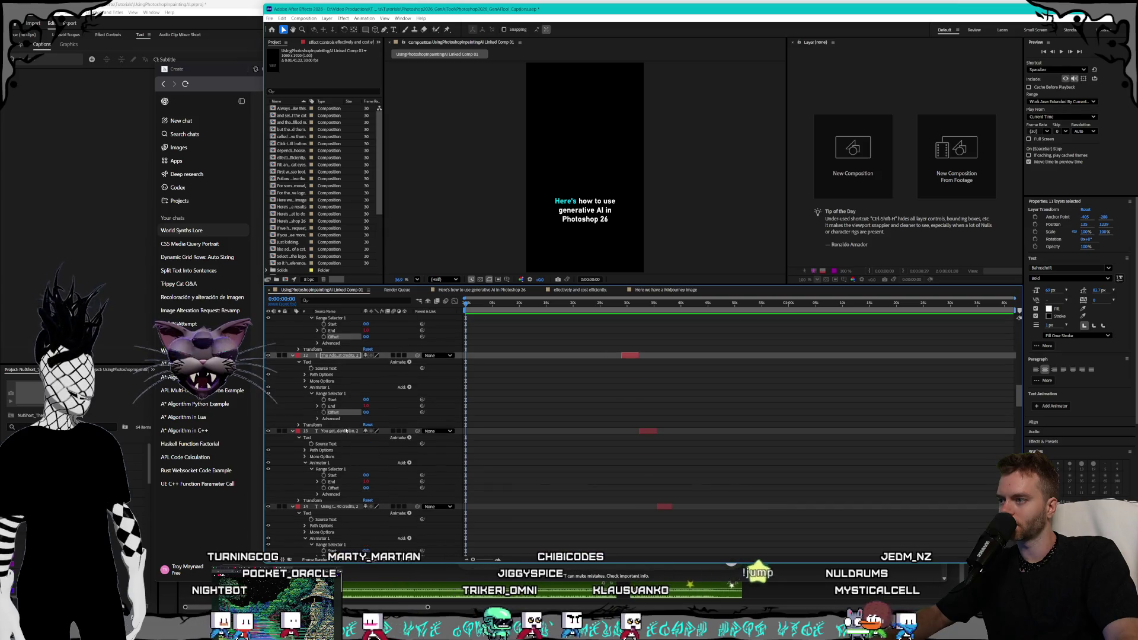
pyautogui.scroll(-2, 343, 433)
pyautogui.keyDown('shift'); pyautogui.click(333, 424); pyautogui.keyUp('shift')
pyautogui.scroll(-1, 339, 424)
pyautogui.keyDown('shift'); pyautogui.click(334, 439); pyautogui.keyUp('shift')
pyautogui.scroll(-1, 338, 427)
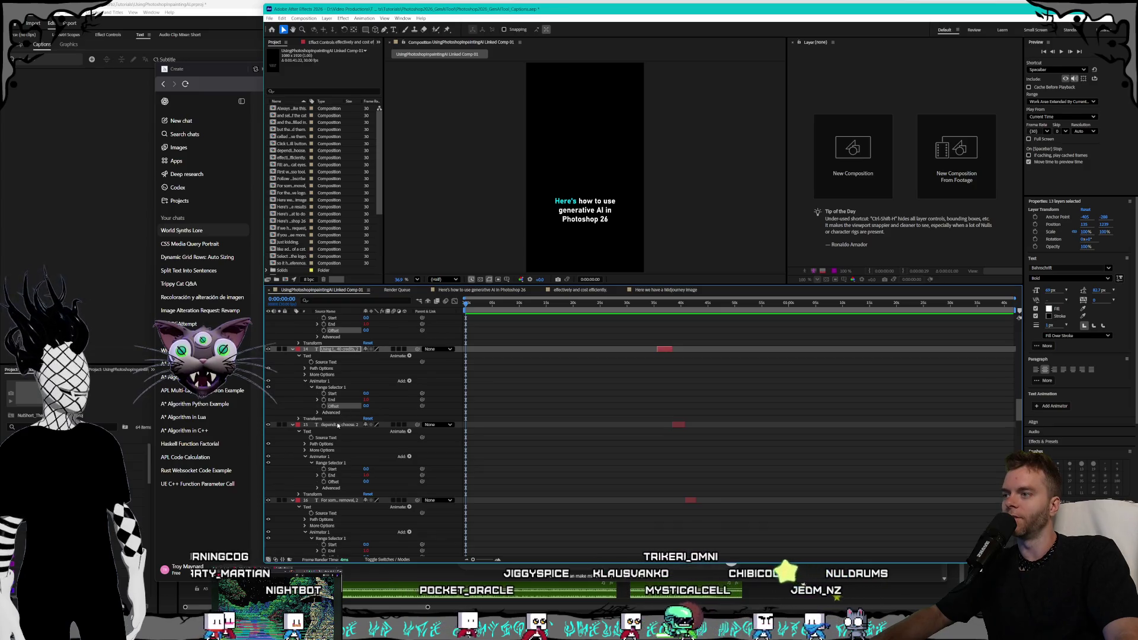
pyautogui.scroll(-1, 338, 425)
pyautogui.keyDown('shift'); pyautogui.click(334, 450); pyautogui.keyUp('shift')
pyautogui.scroll(-2, 335, 456)
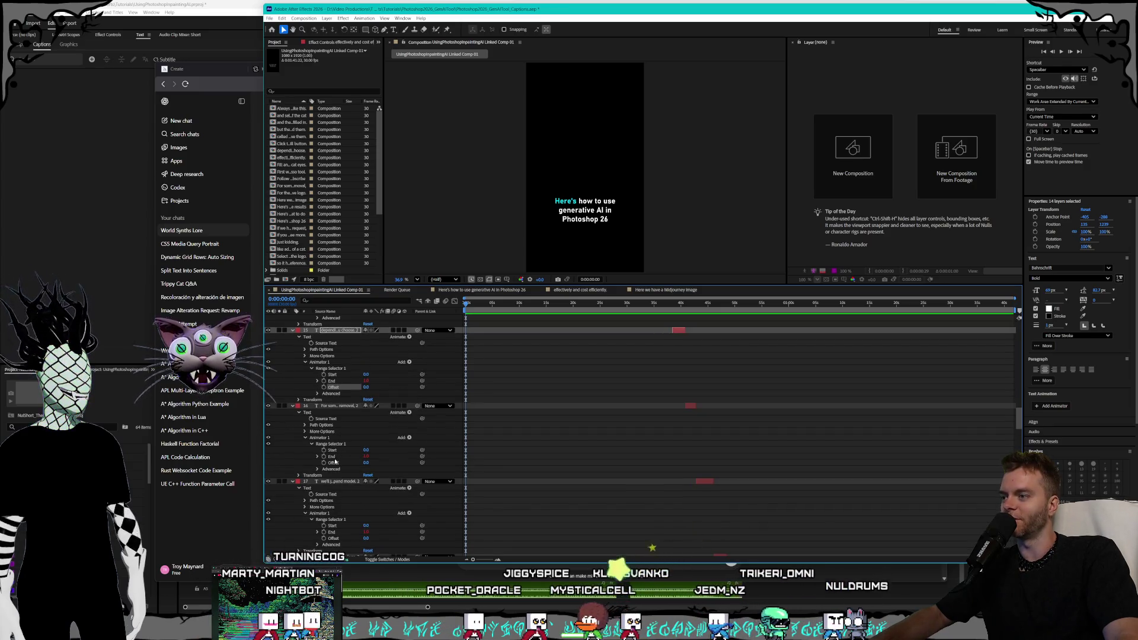
pyautogui.keyDown('shift'); pyautogui.click(333, 463); pyautogui.keyUp('shift')
pyautogui.scroll(-2, 342, 435)
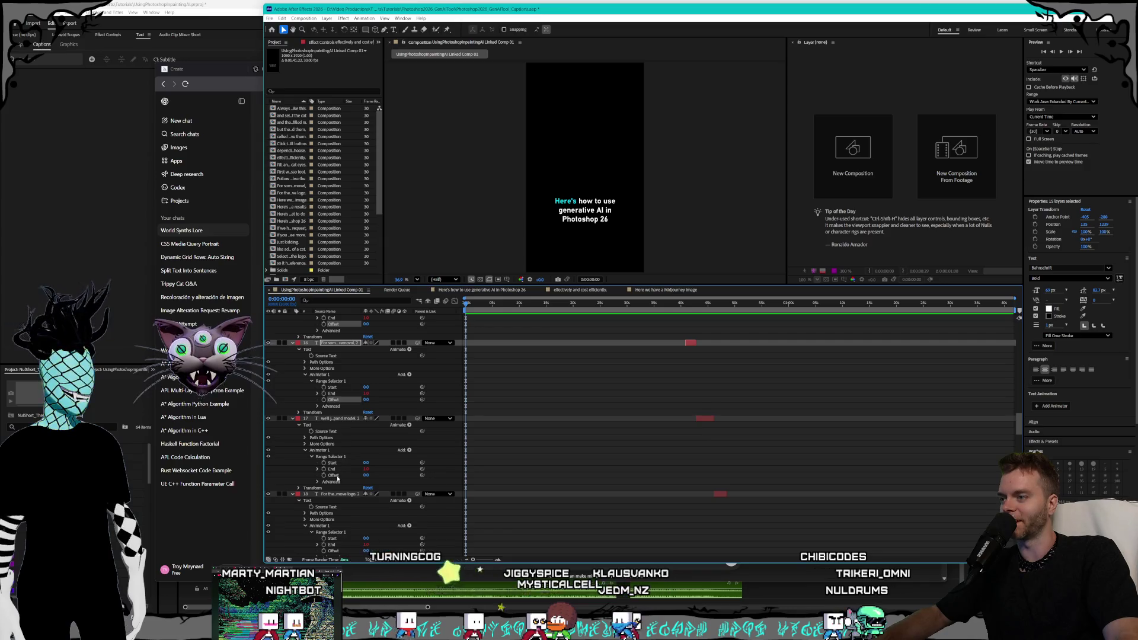
pyautogui.keyDown('shift'); pyautogui.click(334, 474); pyautogui.keyUp('shift')
pyautogui.scroll(-4, 335, 451)
pyautogui.keyDown('shift'); pyautogui.click(334, 425); pyautogui.keyUp('shift')
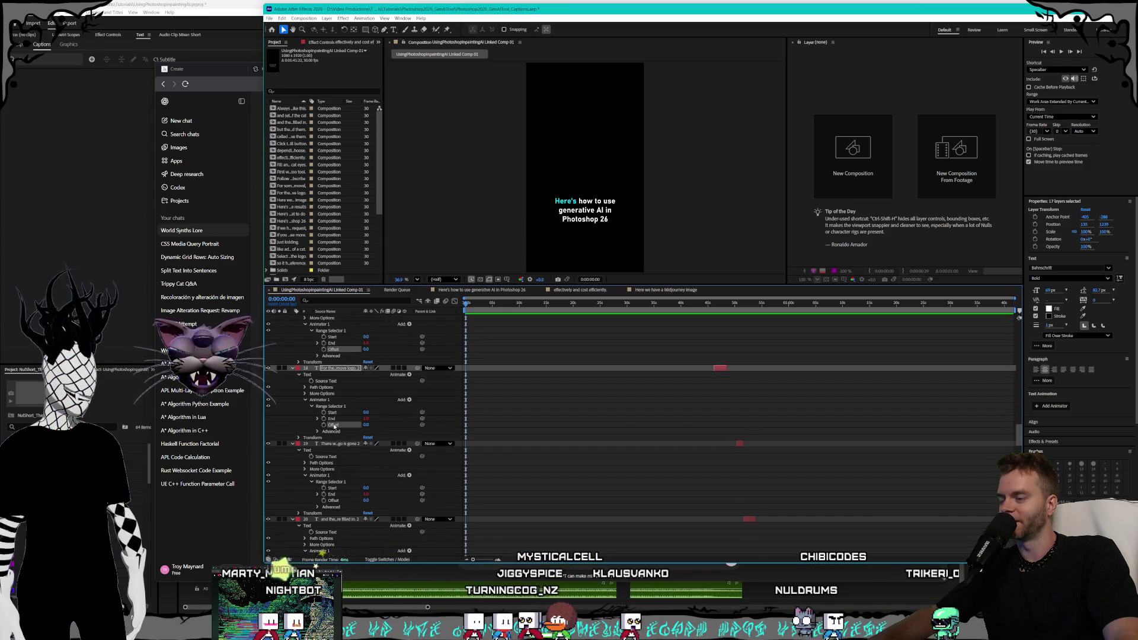
pyautogui.scroll(-2, 335, 429)
pyautogui.keyDown('shift'); pyautogui.click(334, 438); pyautogui.keyUp('shift')
pyautogui.scroll(-1, 342, 436)
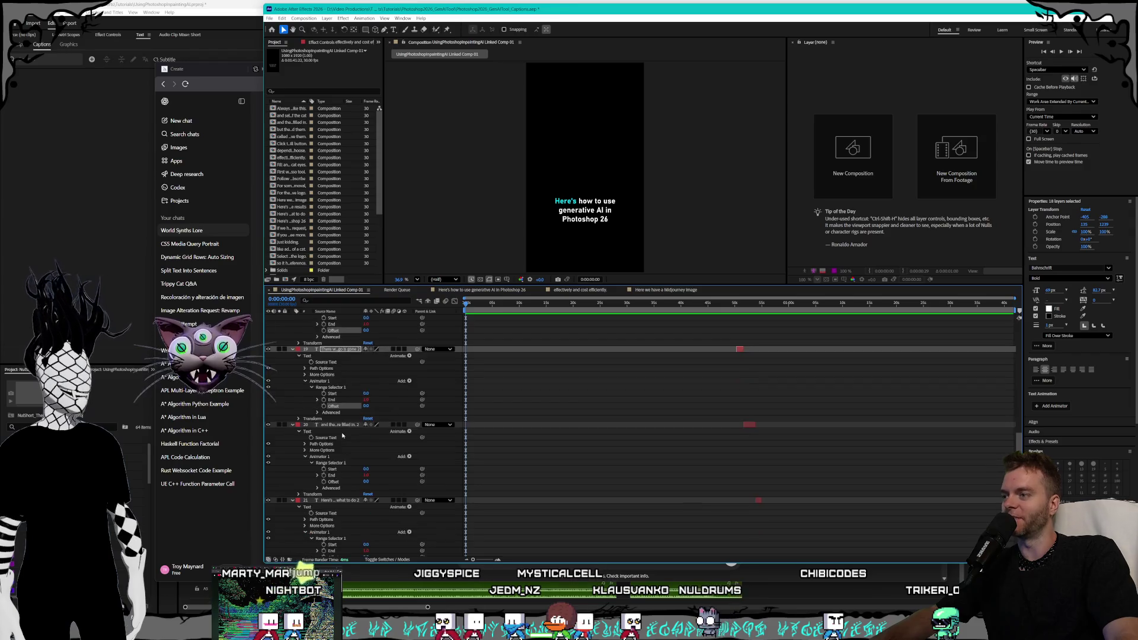
pyautogui.scroll(-1, 339, 443)
pyautogui.keyDown('shift'); pyautogui.click(334, 450); pyautogui.keyUp('shift')
pyautogui.scroll(-2, 340, 447)
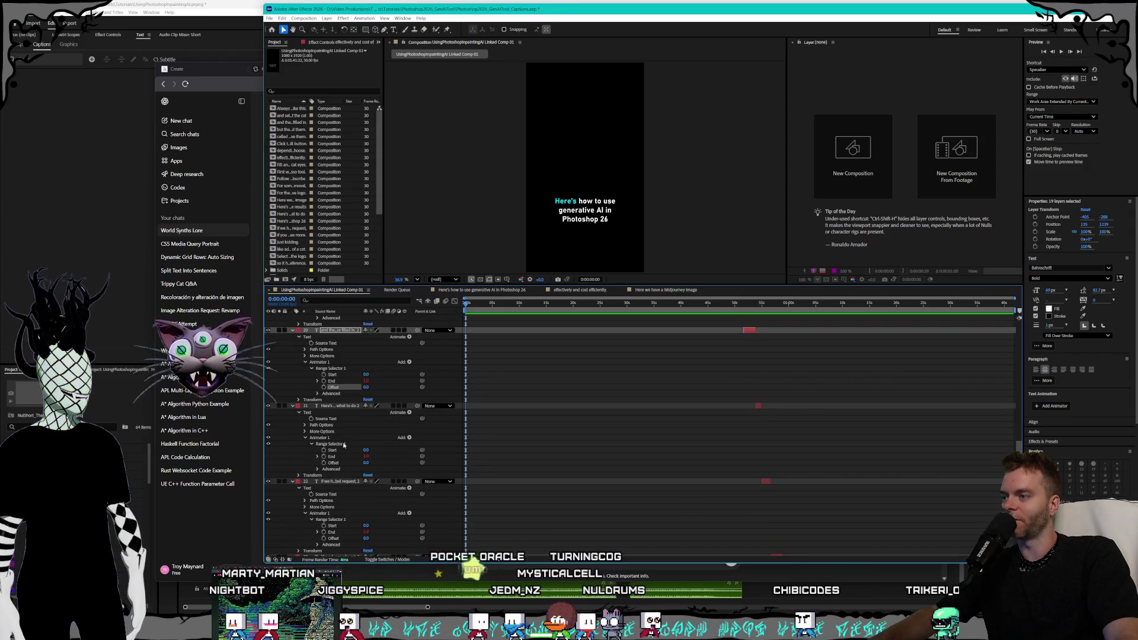
pyautogui.keyDown('shift'); pyautogui.click(339, 468); pyautogui.keyUp('shift')
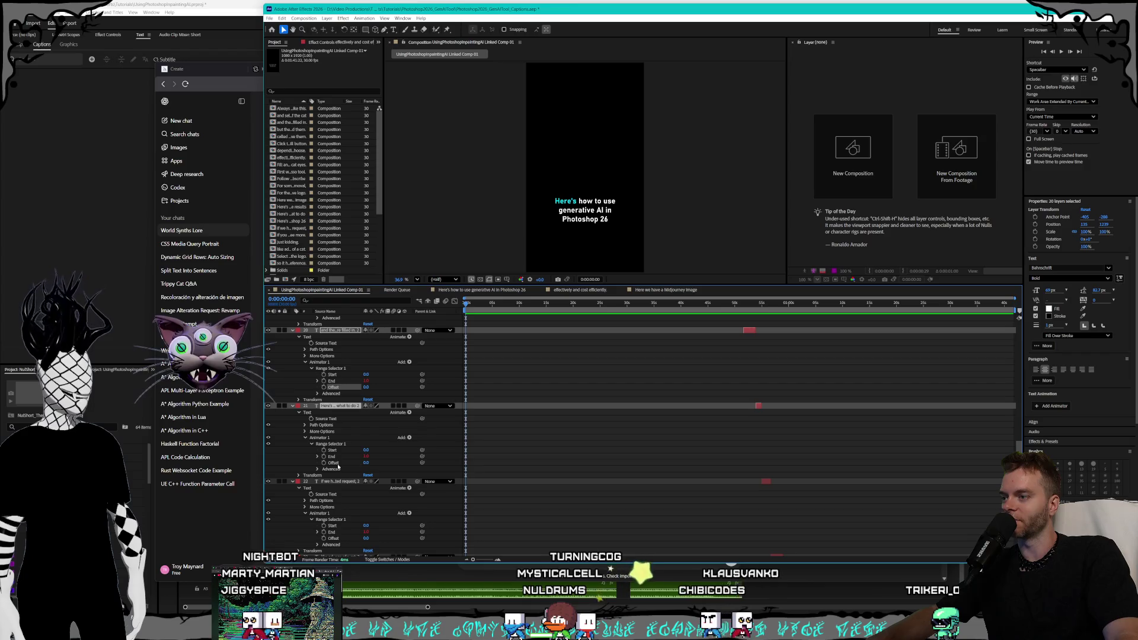
pyautogui.scroll(-3, 346, 438)
pyautogui.keyDown('shift'); pyautogui.click(336, 444); pyautogui.keyUp('shift')
pyautogui.scroll(-2, 356, 415)
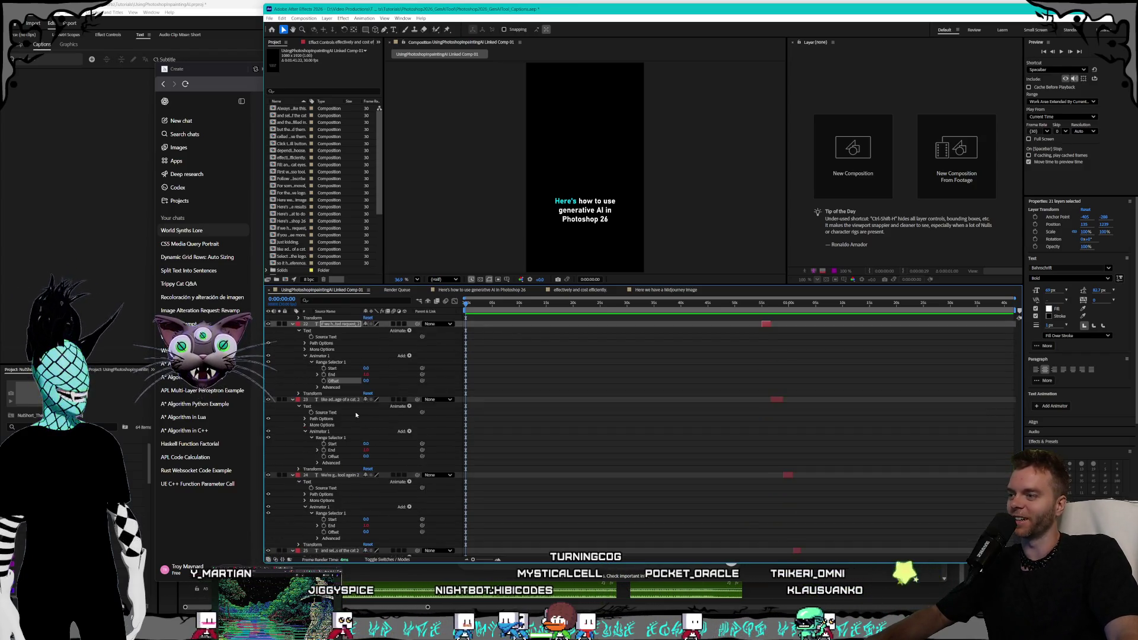
pyautogui.scroll(-1, 356, 415)
pyautogui.keyDown('shift'); pyautogui.click(337, 424); pyautogui.keyUp('shift')
pyautogui.scroll(-2, 337, 423)
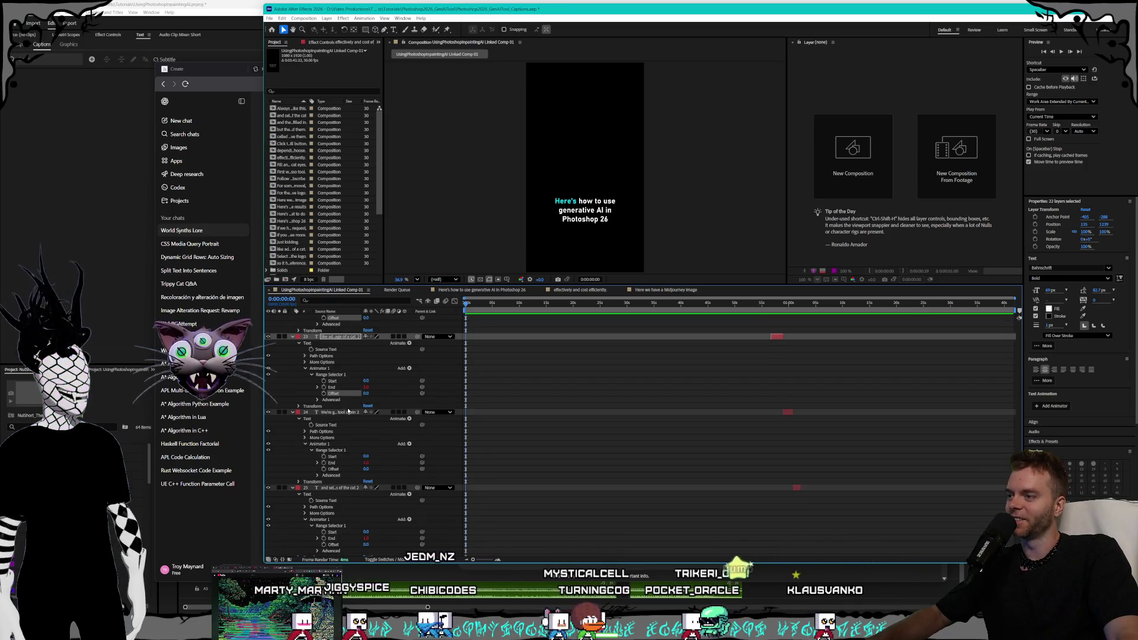
pyautogui.keyDown('shift'); pyautogui.click(340, 436); pyautogui.keyUp('shift')
pyautogui.scroll(-3, 340, 427)
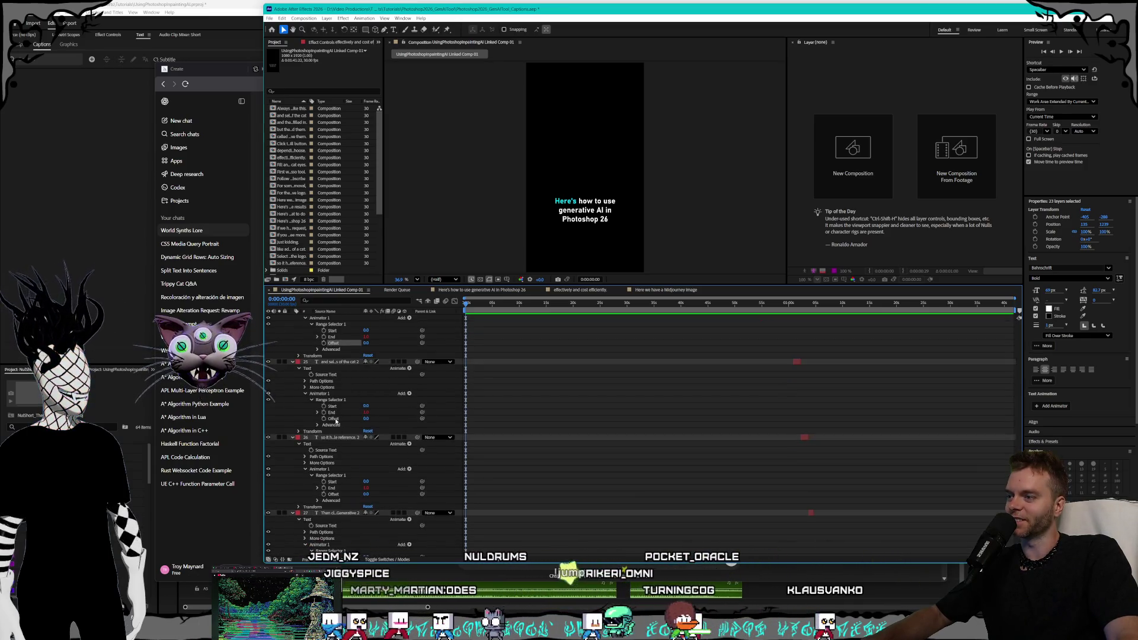
pyautogui.keyDown('shift'); pyautogui.click(333, 419); pyautogui.keyUp('shift')
pyautogui.scroll(-2, 344, 423)
pyautogui.keyDown('shift'); pyautogui.click(335, 431); pyautogui.keyUp('shift')
pyautogui.scroll(-2, 338, 443)
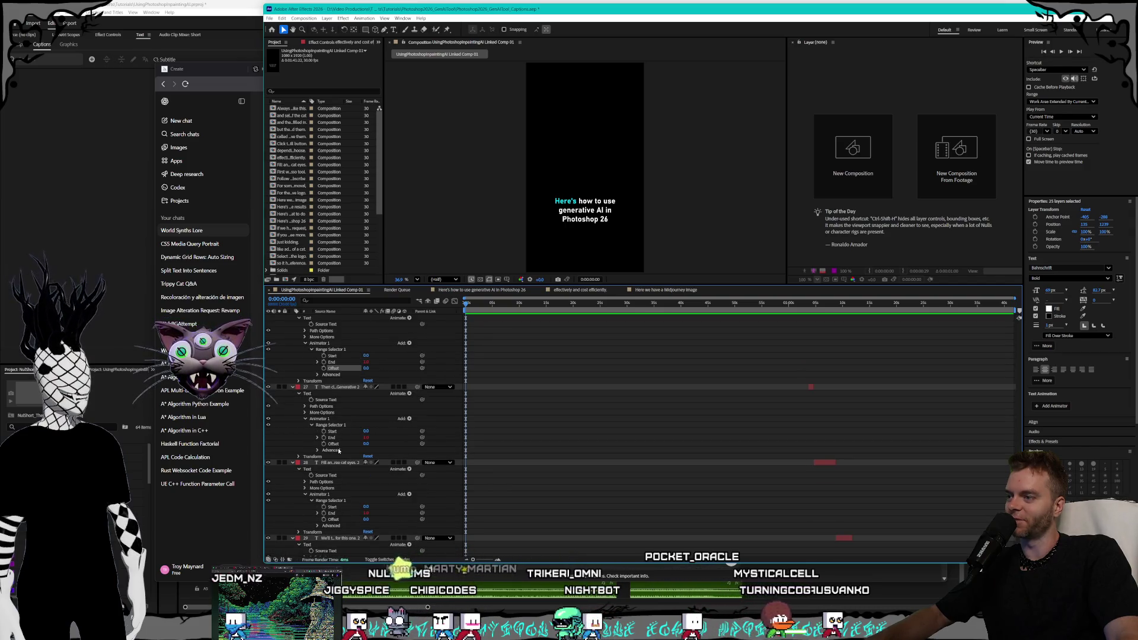
pyautogui.keyDown('shift'); pyautogui.click(335, 444); pyautogui.keyUp('shift')
pyautogui.scroll(-4, 338, 432)
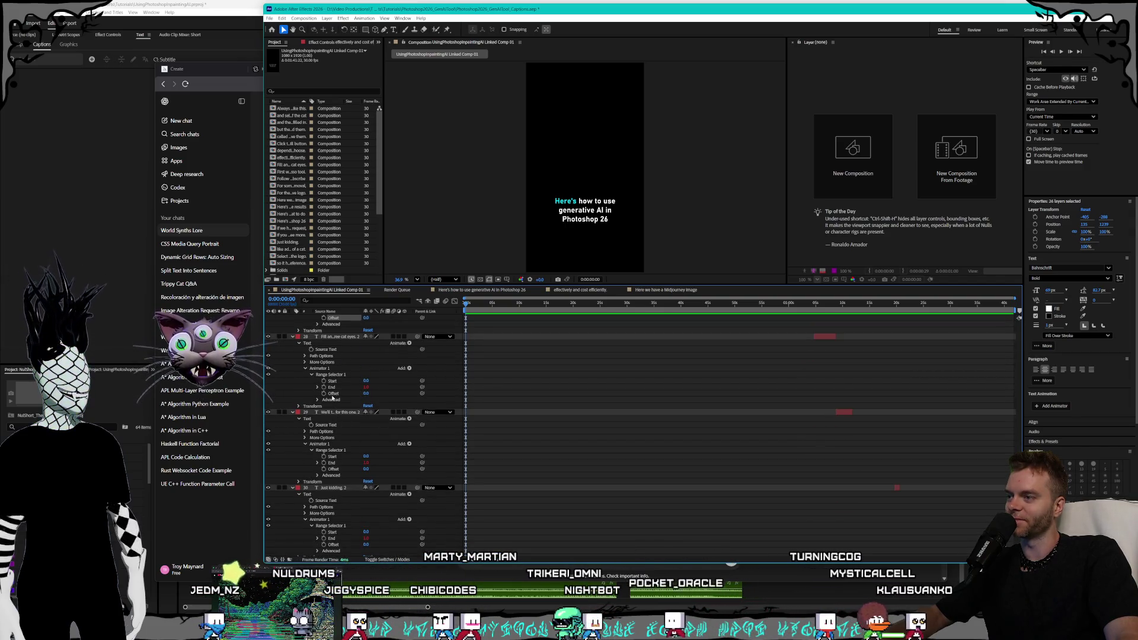
pyautogui.keyDown('shift'); pyautogui.click(334, 393); pyautogui.keyUp('shift')
pyautogui.scroll(-1, 346, 409)
pyautogui.keyDown('shift'); pyautogui.click(335, 437); pyautogui.keyUp('shift')
pyautogui.scroll(-2, 348, 408)
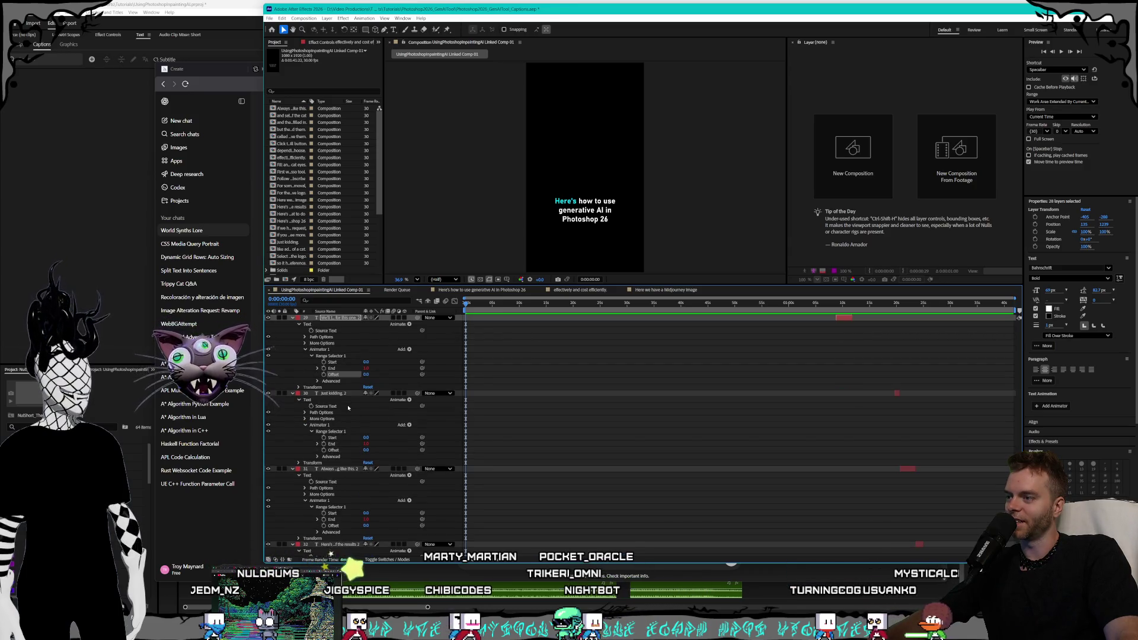
pyautogui.keyDown('shift'); pyautogui.click(337, 451); pyautogui.keyUp('shift')
pyautogui.scroll(-2, 344, 417)
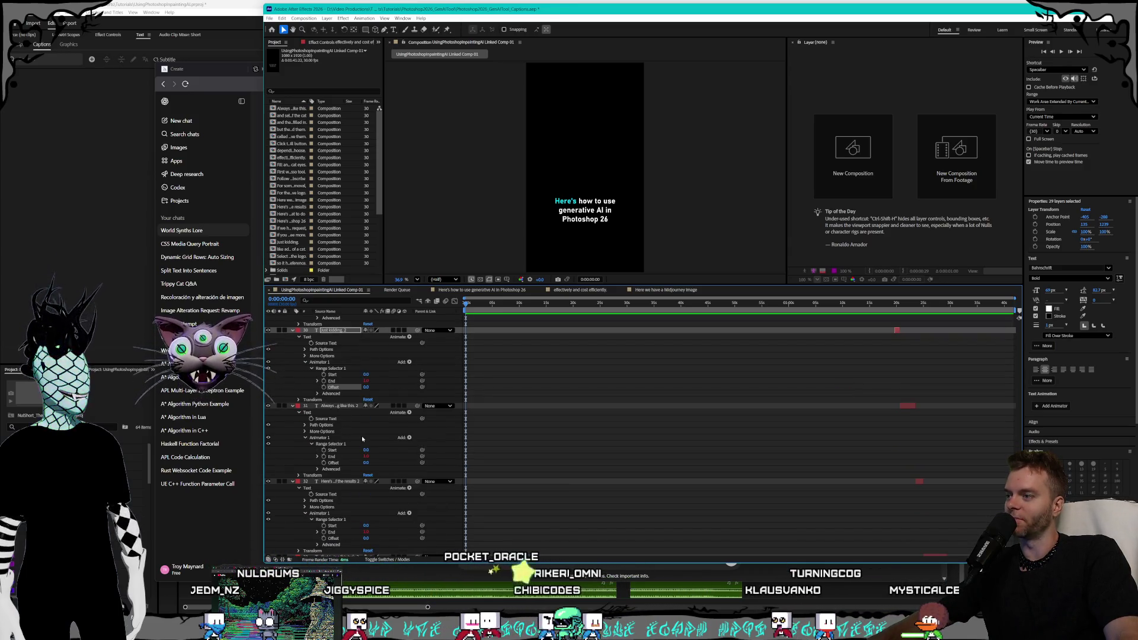
pyautogui.scroll(-1, 352, 436)
pyautogui.keyDown('shift'); pyautogui.click(334, 432); pyautogui.keyUp('shift')
pyautogui.scroll(-1, 334, 475)
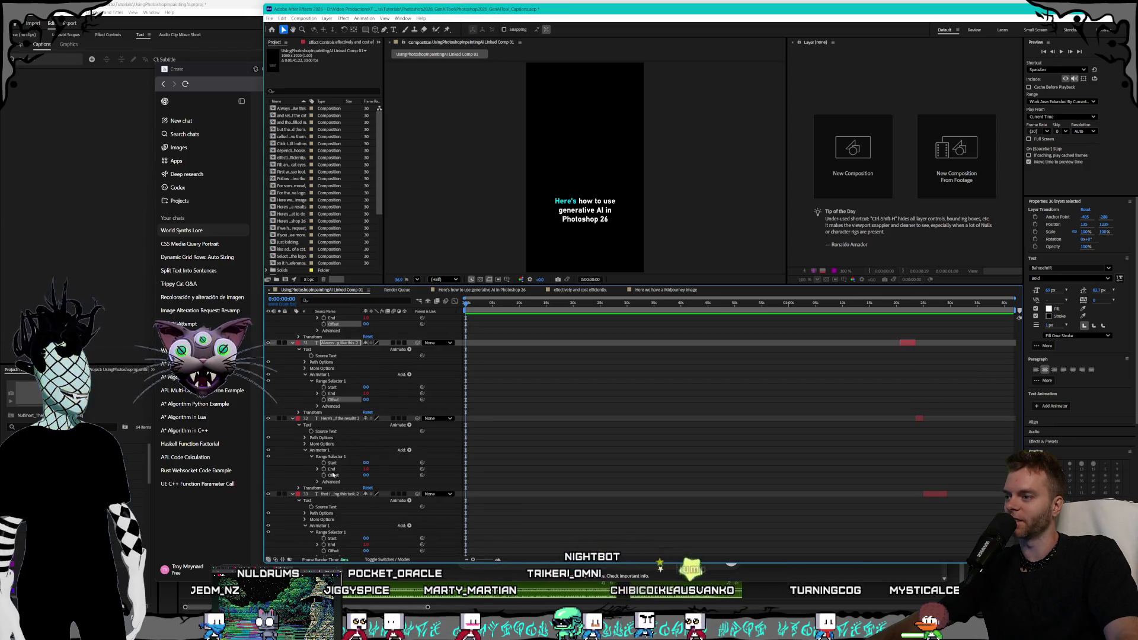
pyautogui.keyDown('shift'); pyautogui.click(335, 476); pyautogui.keyUp('shift')
pyautogui.scroll(-3, 348, 438)
pyautogui.keyDown('shift'); pyautogui.click(335, 456); pyautogui.keyUp('shift')
pyautogui.scroll(-3, 345, 436)
pyautogui.keyDown('shift'); pyautogui.click(334, 437); pyautogui.keyUp('shift')
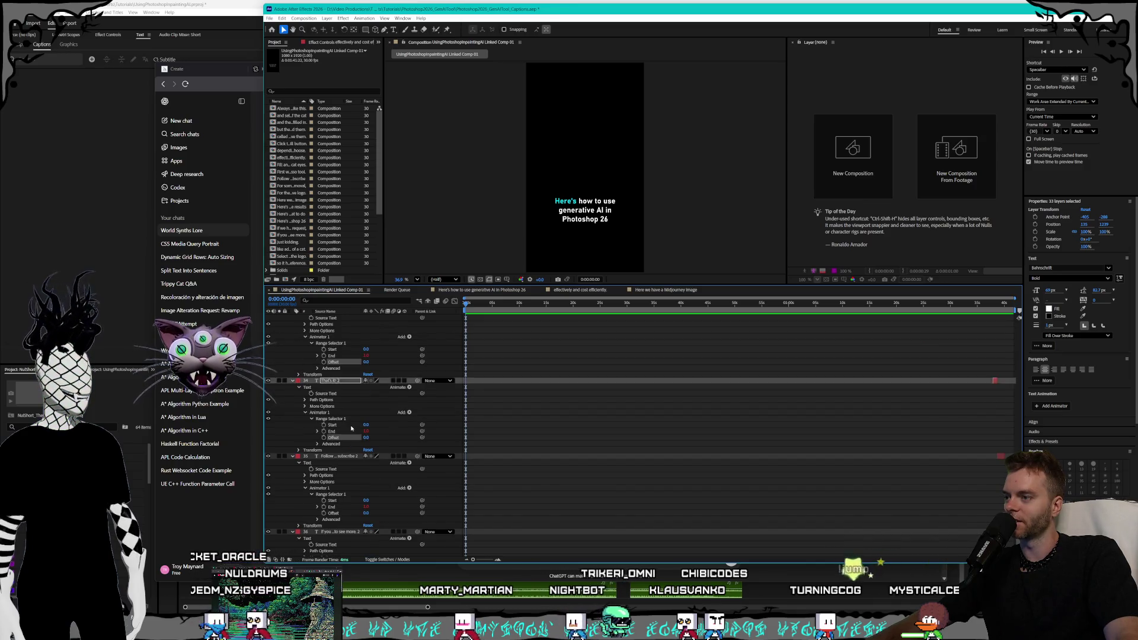
pyautogui.scroll(-2, 341, 440)
pyautogui.keyDown('shift'); pyautogui.click(334, 465); pyautogui.keyUp('shift')
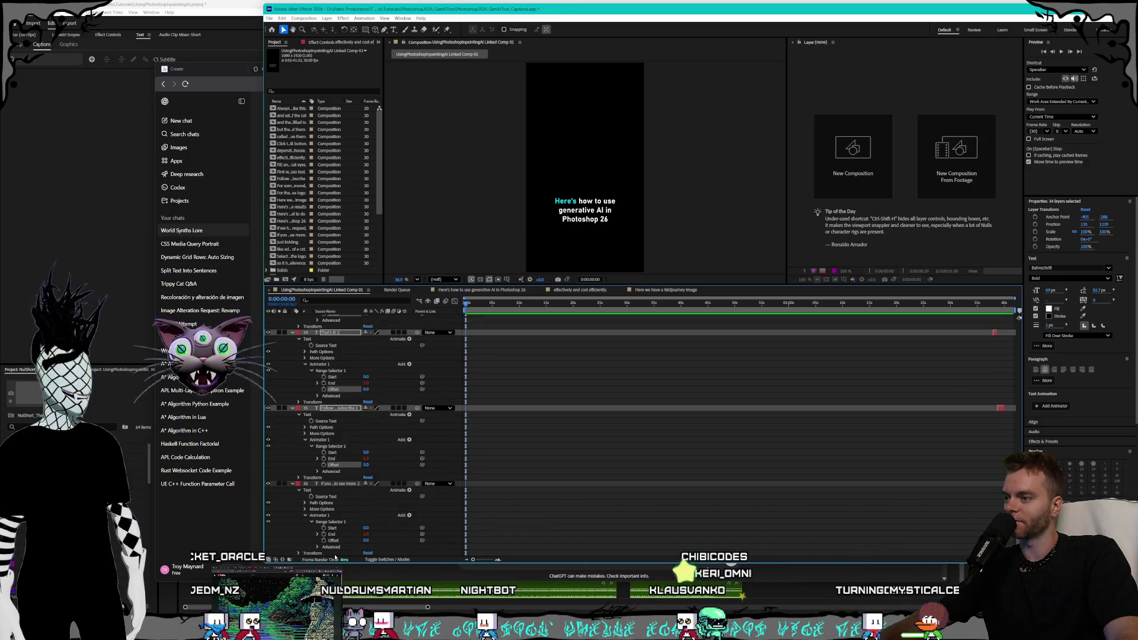
pyautogui.keyDown('shift'); pyautogui.click(335, 540); pyautogui.keyUp('shift')
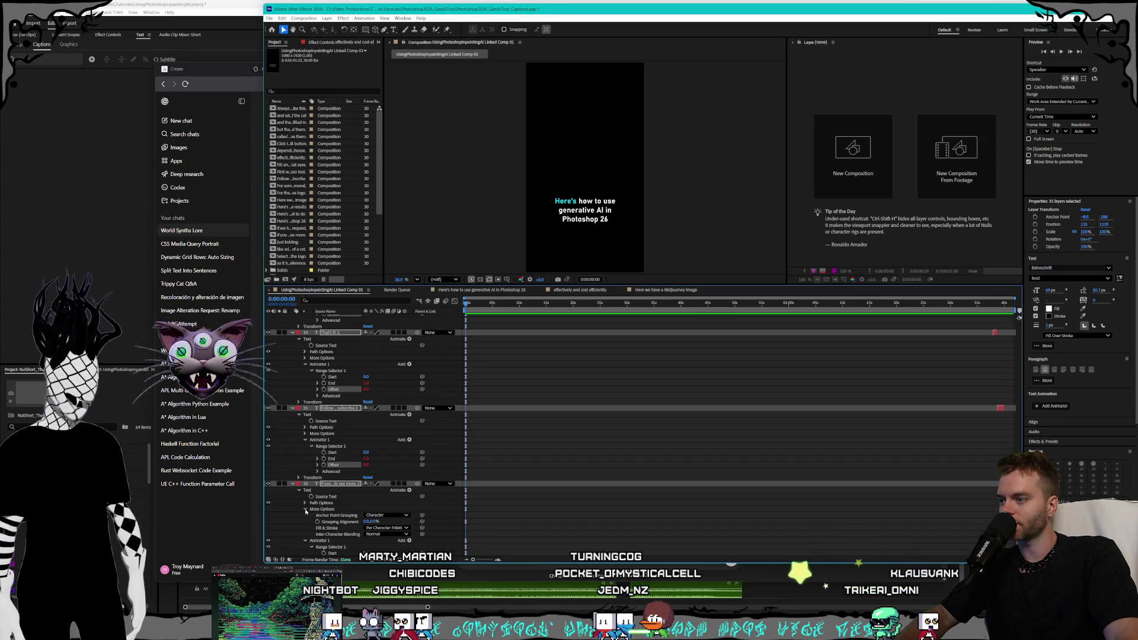
# Collapse layer 36's More Options group and return to the top of the timeline.
pyautogui.click(305, 509)
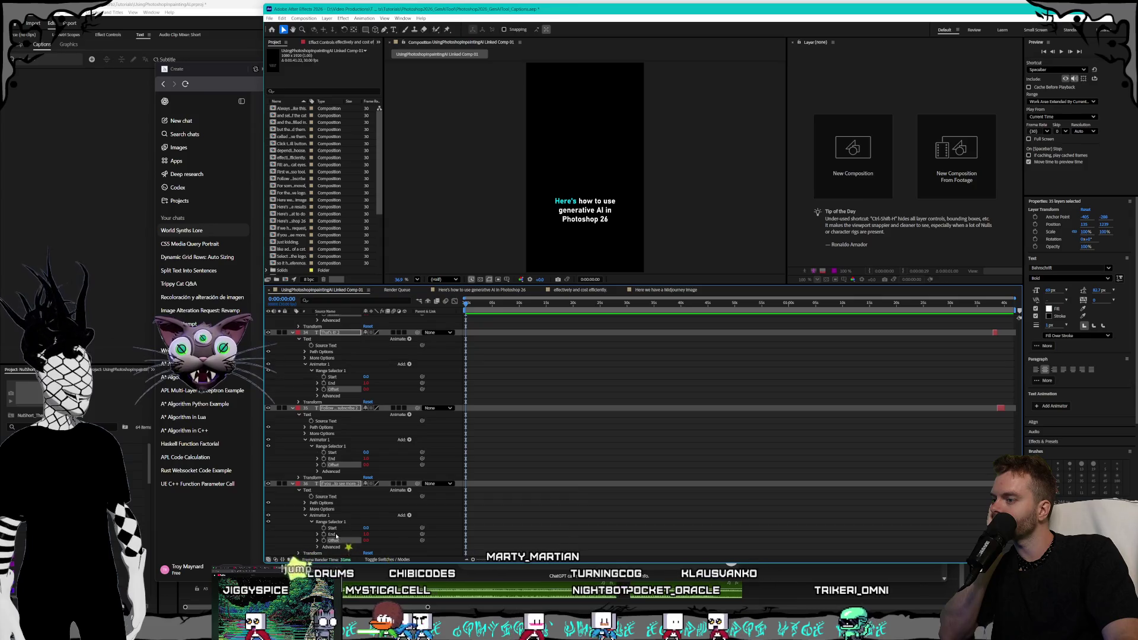
pyautogui.scroll(15, 389, 509)
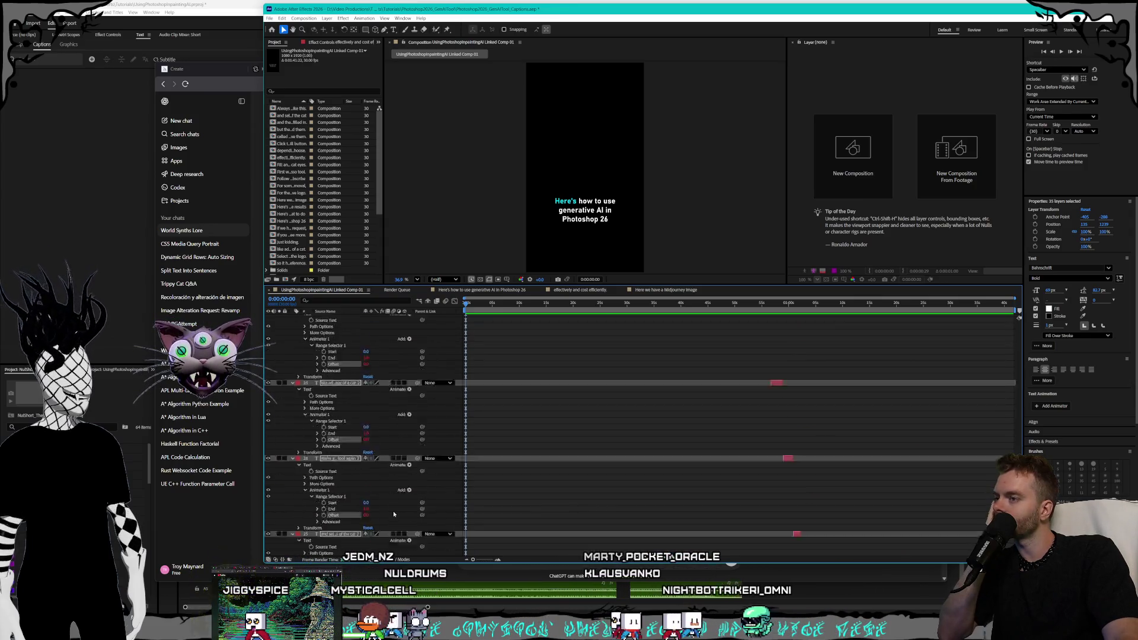
pyautogui.scroll(15, 396, 518)
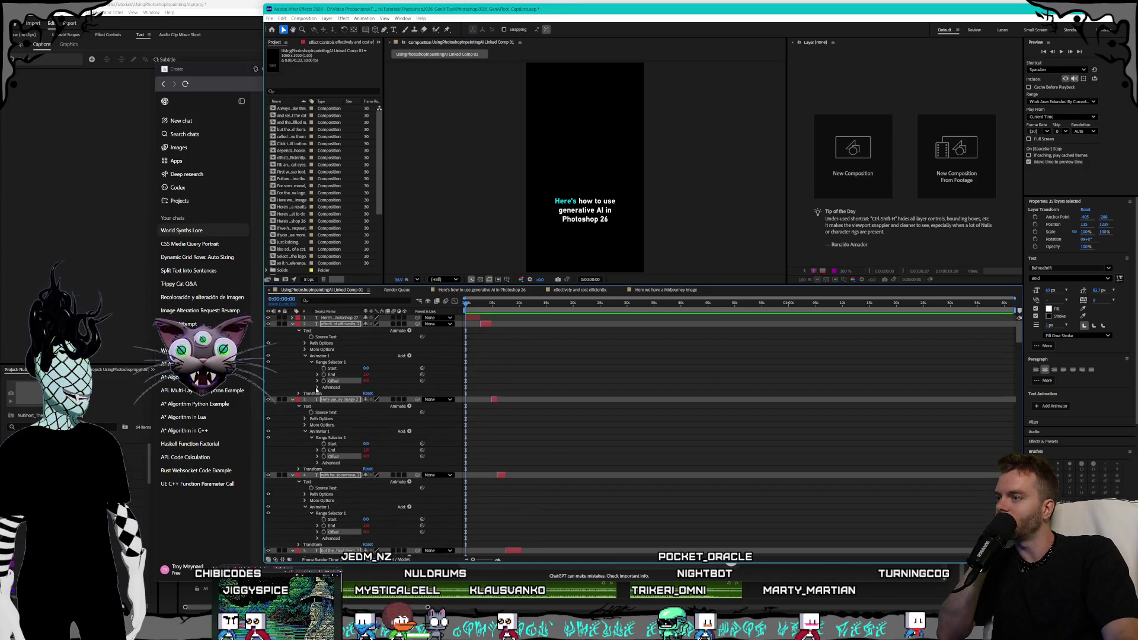
# Expand the Advanced range selector settings and reveal the layer expressions with E.
pyautogui.click(317, 388)
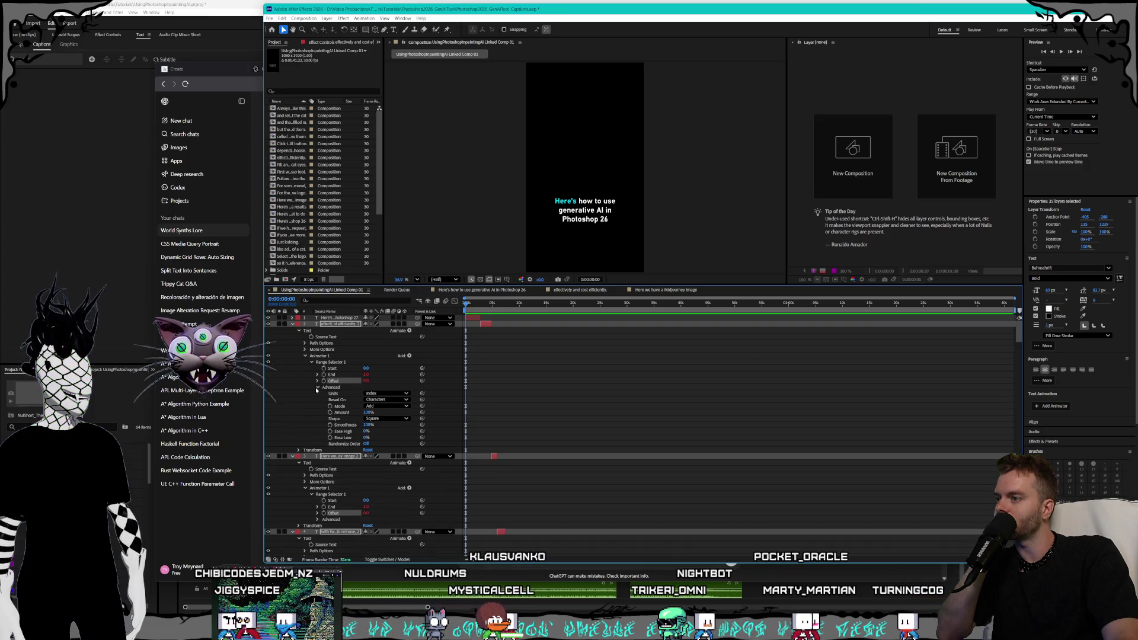
pyautogui.press('e')
pyautogui.press('e')
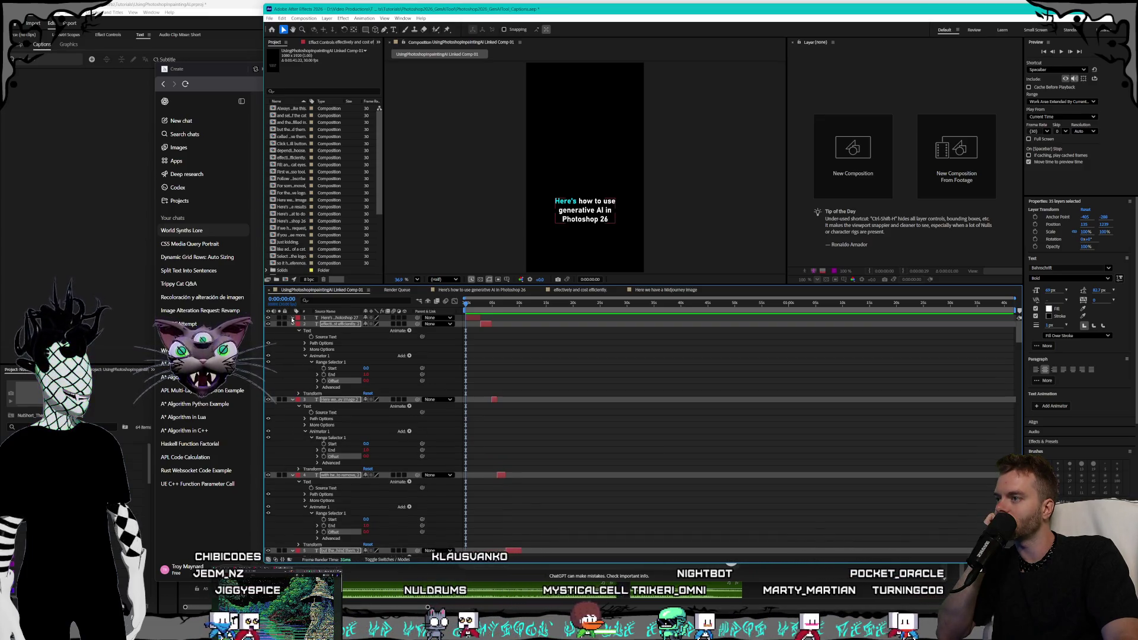
pyautogui.scroll(-3, 332, 367)
pyautogui.scroll(-2, 347, 389)
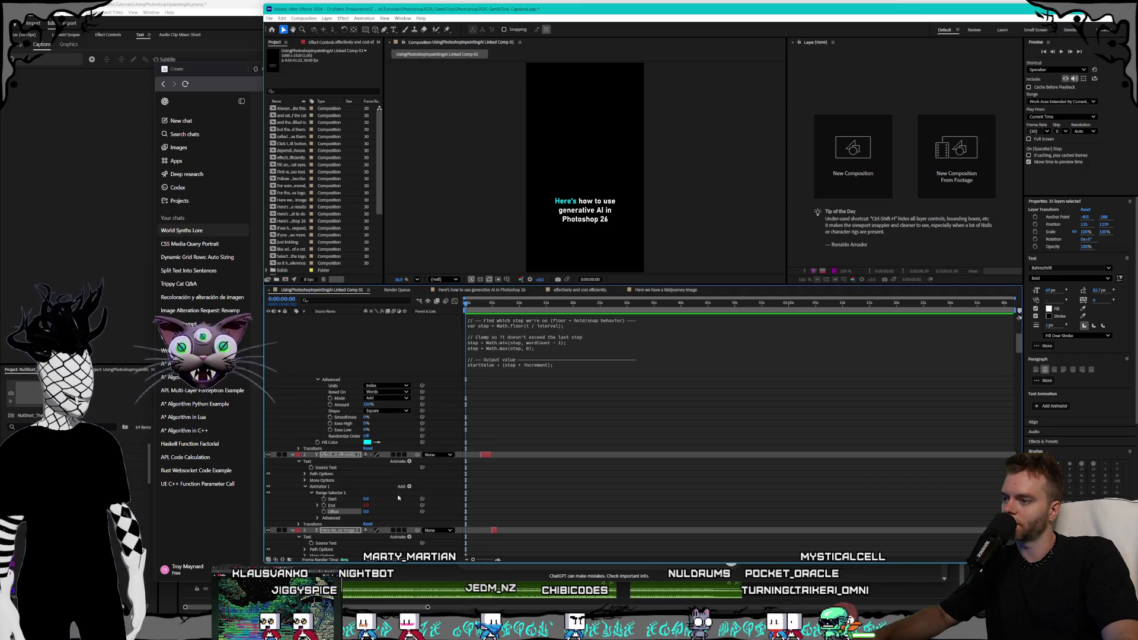
pyautogui.scroll(-5, 382, 494)
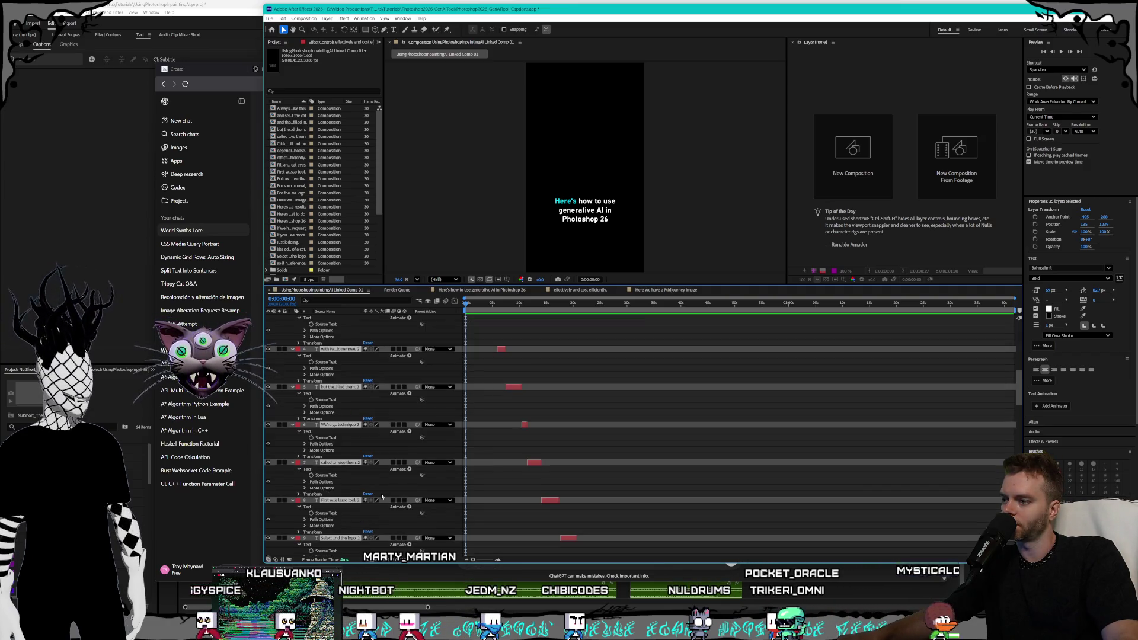
pyautogui.scroll(-3, 382, 497)
# Select only the first caption layer, then the second caption layer.
pyautogui.click(382, 496)
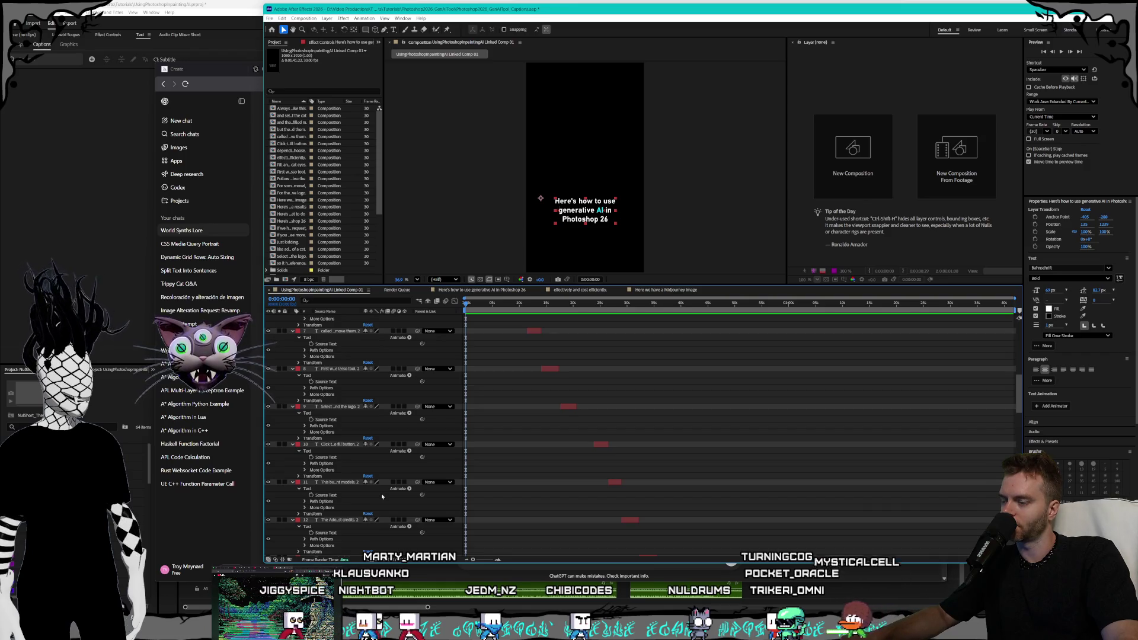
pyautogui.scroll(8, 381, 497)
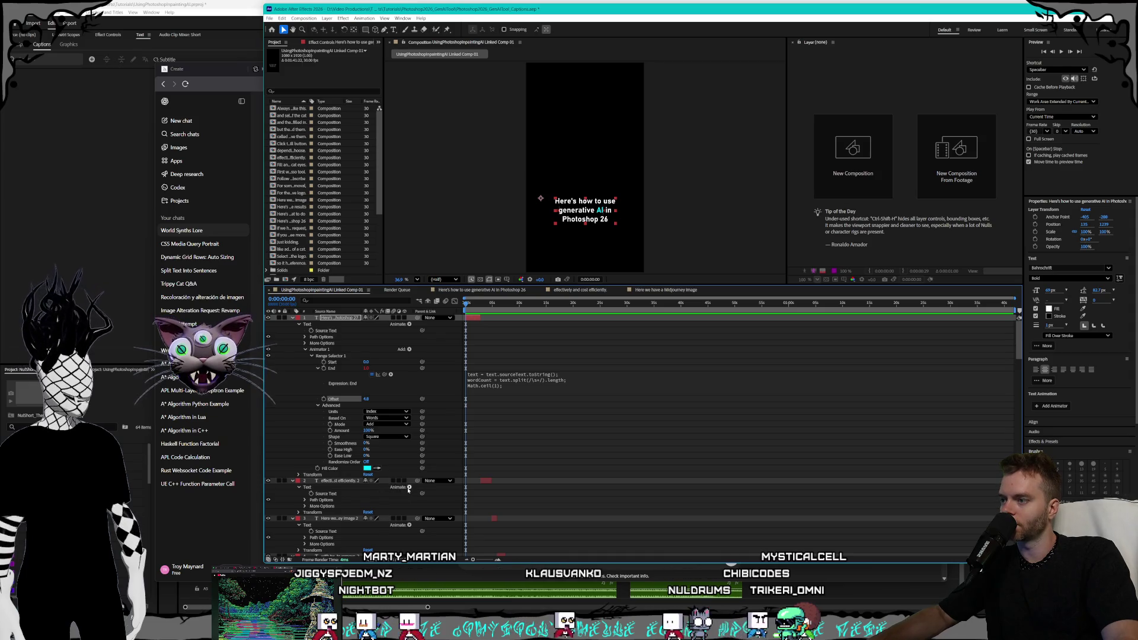
pyautogui.click(314, 481)
pyautogui.scroll(-20, 356, 495)
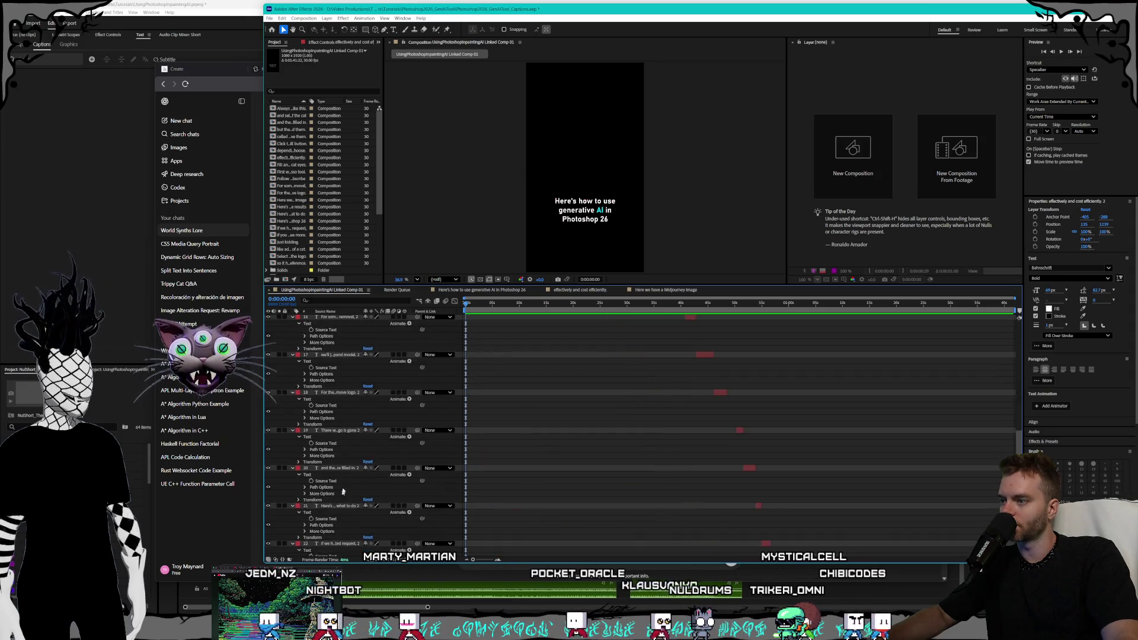
# Select caption layers 2–36 and add an RGB Fill Color animator to them.
pyautogui.scroll(-2, 350, 495)
pyautogui.keyDown('shift'); pyautogui.click(339, 522); pyautogui.keyUp('shift')
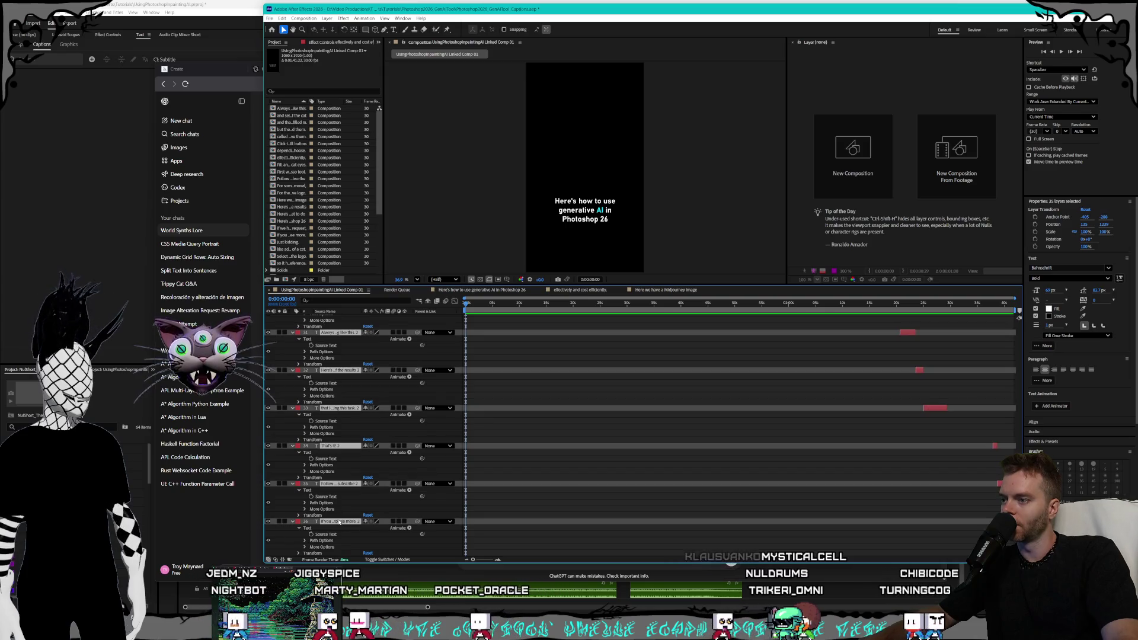
pyautogui.click(409, 528)
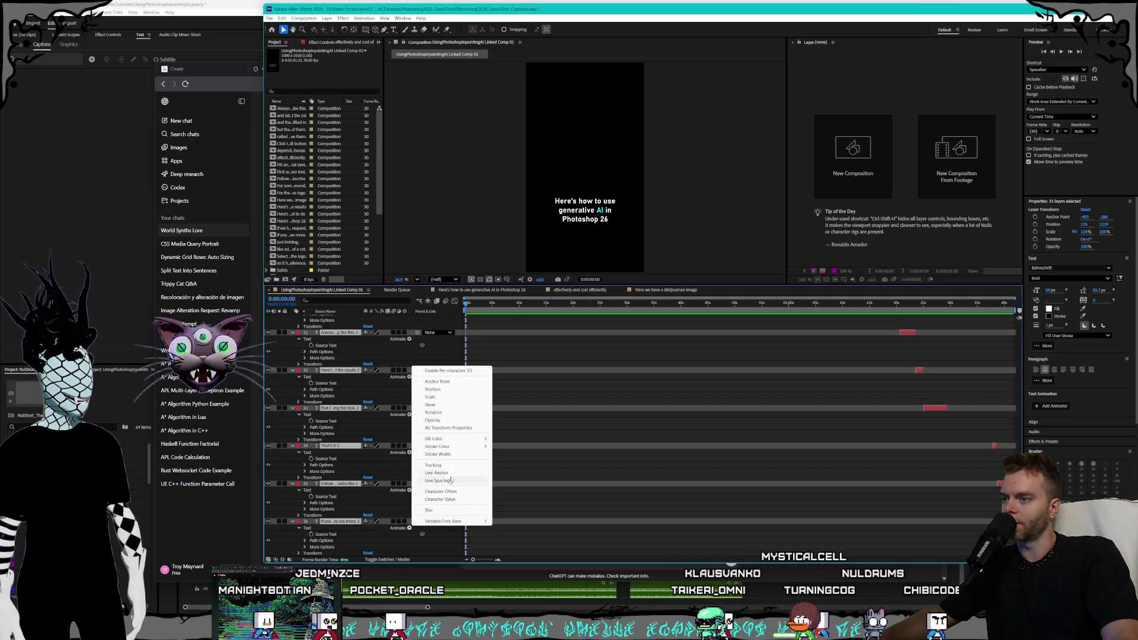
pyautogui.click(532, 440)
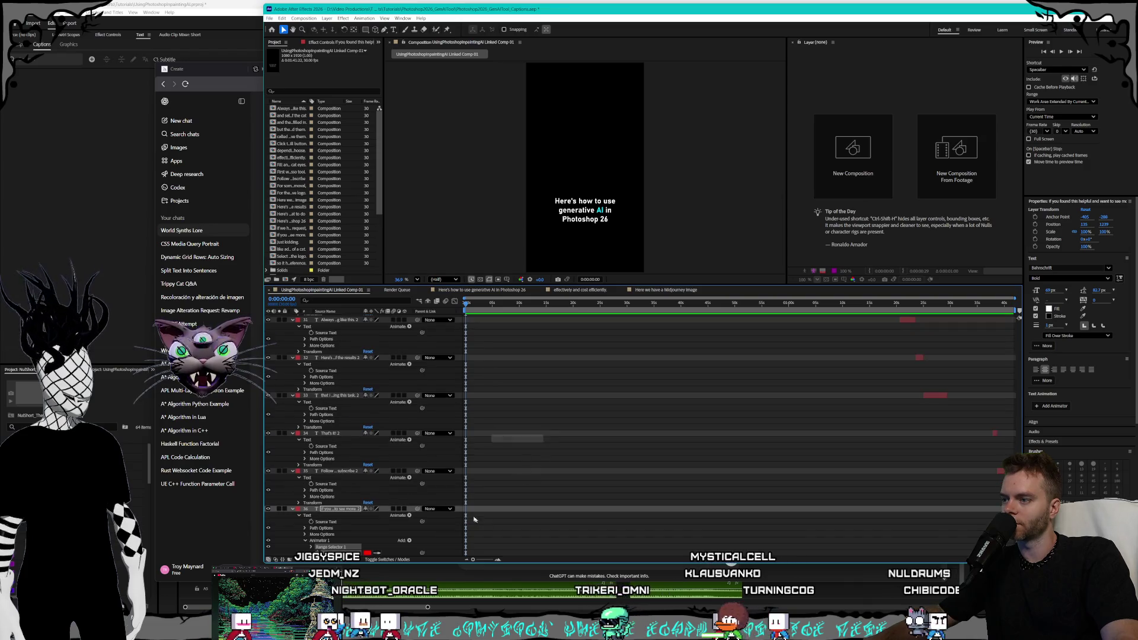
pyautogui.scroll(-1, 382, 504)
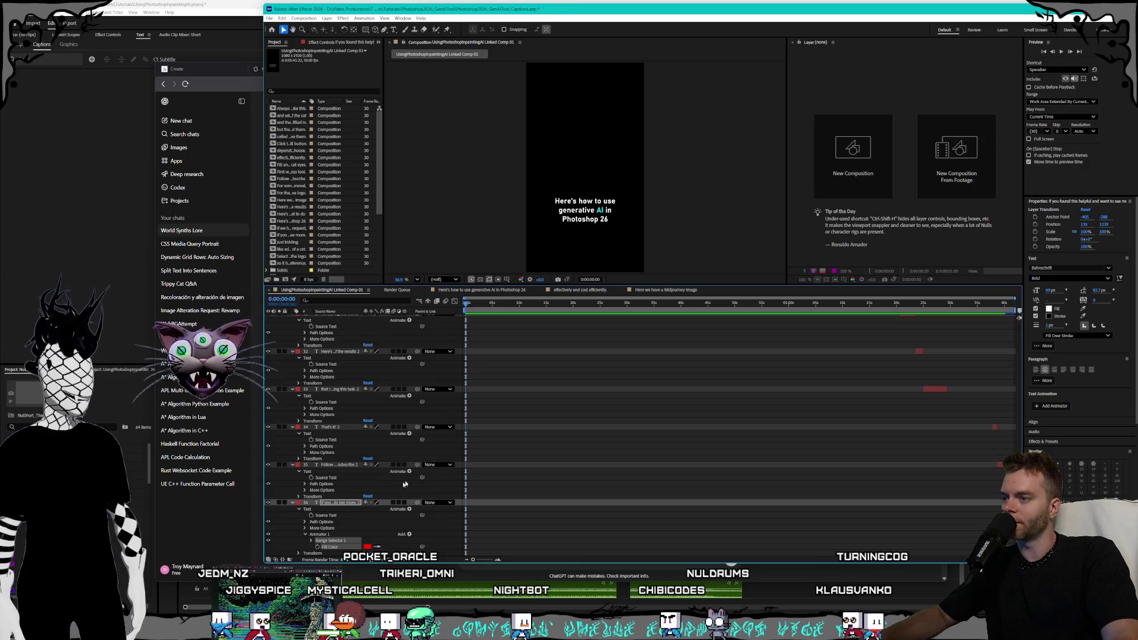
# Paste layer 1's animator onto caption layers 2 through 35.
pyautogui.rightClick(325, 538)
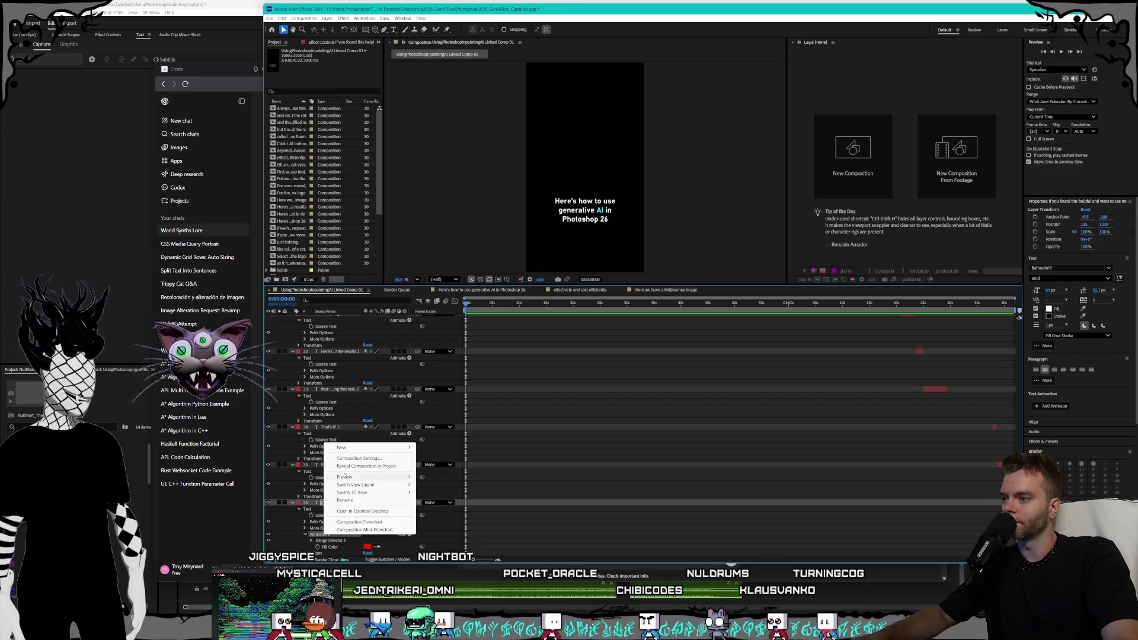
pyautogui.click(320, 533)
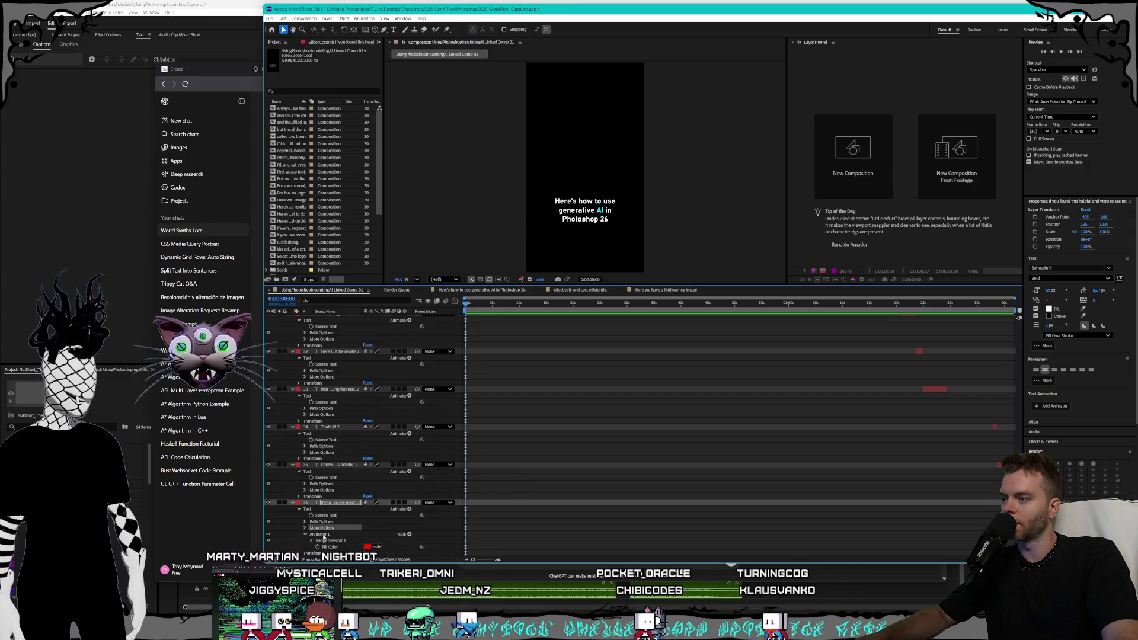
pyautogui.click(336, 466)
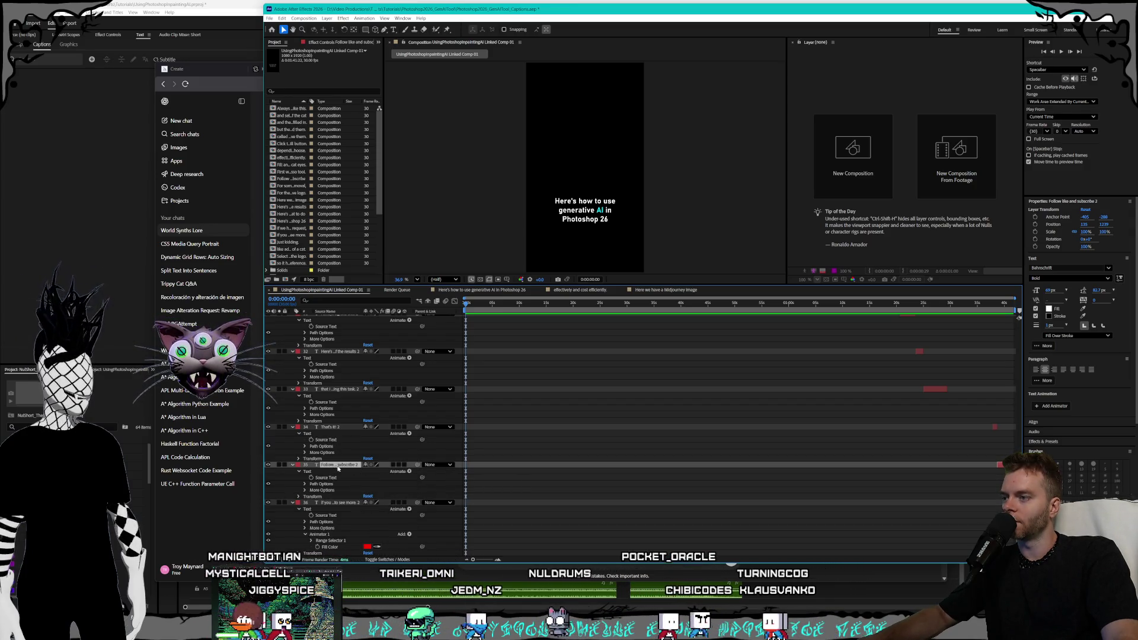
pyautogui.scroll(15, 349, 486)
pyautogui.scroll(5, 363, 503)
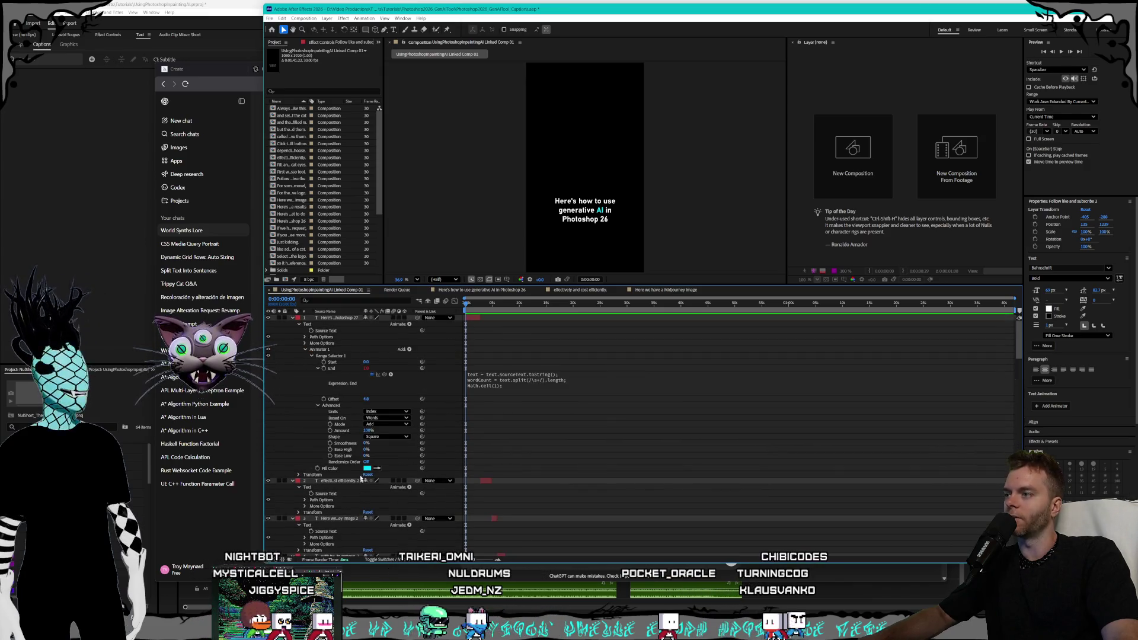
pyautogui.keyDown('shift'); pyautogui.click(334, 481); pyautogui.keyUp('shift')
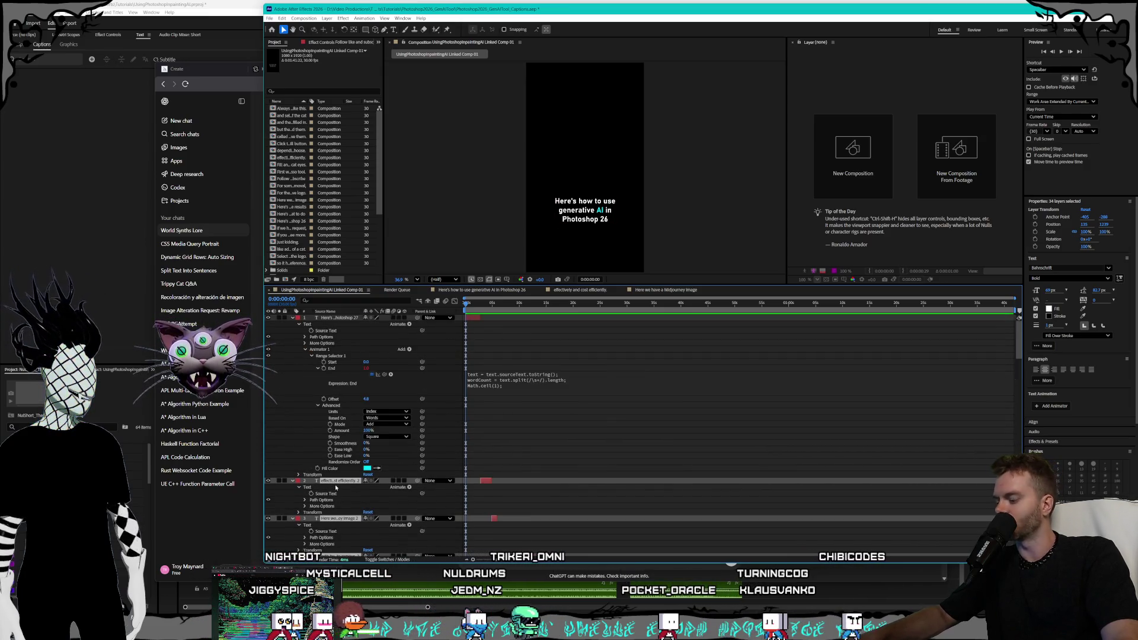
pyautogui.hotkey('ctrl', 'v')
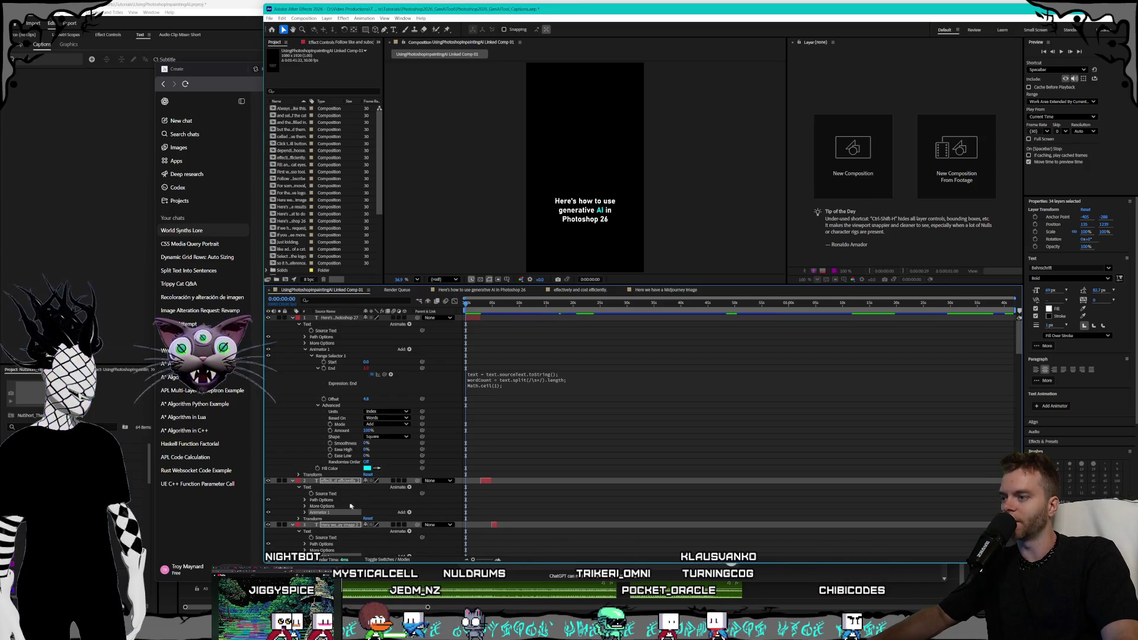
# Twirl open layers 3, 5 and 22 to verify the pasted animator.
pyautogui.scroll(-3, 345, 509)
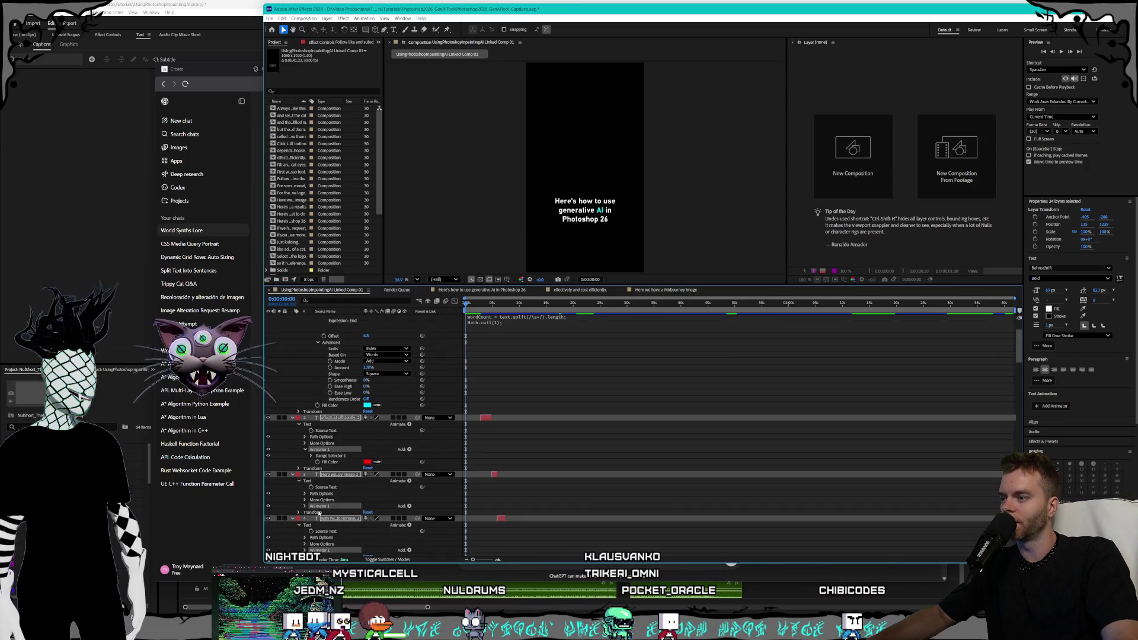
pyautogui.scroll(-3, 362, 472)
pyautogui.click(304, 443)
pyautogui.scroll(-3, 335, 471)
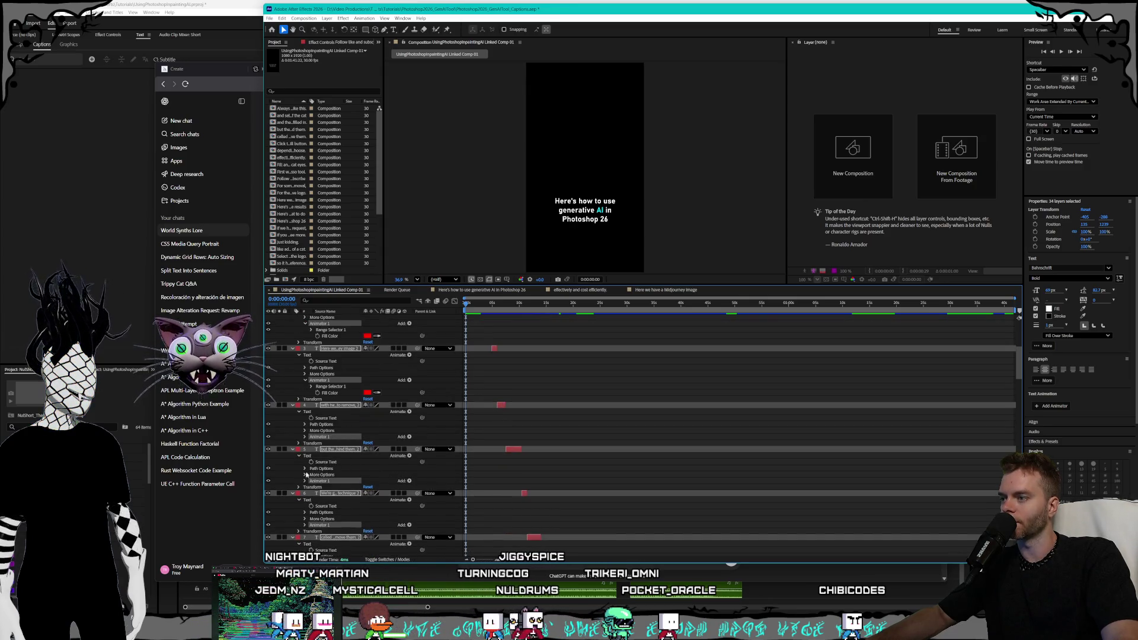
pyautogui.click(305, 481)
pyautogui.scroll(-4, 306, 444)
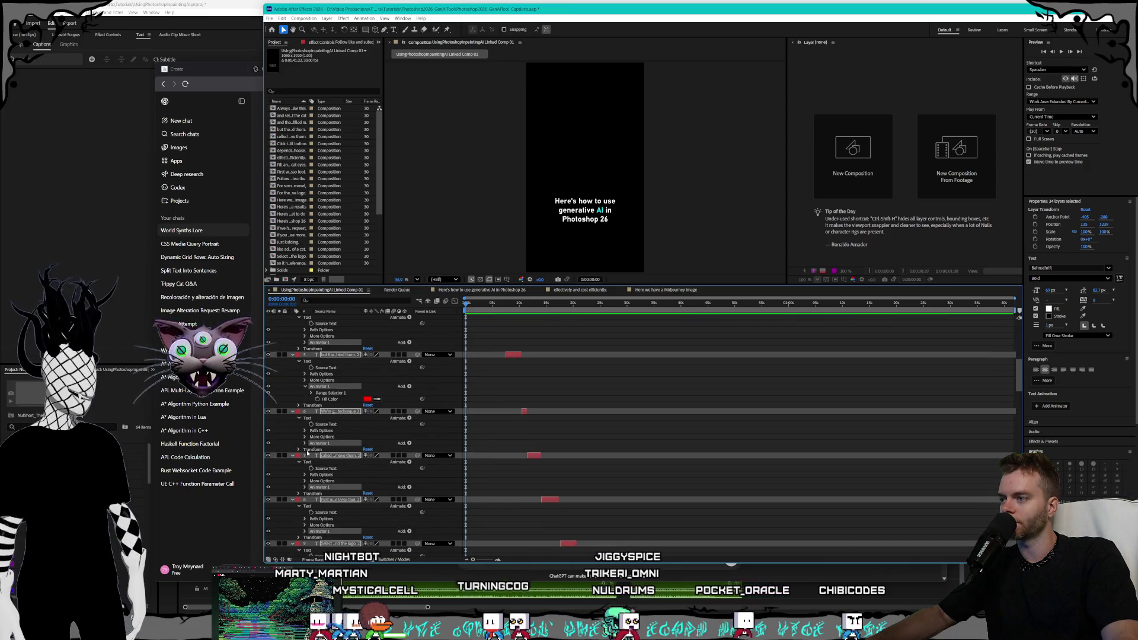
pyautogui.scroll(-20, 308, 439)
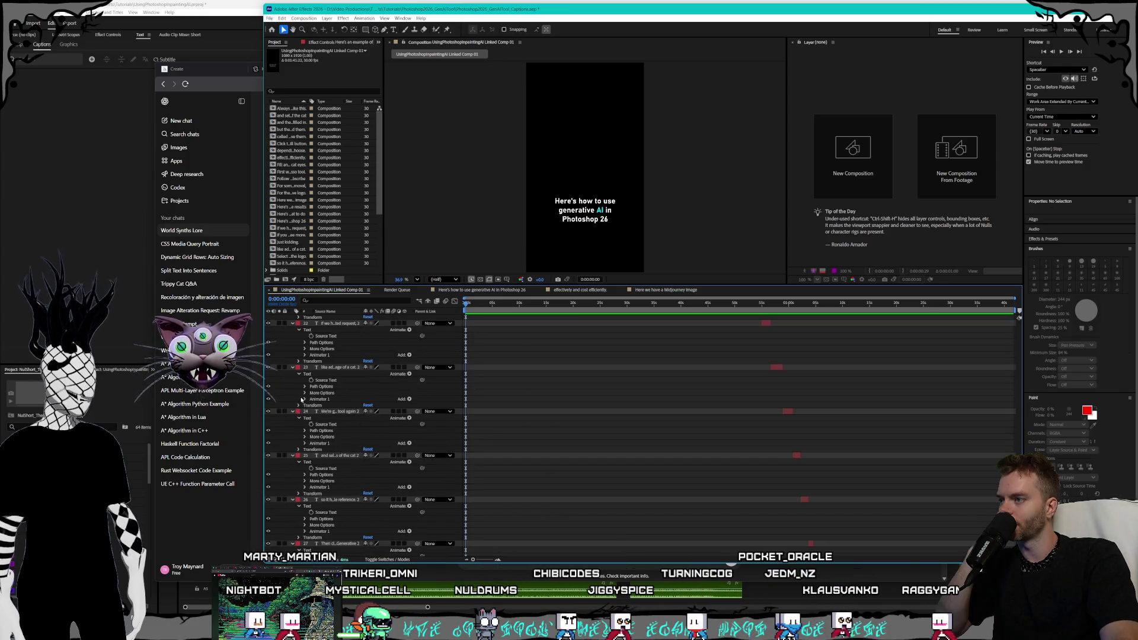
pyautogui.click(305, 418)
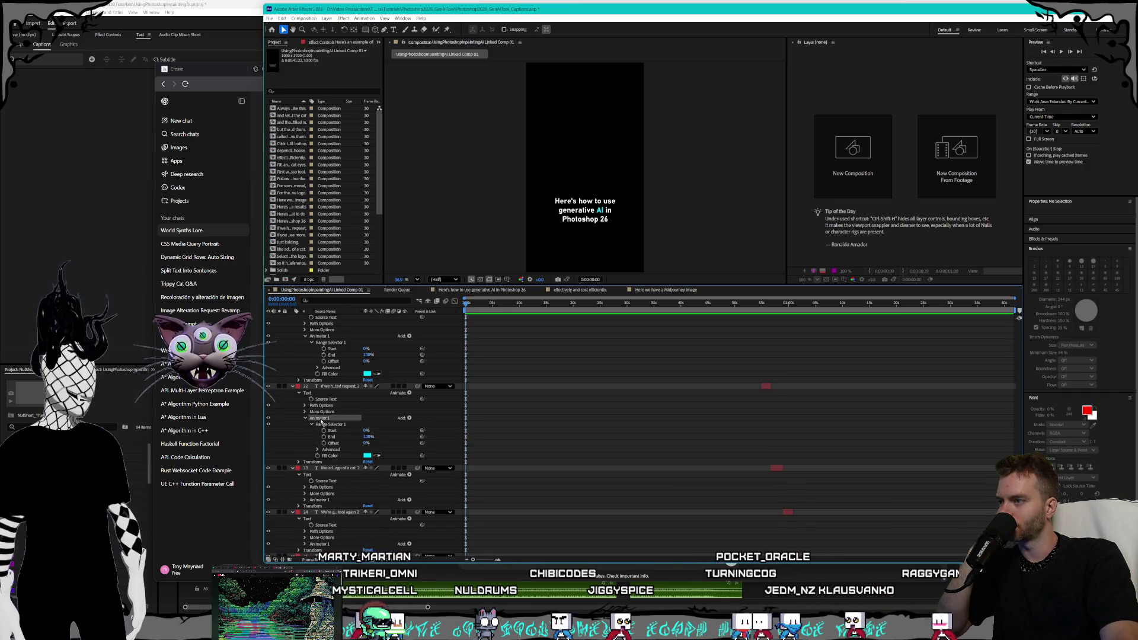
# Paste another animator copy onto layer 23 and inspect its Animator 2.
pyautogui.rightClick(320, 421)
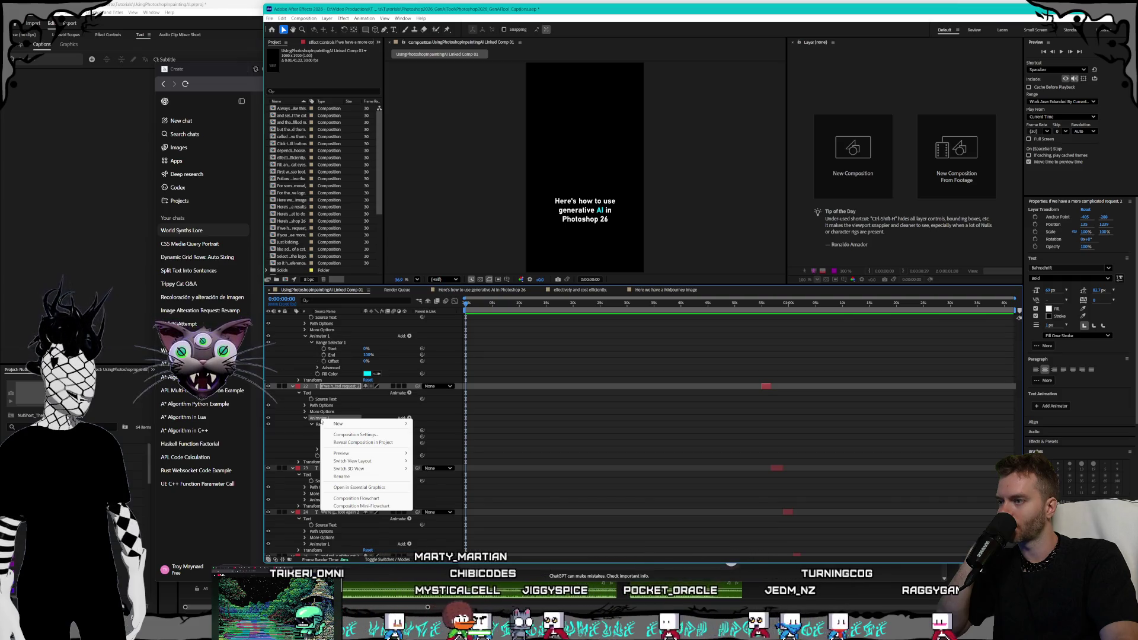
pyautogui.moveTo(349, 424)
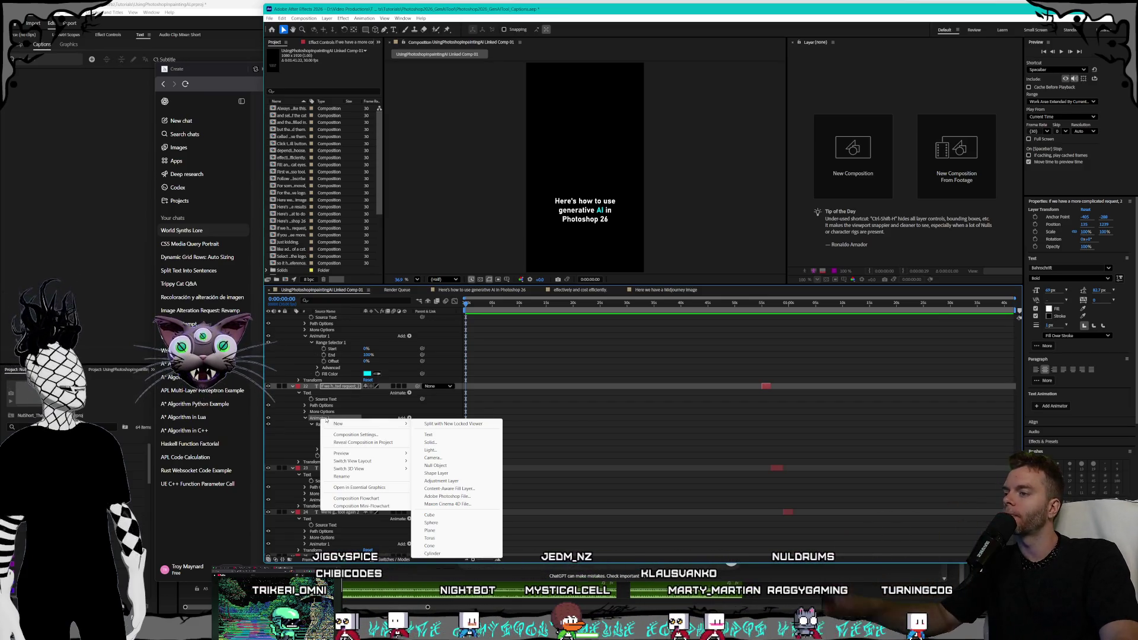
pyautogui.click(328, 416)
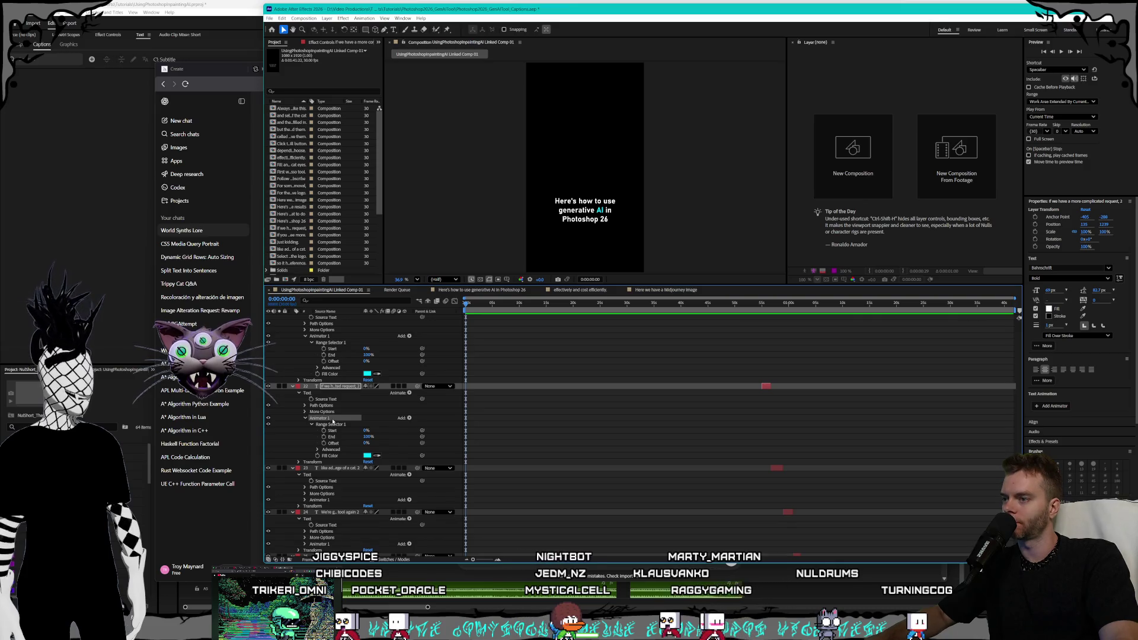
pyautogui.click(330, 469)
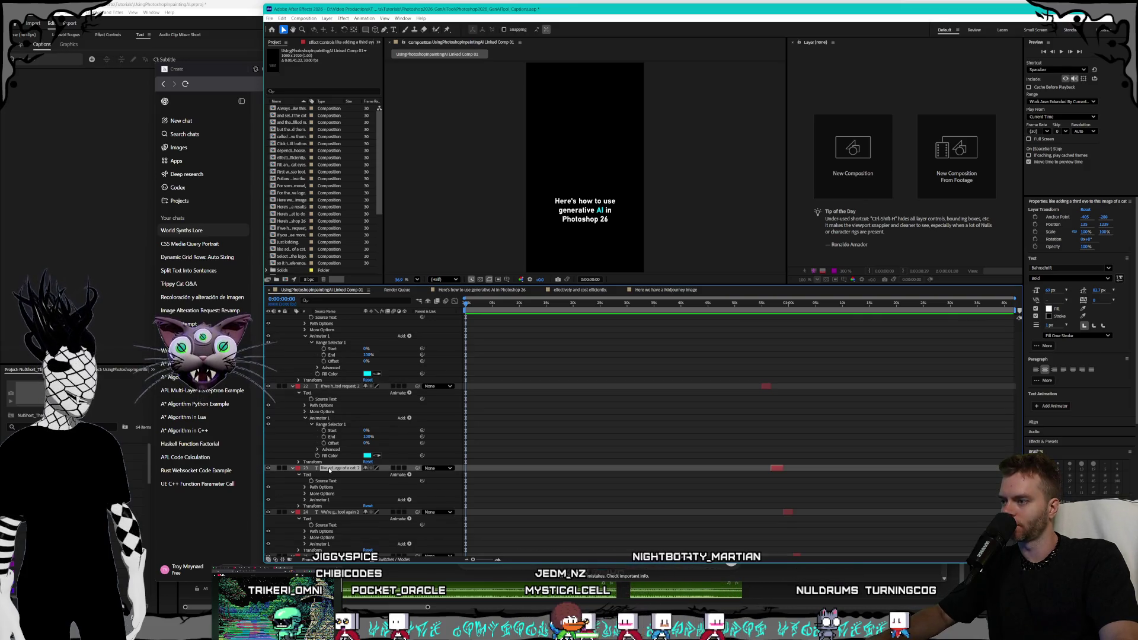
pyautogui.hotkey('ctrl', 'v')
pyautogui.click(306, 506)
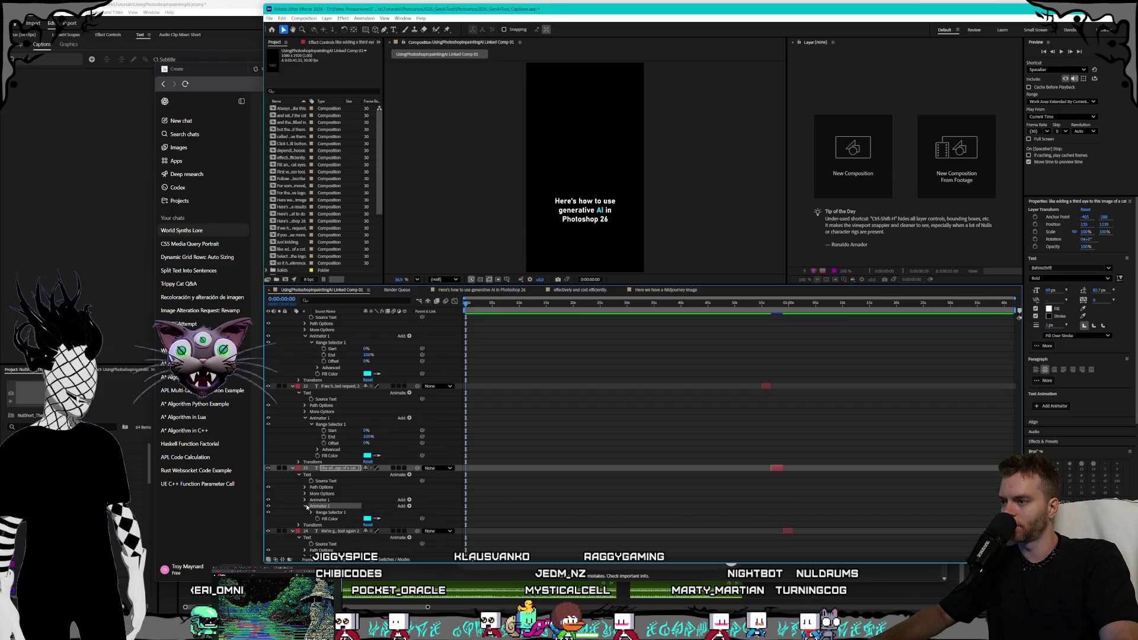
pyautogui.scroll(15, 332, 497)
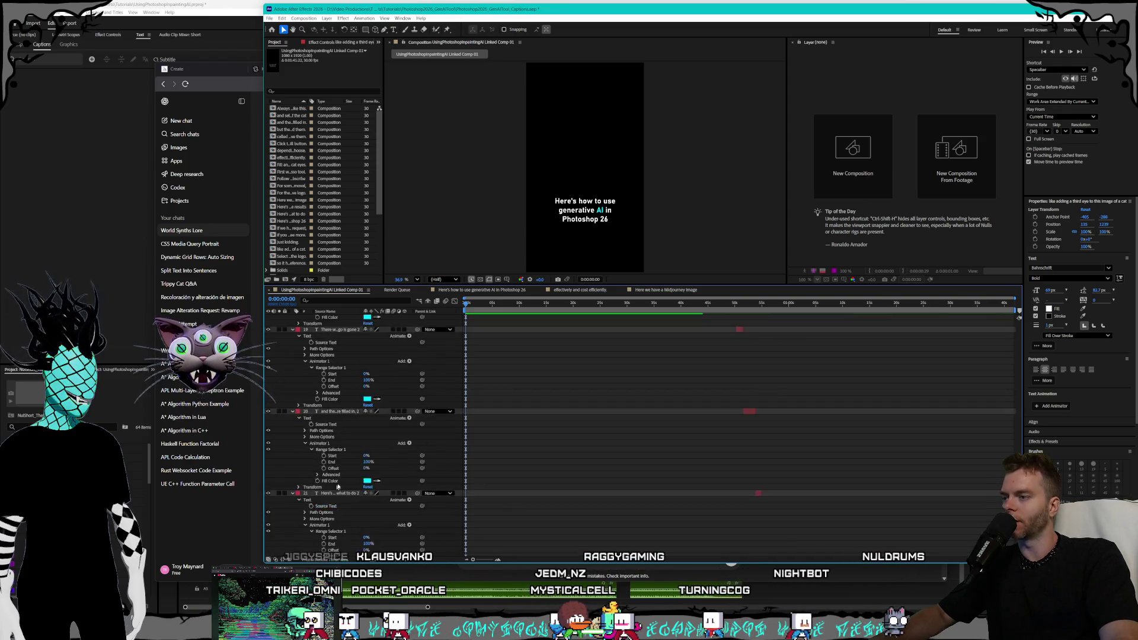
pyautogui.scroll(8, 351, 493)
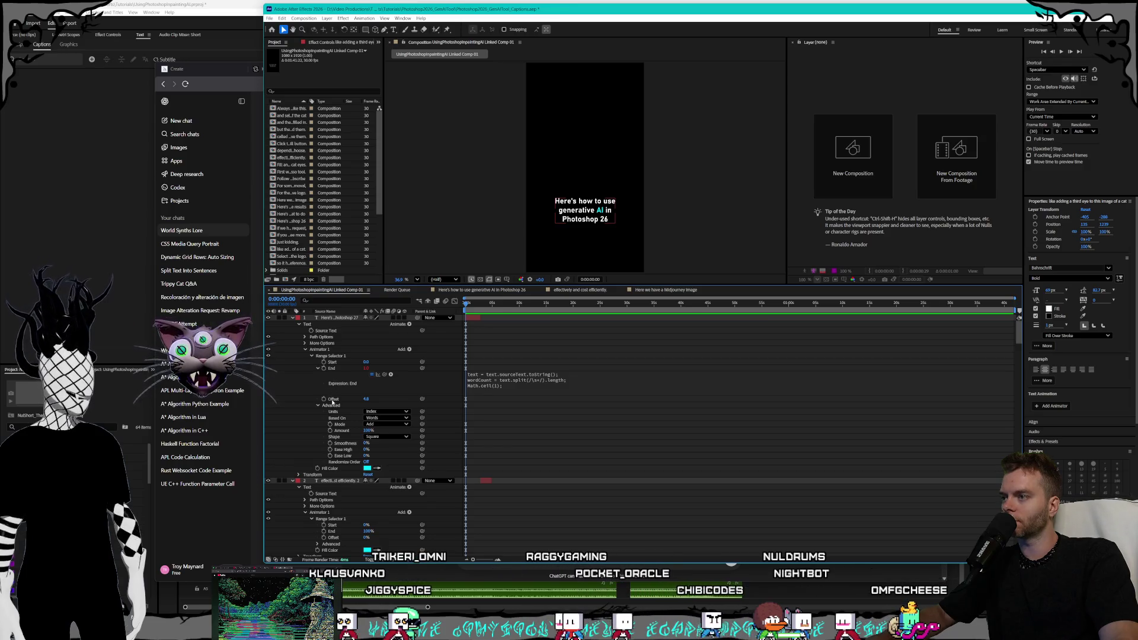
# Set layer 1's Range Selector Offset value to 0.
pyautogui.click(333, 399)
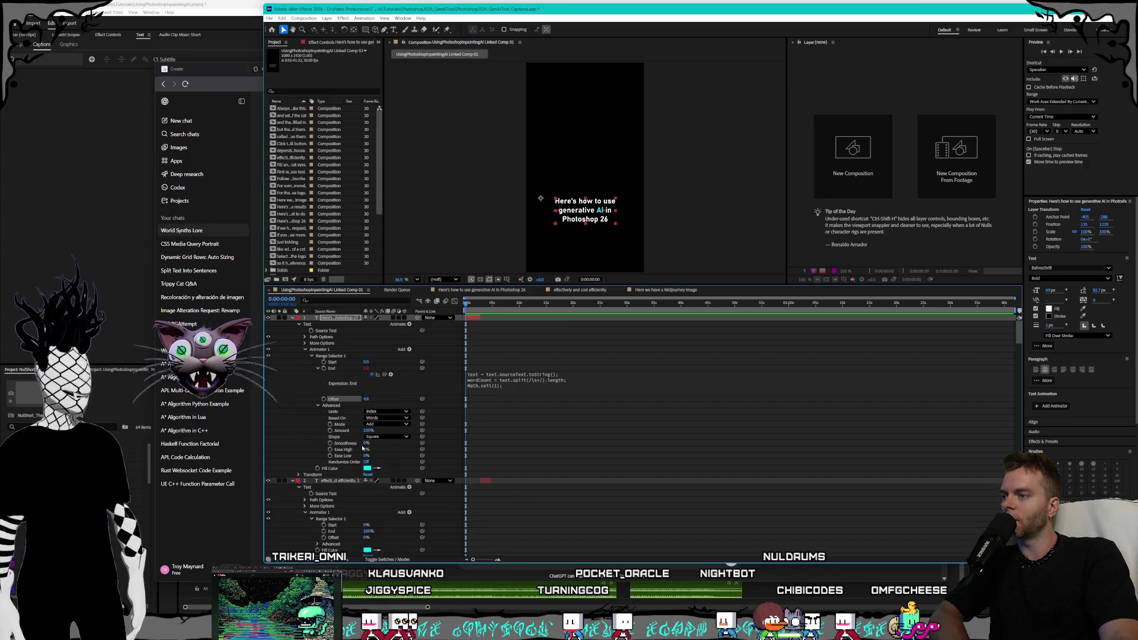
pyautogui.click(364, 399)
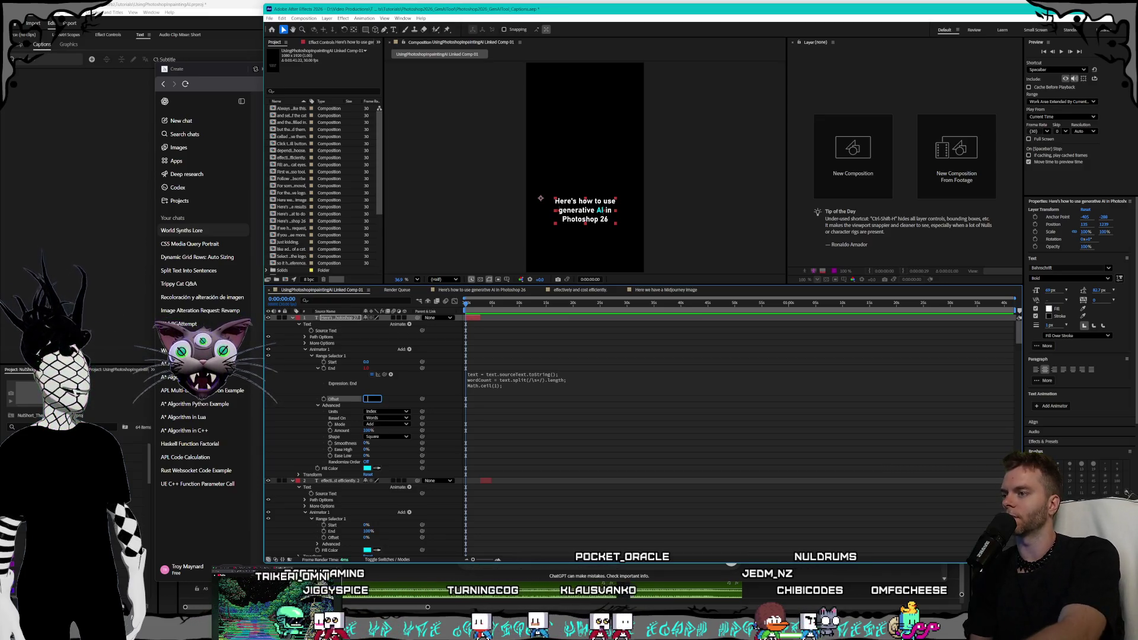
pyautogui.write('0.0')
pyautogui.press('Return')
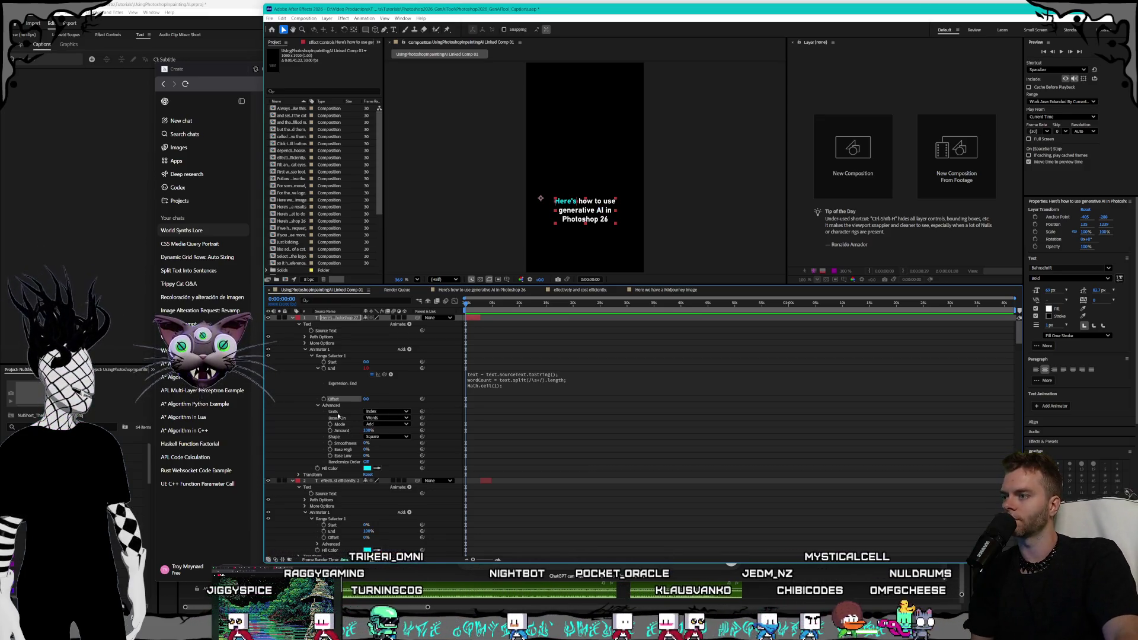
# Paste the step-counter code from the Claude chat as the Offset expression.
pyautogui.hotkey('alt', 'Tab')
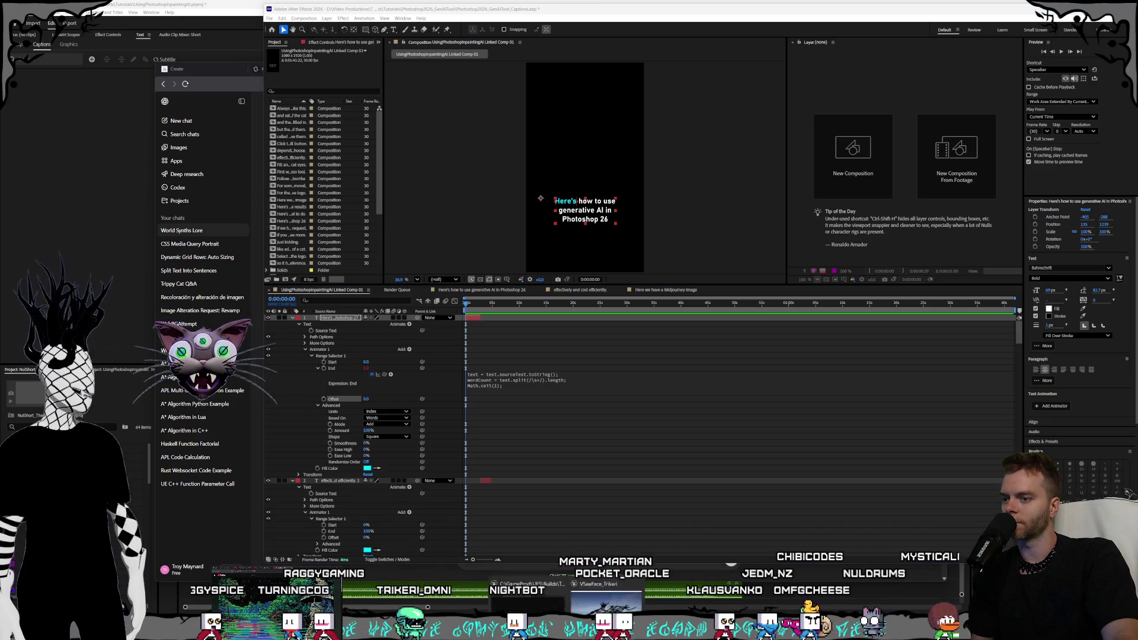
pyautogui.moveTo(736, 400)
pyautogui.mouseDown()
pyautogui.moveTo(652, 326)
pyautogui.moveTo(589, 232)
pyautogui.mouseUp()
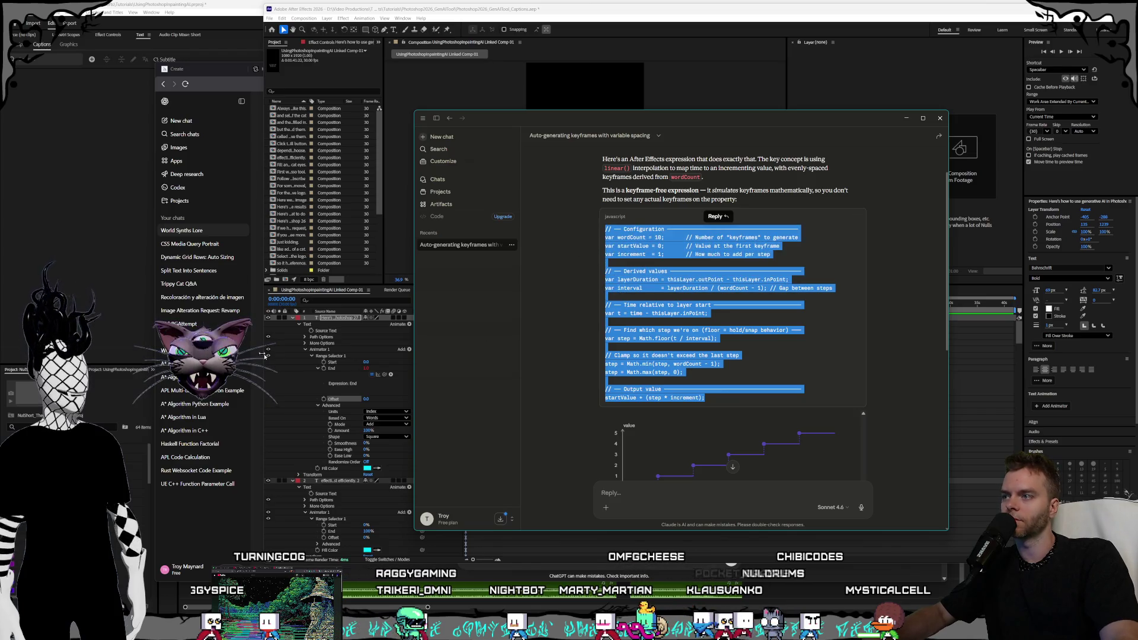
pyautogui.click(581, 16)
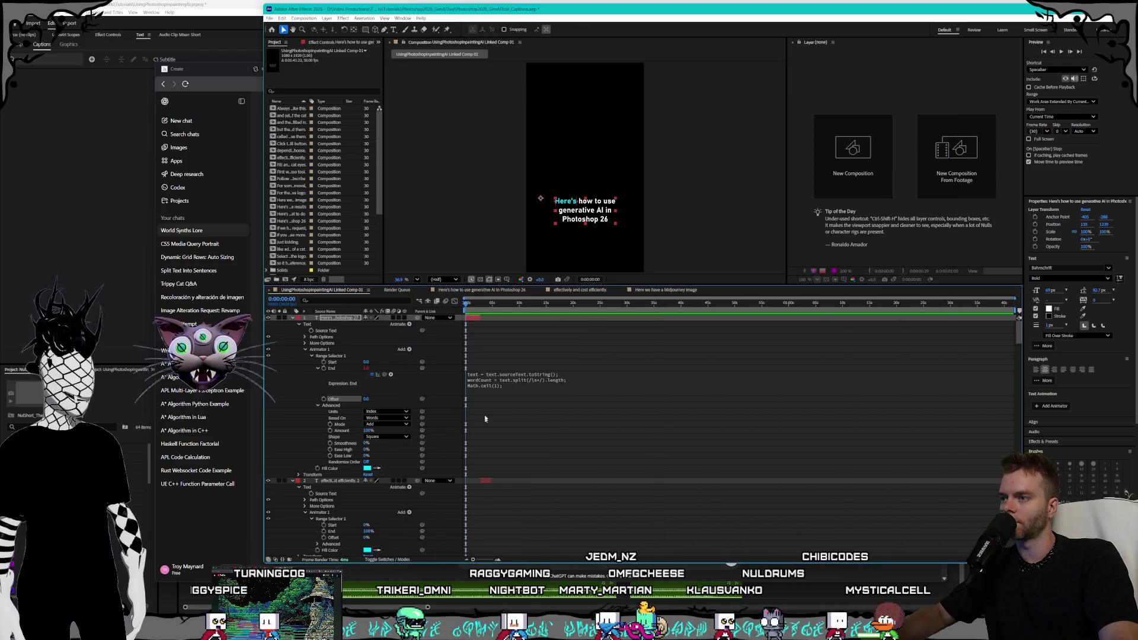
pyautogui.rightClick(334, 398)
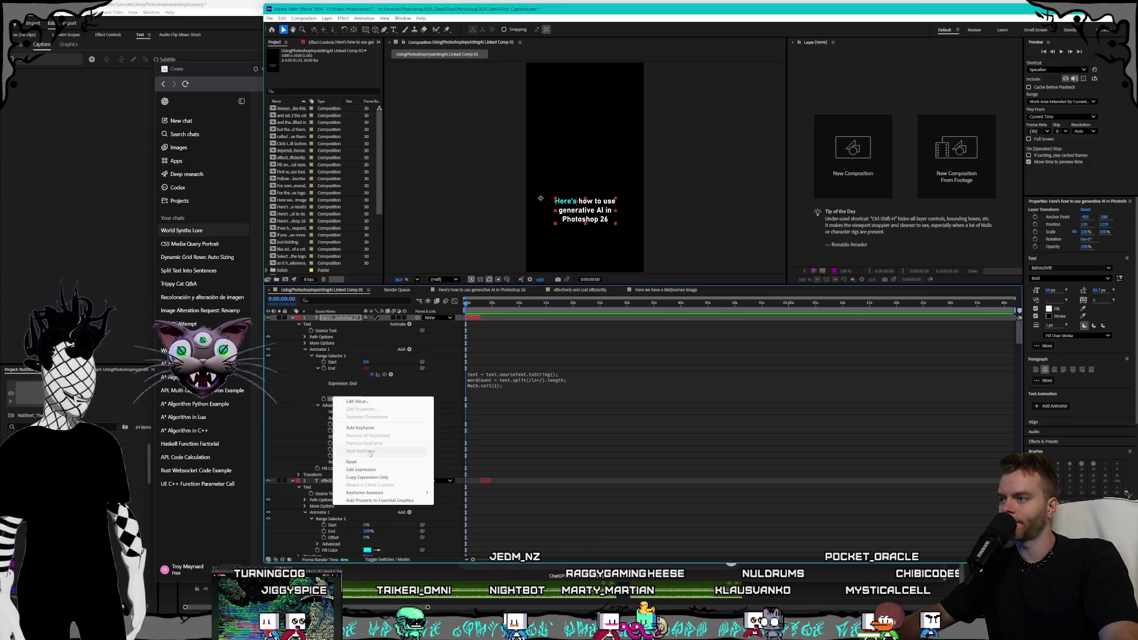
pyautogui.click(361, 469)
pyautogui.hotkey('ctrl', 'v')
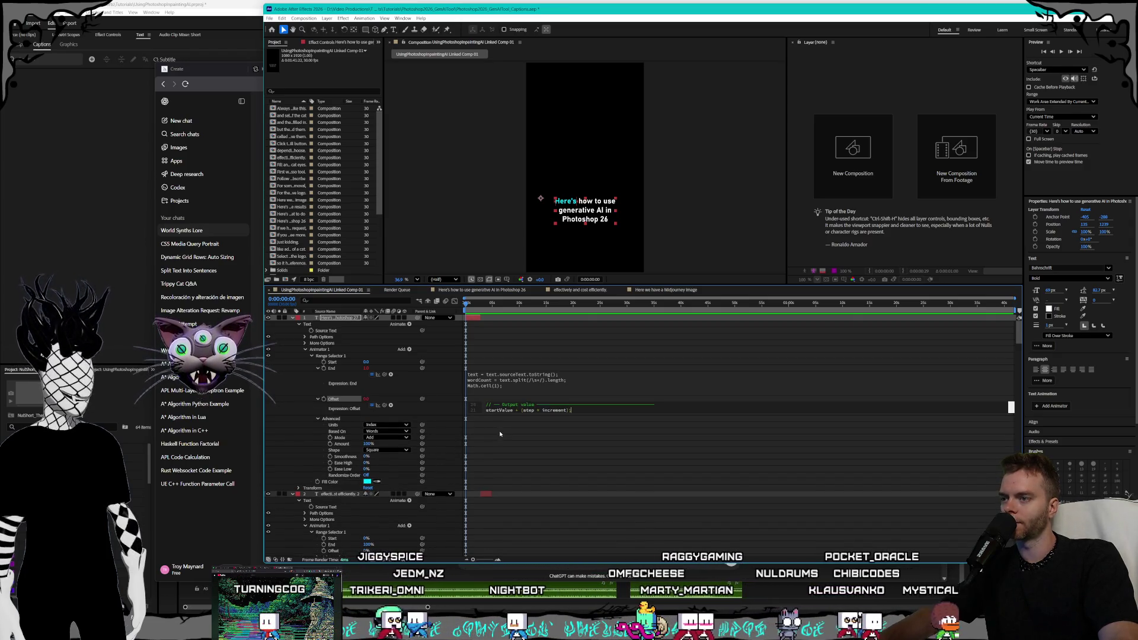
pyautogui.moveTo(603, 417); pyautogui.dragTo(601, 527)
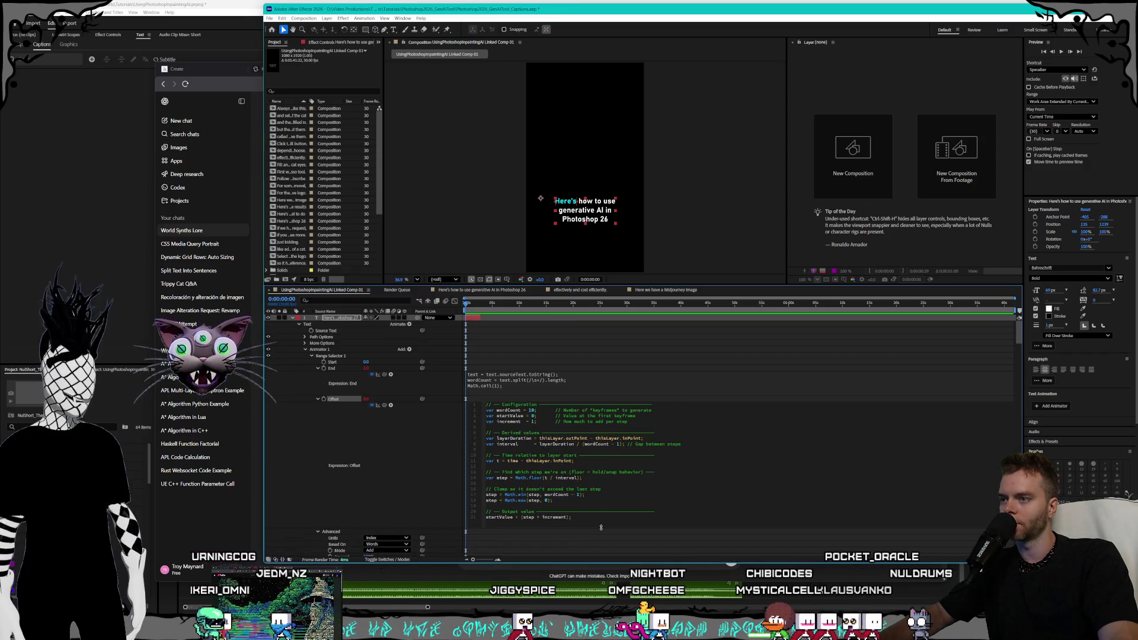
# In the Offset expression, paste the sourceText and text.split(/\s+/).length lines and delete the fixed wordCount of 10.
pyautogui.click(660, 409)
pyautogui.press('Return')
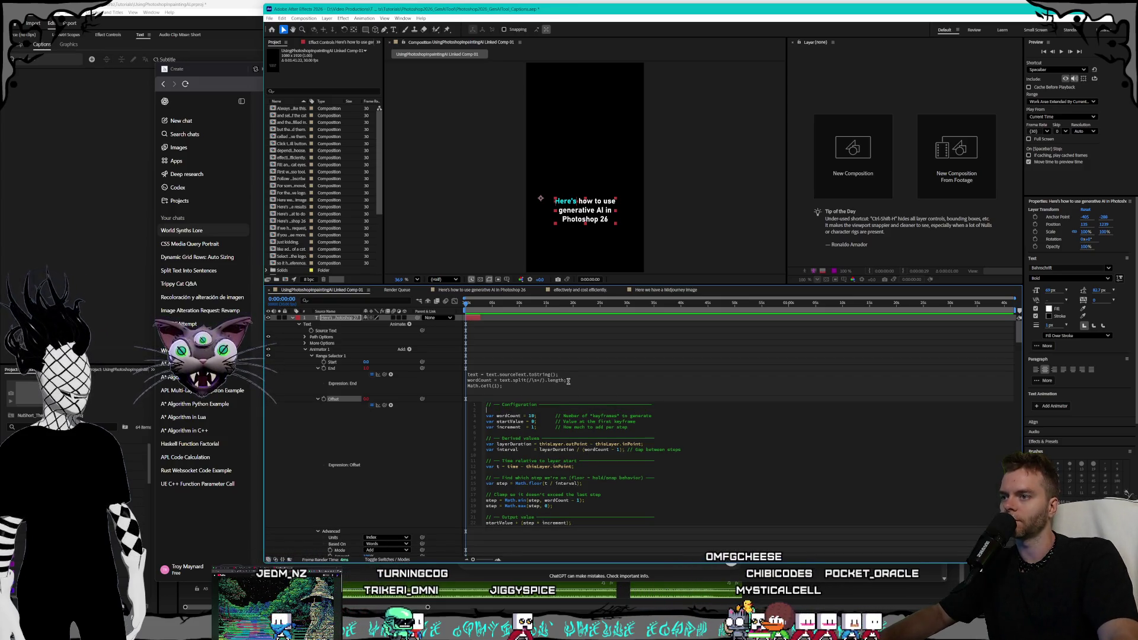
pyautogui.click(488, 379)
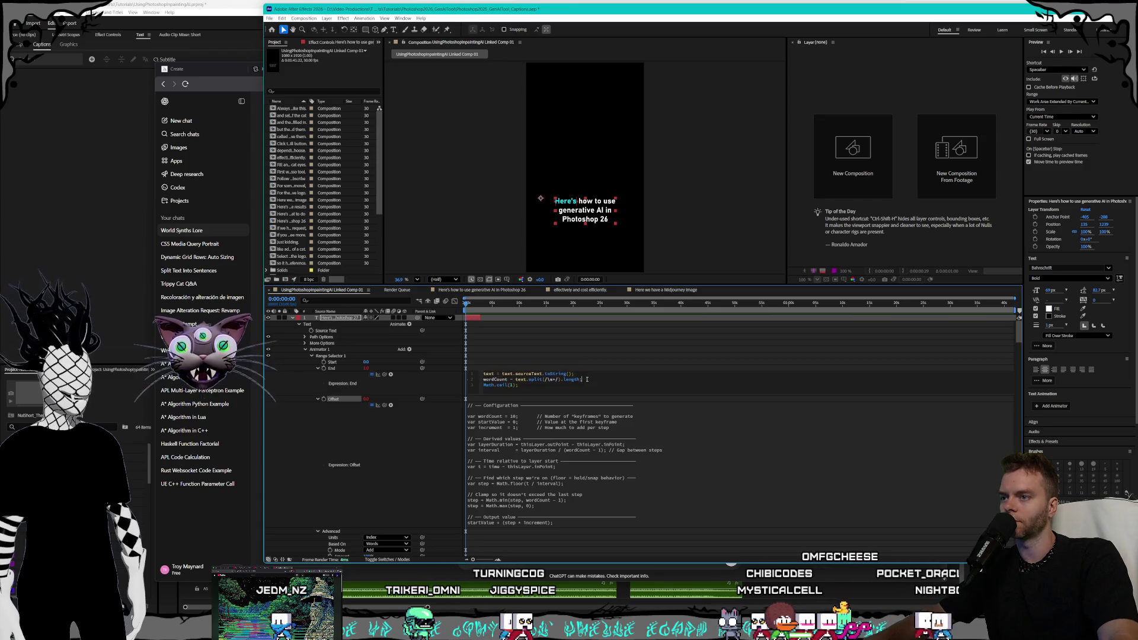
pyautogui.click(545, 412)
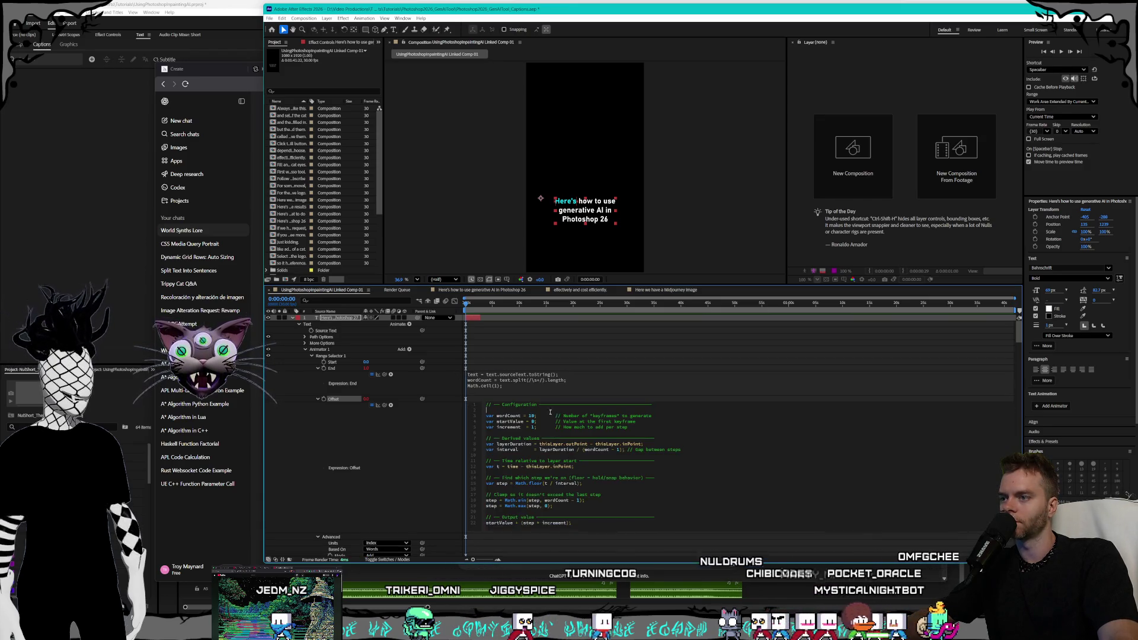
pyautogui.hotkey('ctrl', 'v')
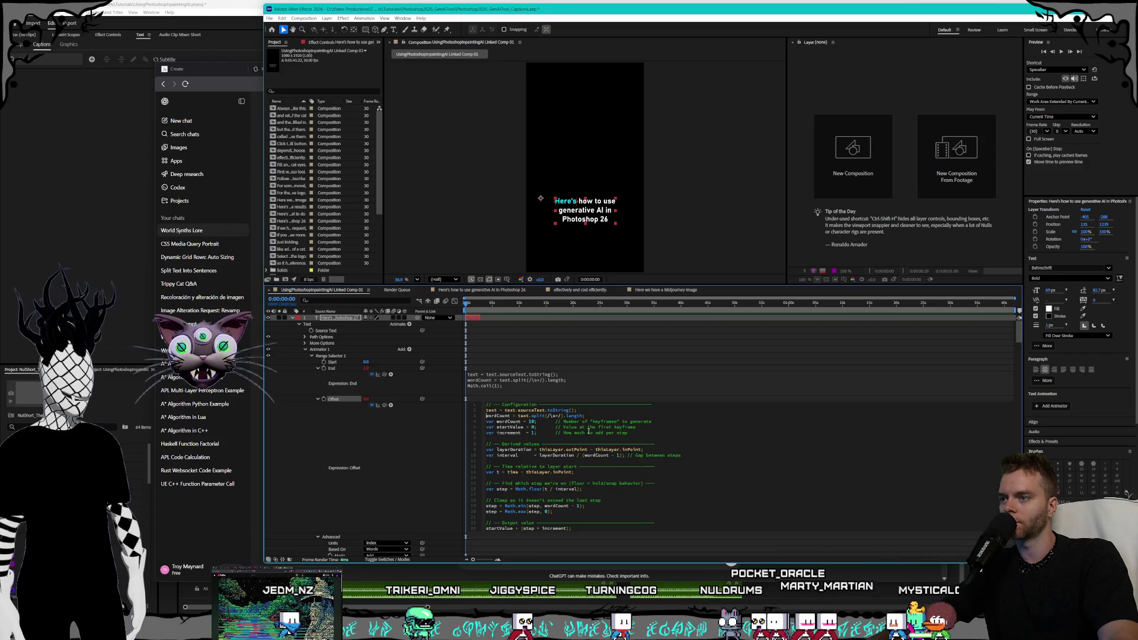
pyautogui.write('var')
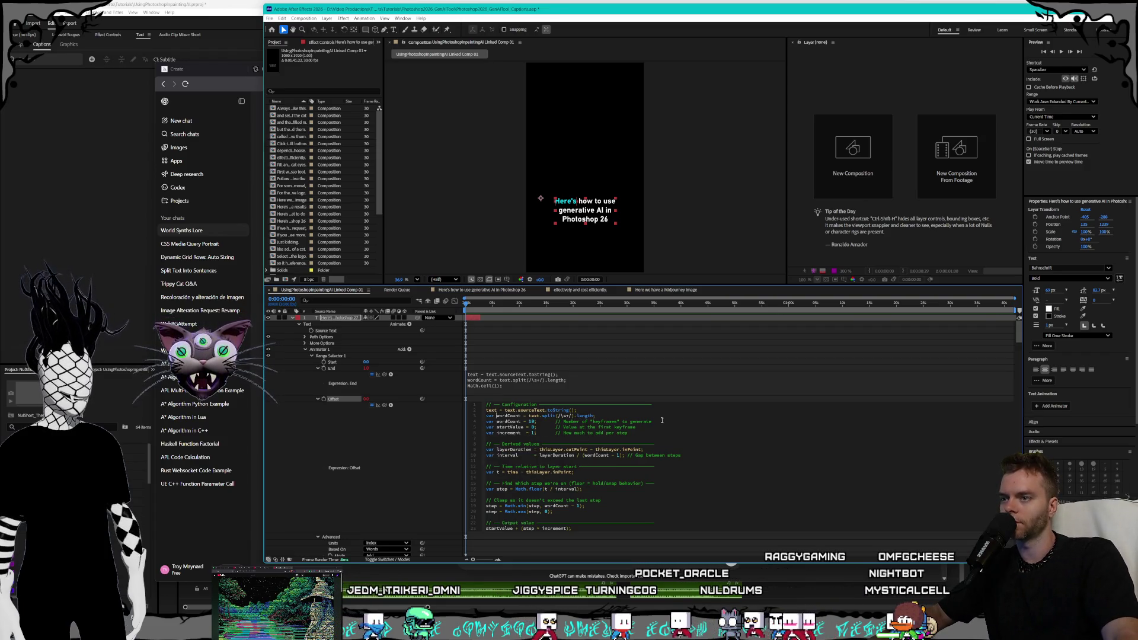
pyautogui.press('BackSpace')
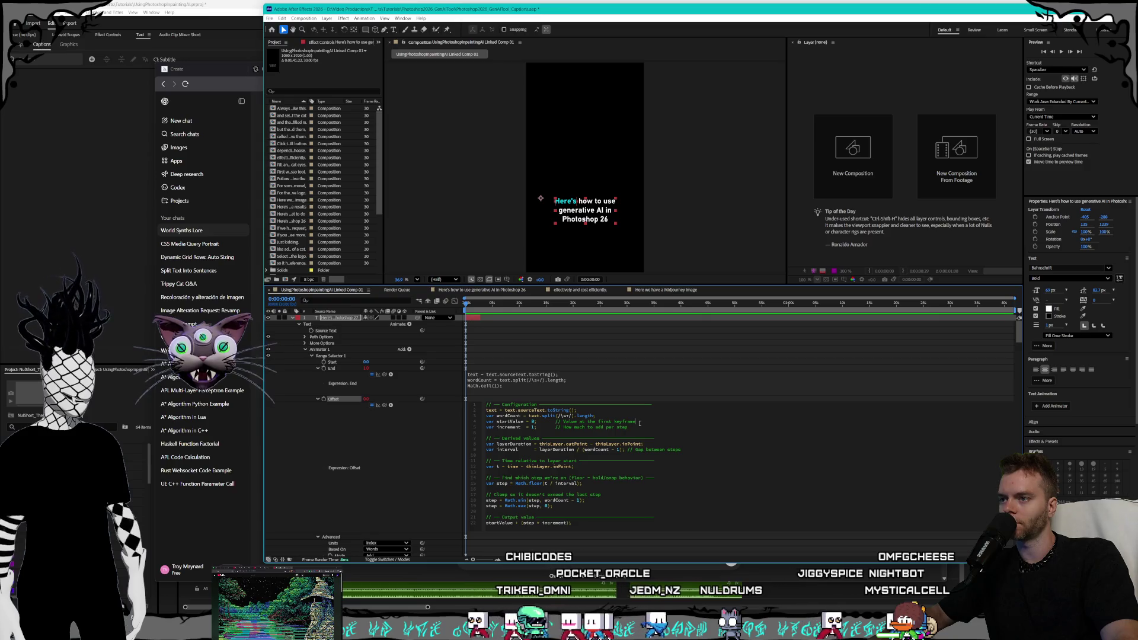
# Remove the +1 and -1 adjustments so the clamp uses the full word count, and commit.
pyautogui.click(634, 424)
pyautogui.click(663, 419)
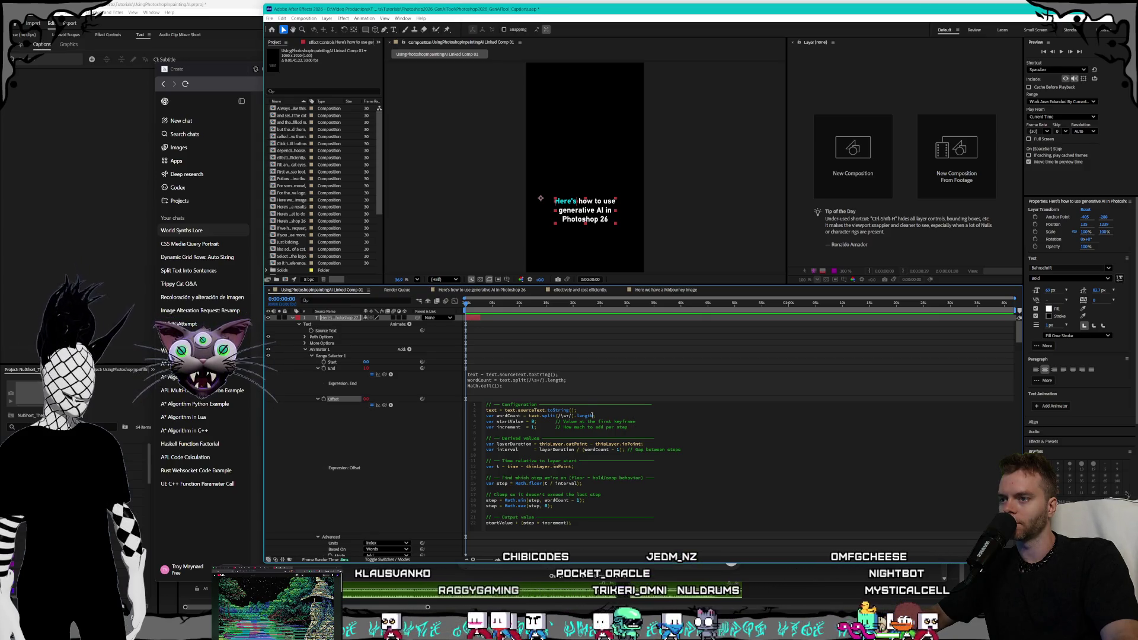
pyautogui.write('- 1')
pyautogui.click(690, 426)
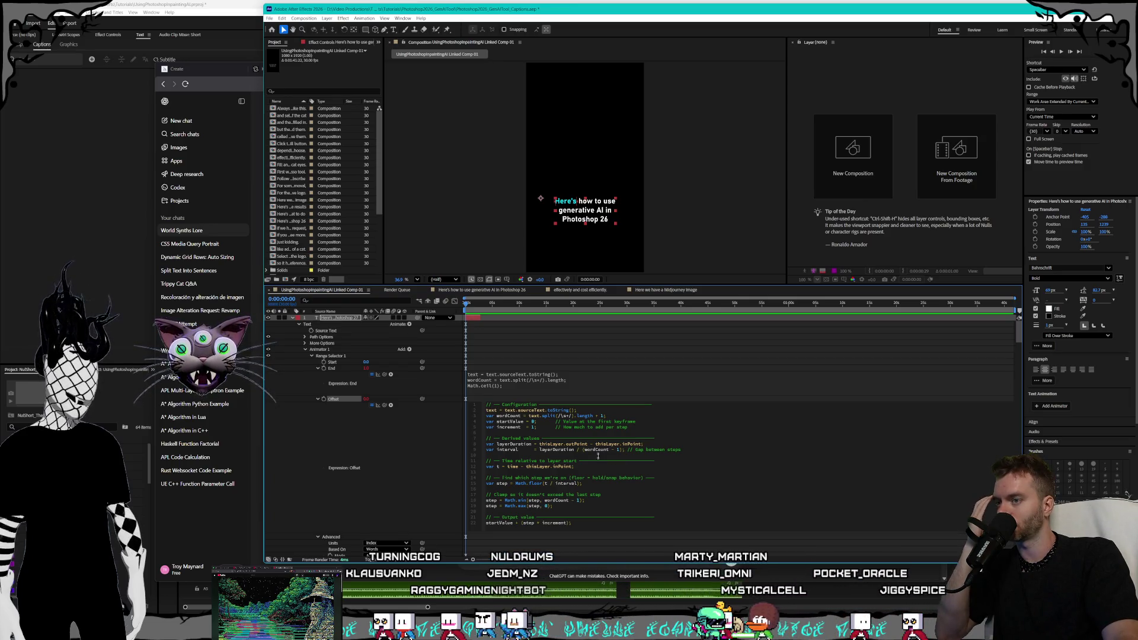
pyautogui.press('BackSpace')
pyautogui.press('BackSpace')
pyautogui.press('BackSpace')
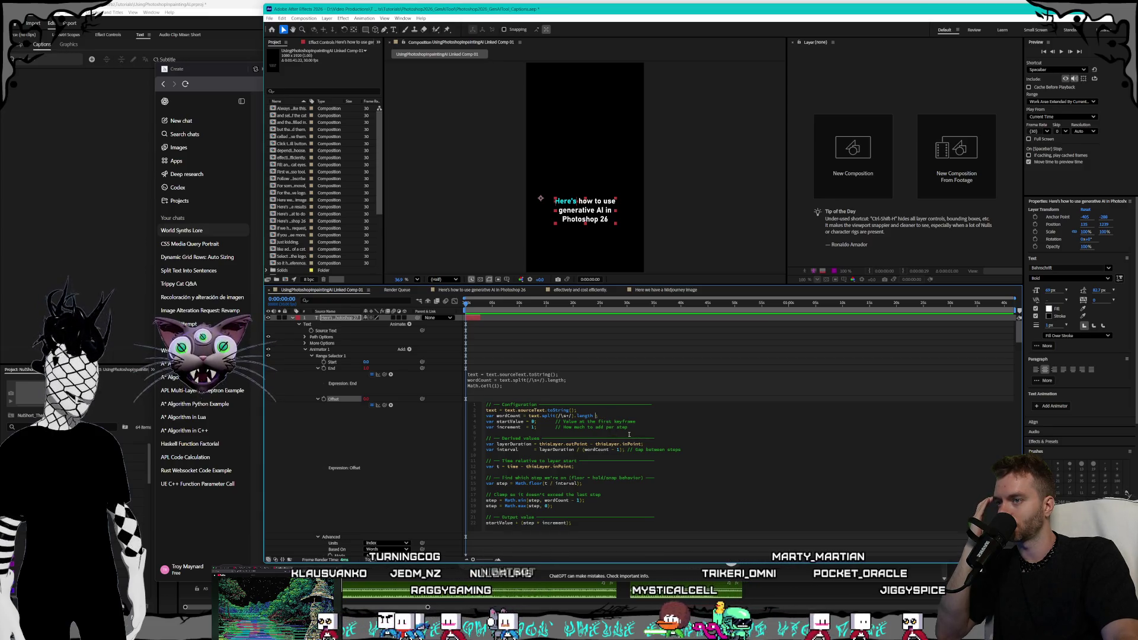
pyautogui.click(580, 501)
pyautogui.press('BackSpace')
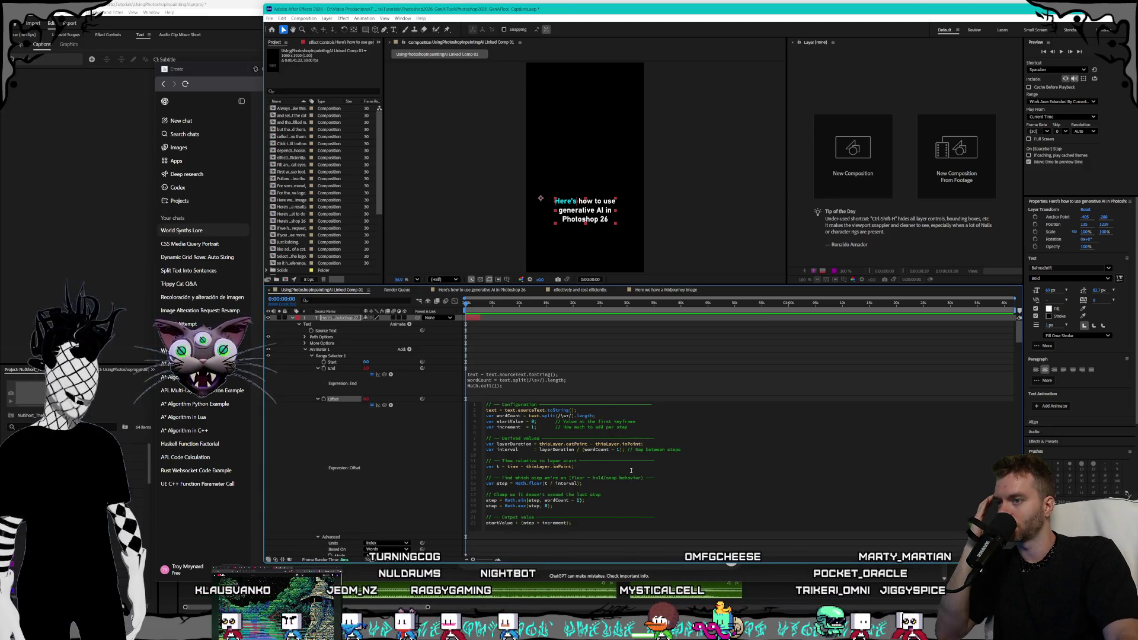
pyautogui.press('BackSpace')
pyautogui.press('BackSpace')
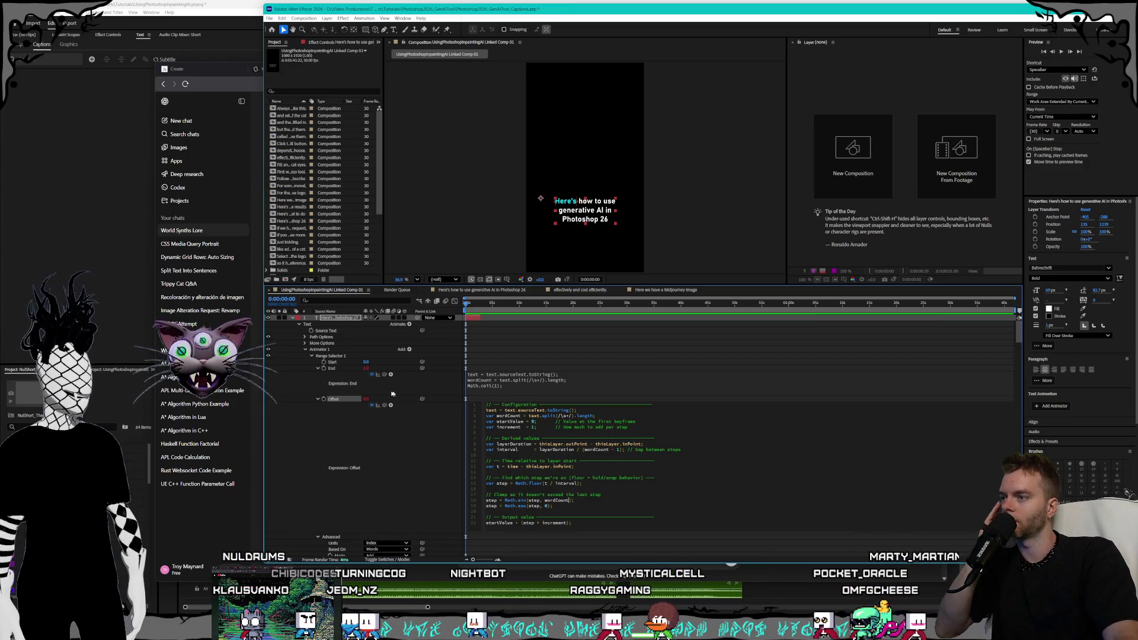
pyautogui.click(328, 350)
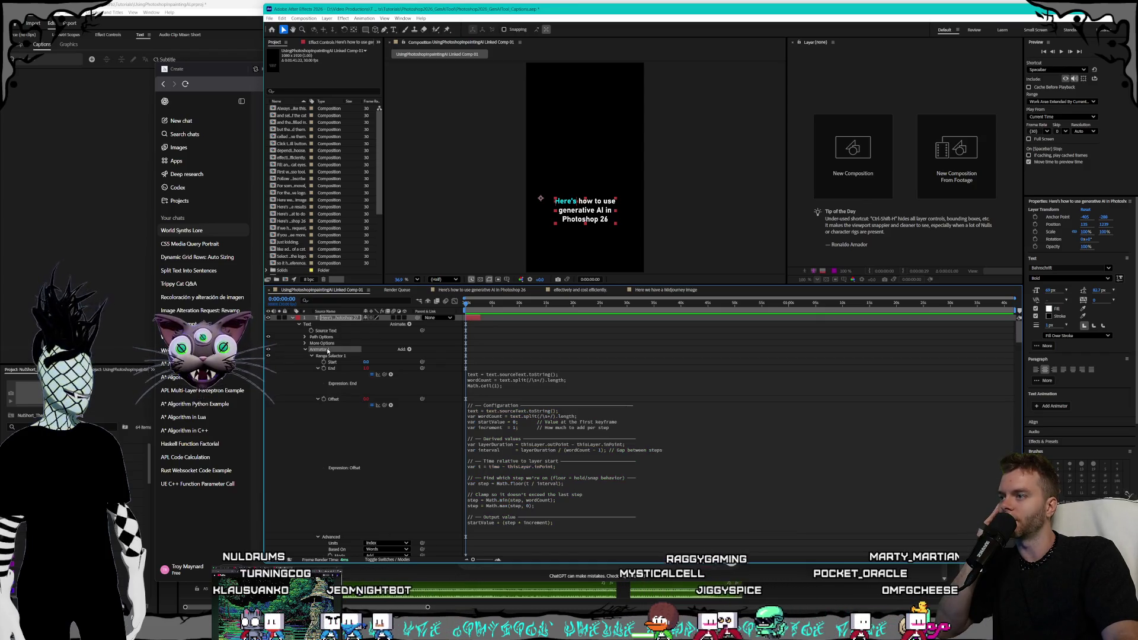
# Save the project via File > Save, then collapse Animator 1 and select layer 2's.
pyautogui.rightClick(328, 351)
pyautogui.press('Escape')
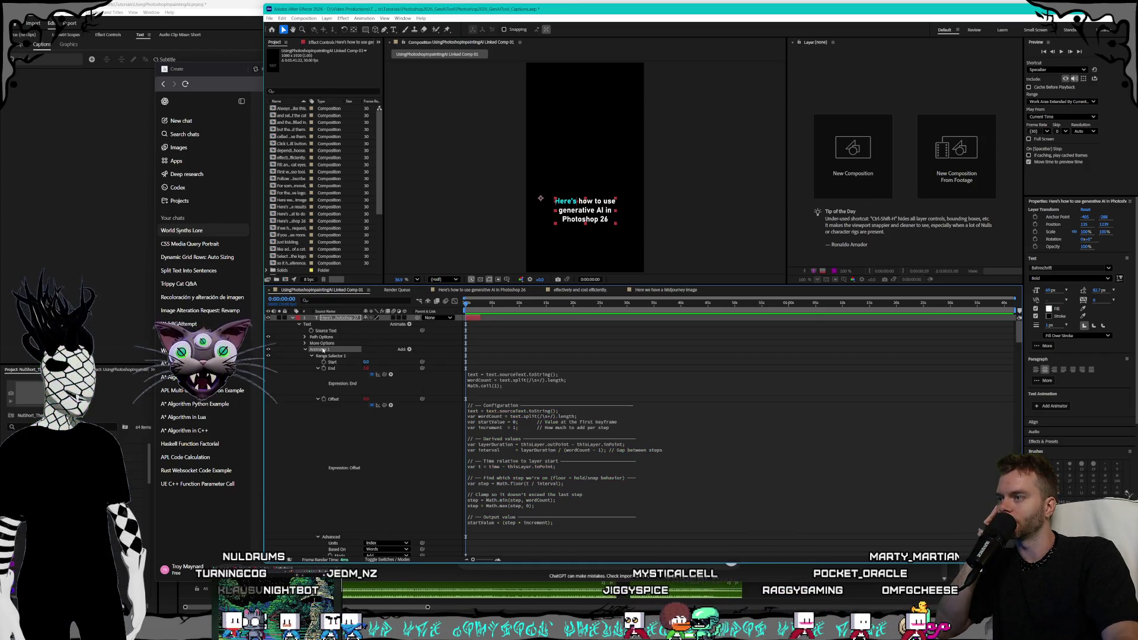
pyautogui.click(270, 18)
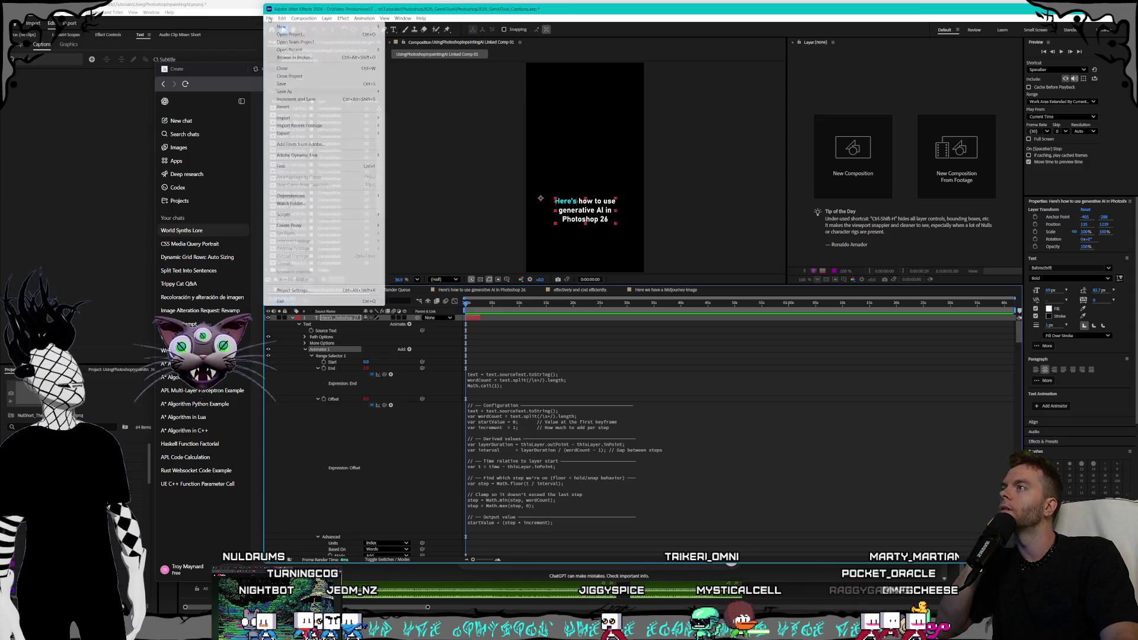
pyautogui.click(296, 90)
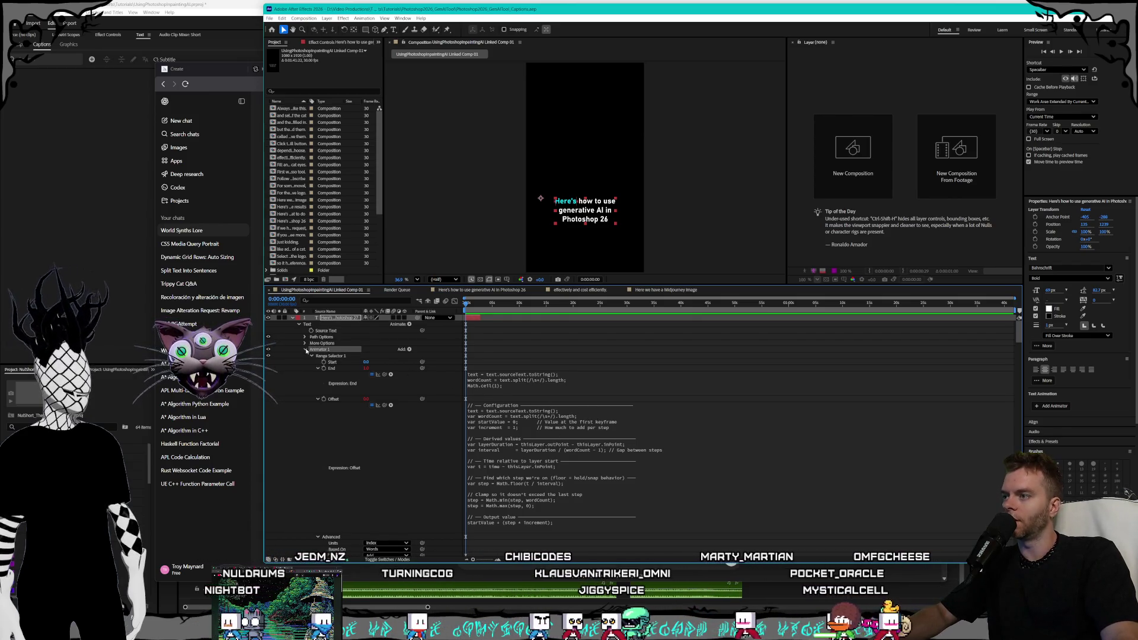
pyautogui.click(306, 350)
pyautogui.click(320, 393)
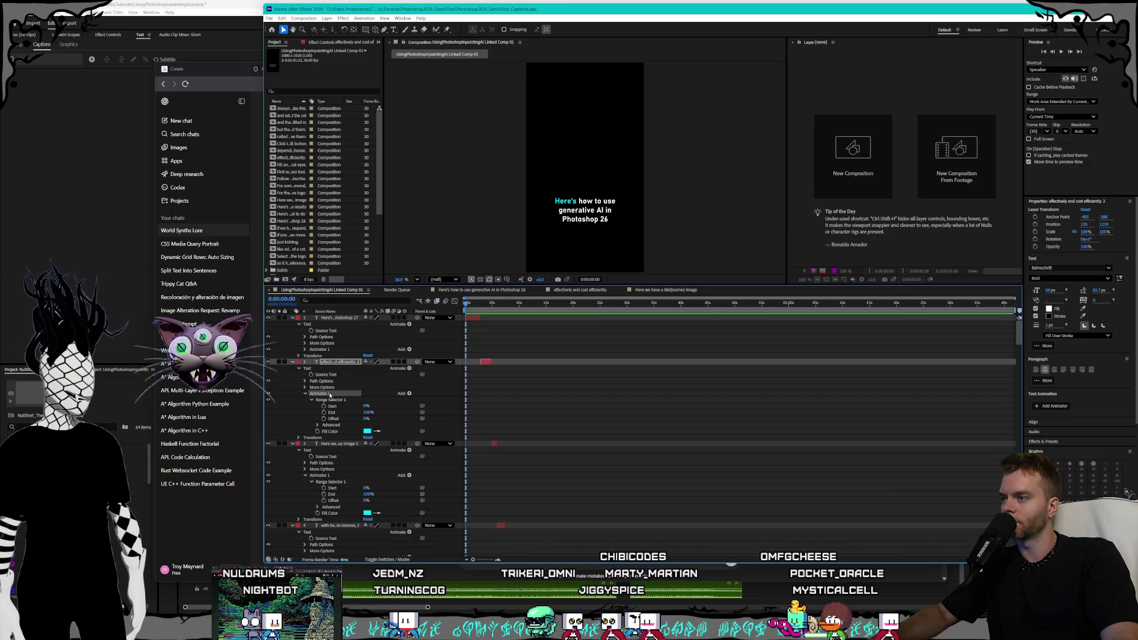
# Restore layer 2's accidentally deleted Animator 1 and delete layer 3's Animator 1.
pyautogui.press('Delete')
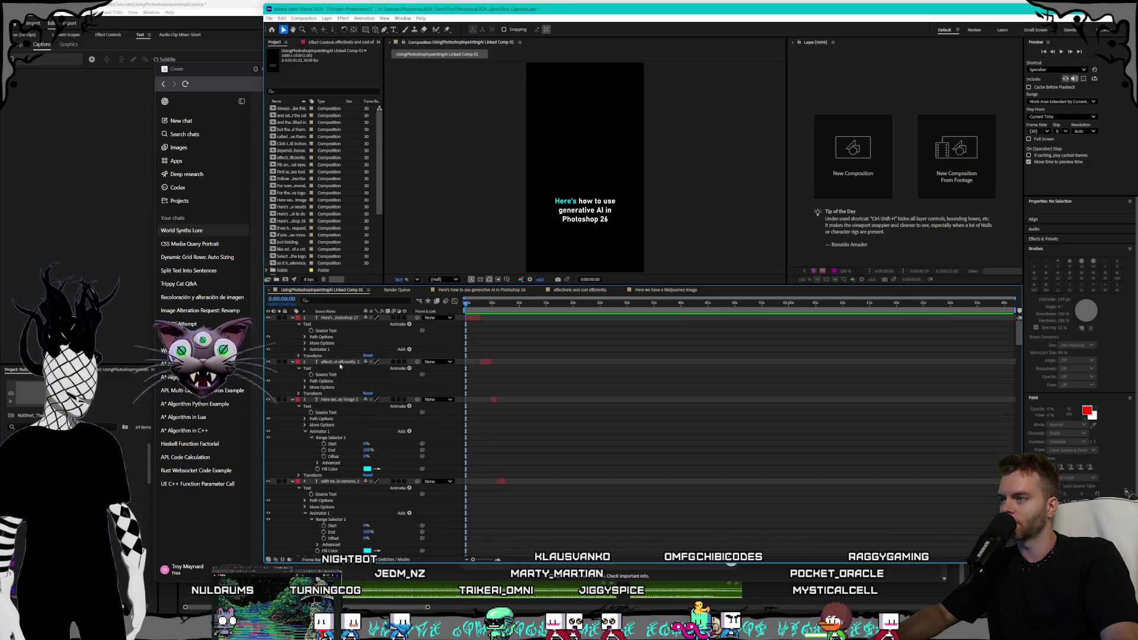
pyautogui.click(309, 362)
pyautogui.hotkey('ctrl', 'z')
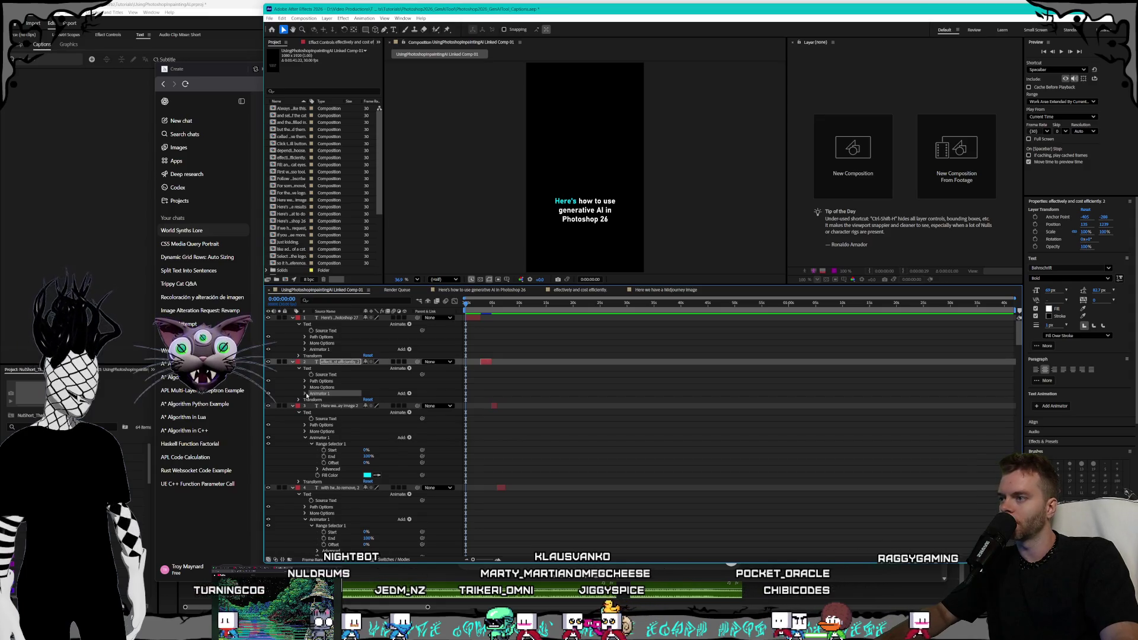
pyautogui.click(305, 393)
pyautogui.click(311, 400)
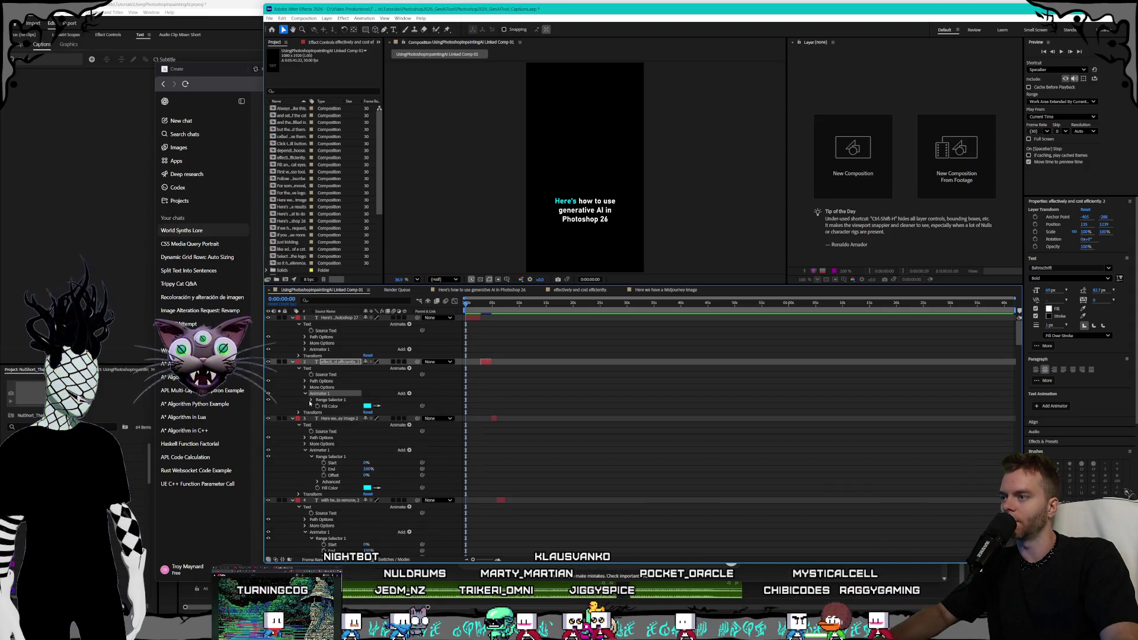
pyautogui.click(322, 451)
pyautogui.press('Delete')
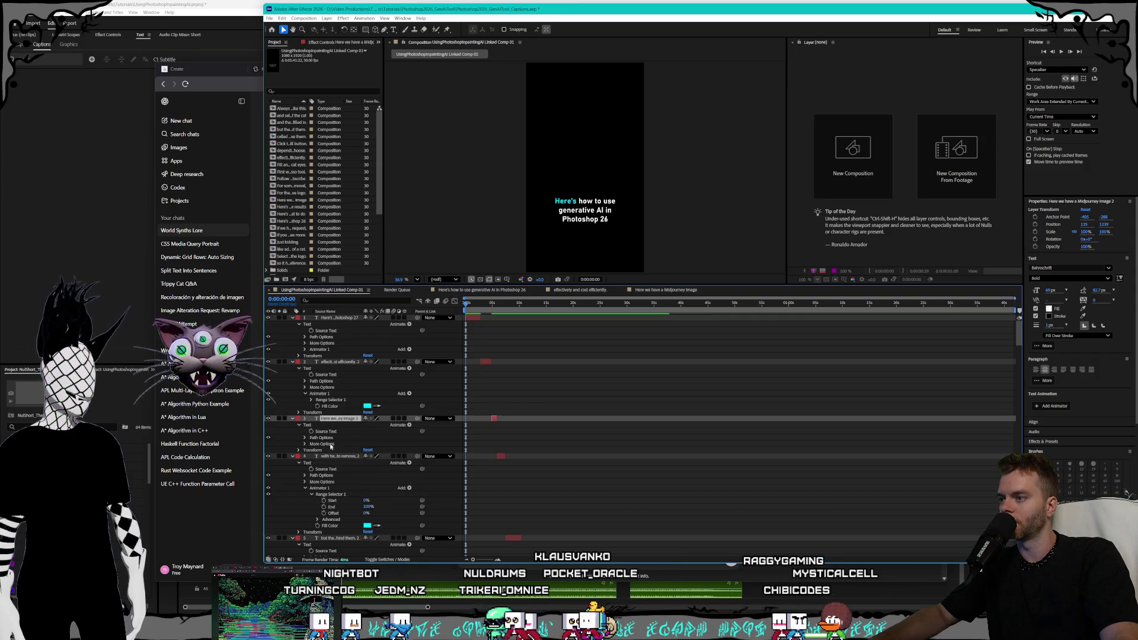
pyautogui.click(292, 362)
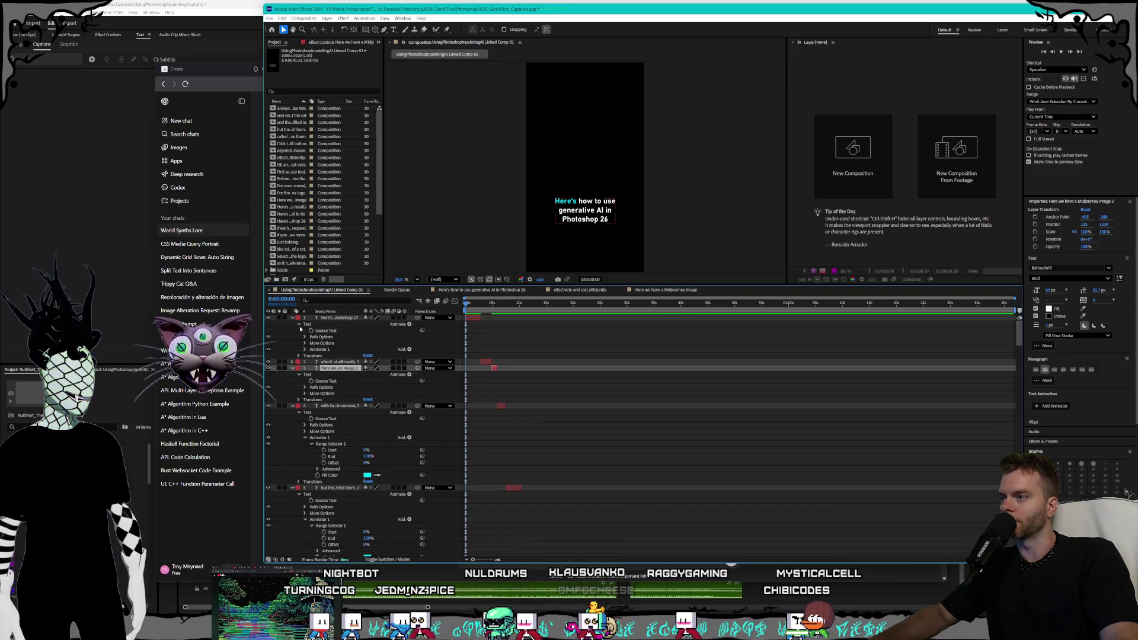
pyautogui.click(292, 318)
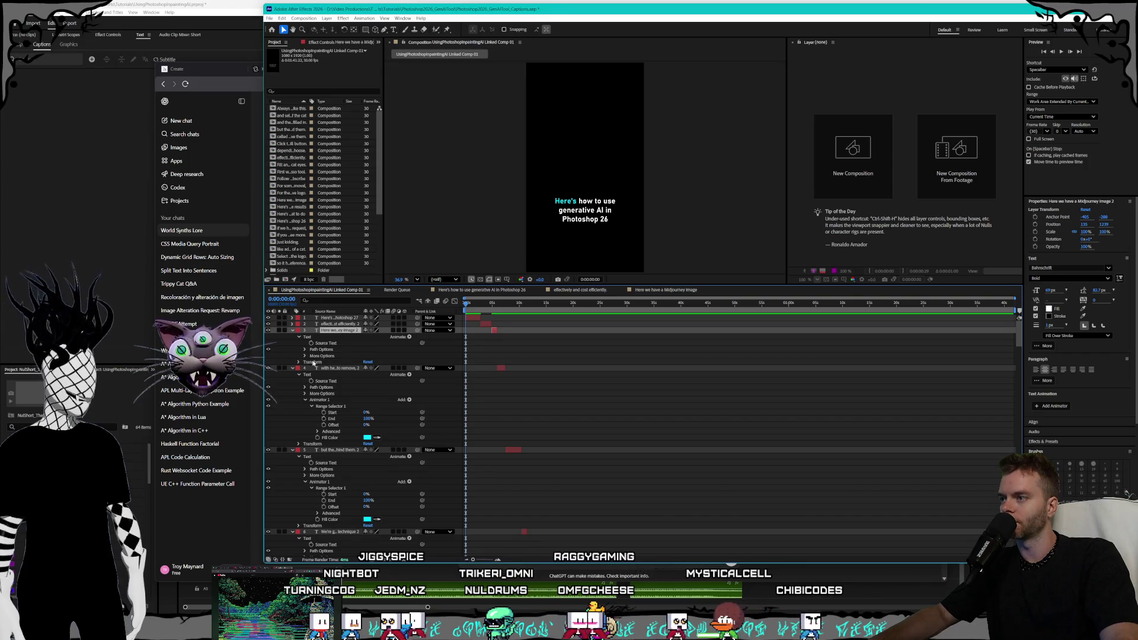
# Replace layer 4's Animator 1 with the one copied from layer 3.
pyautogui.click(320, 399)
pyautogui.press('Delete')
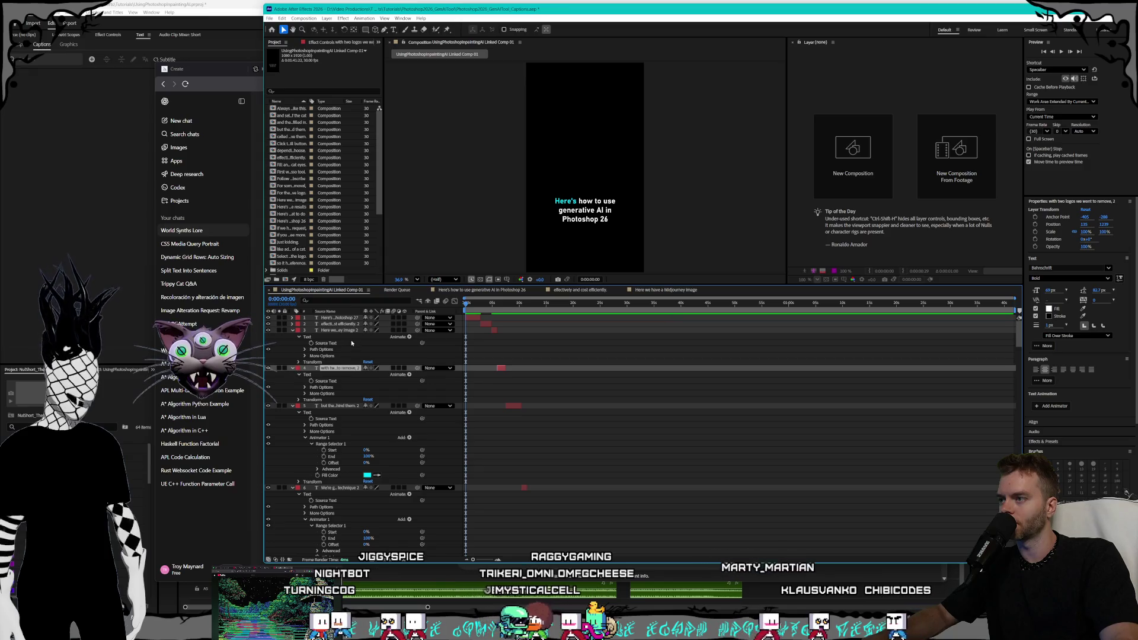
pyautogui.click(343, 330)
pyautogui.hotkey('ctrl', 'v')
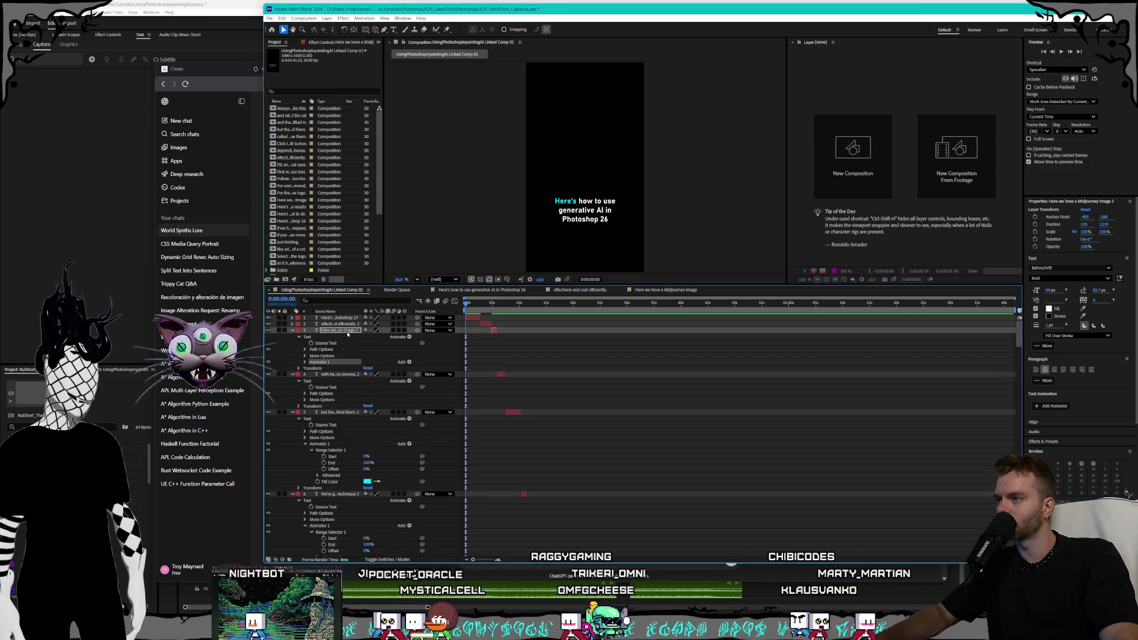
pyautogui.click(335, 375)
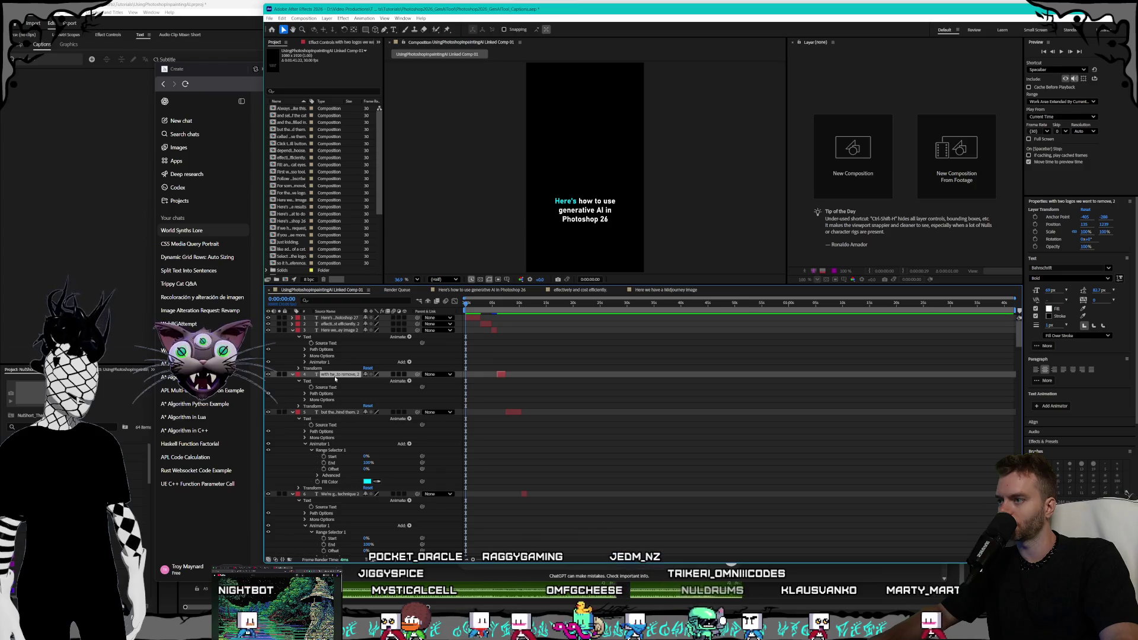
pyautogui.hotkey('ctrl', 'v')
pyautogui.click(292, 331)
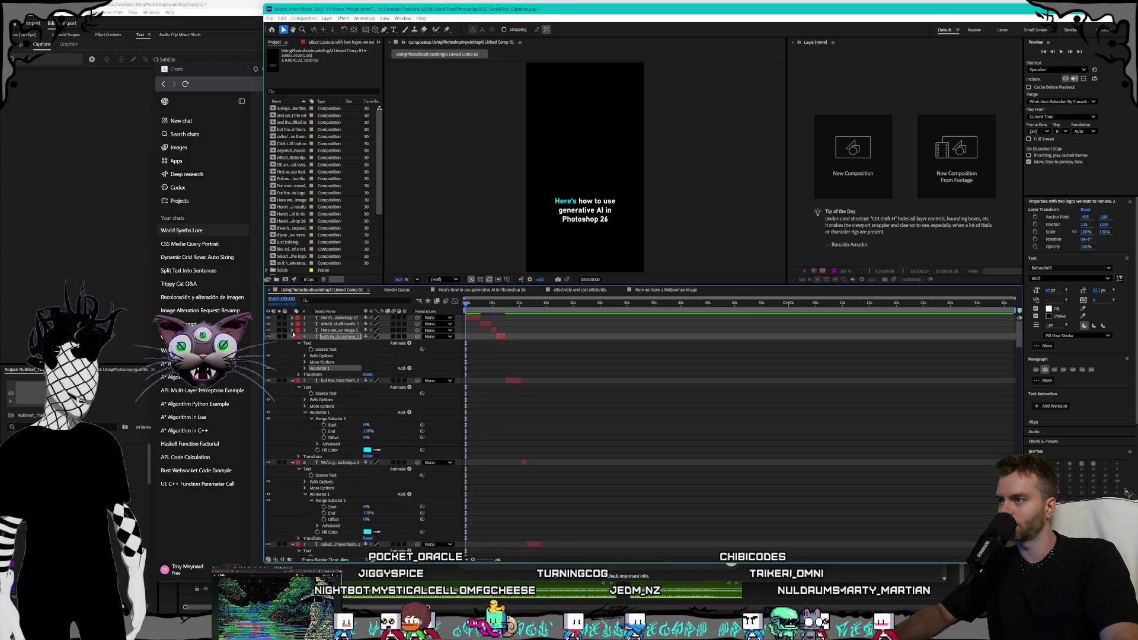
pyautogui.click(292, 337)
# Delete the Animator 1 groups on layers 5 through 11 one by one.
pyautogui.click(329, 376)
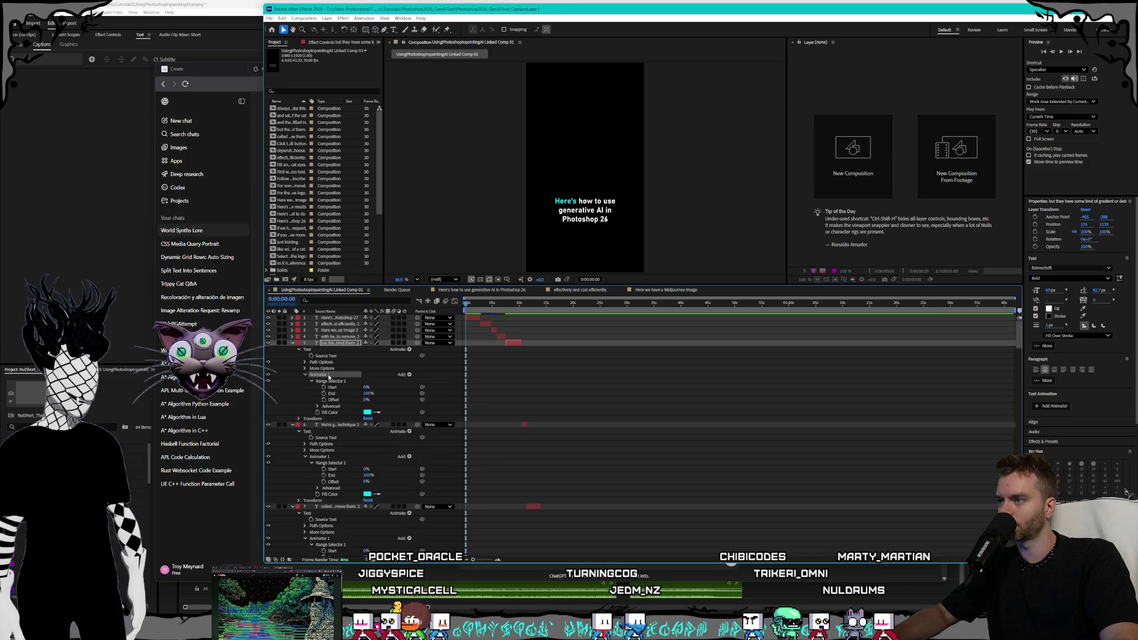
pyautogui.press('Delete')
pyautogui.click(323, 406)
pyautogui.press('Delete')
pyautogui.scroll(-2, 321, 419)
pyautogui.click(321, 419)
pyautogui.press('Delete')
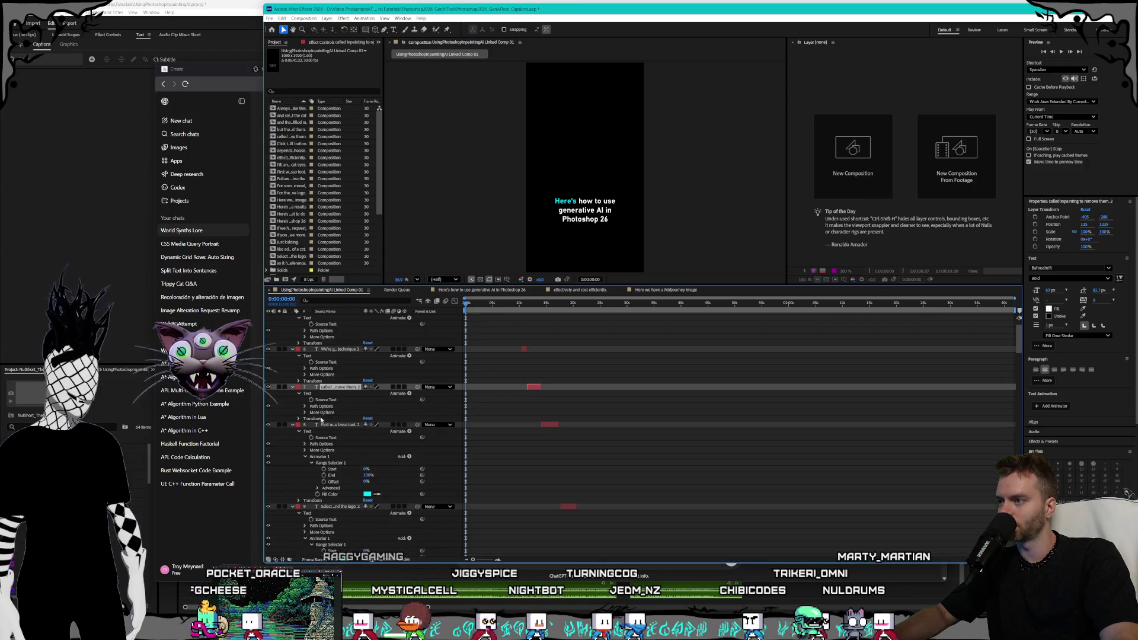
pyautogui.scroll(-2, 323, 421)
pyautogui.click(320, 425)
pyautogui.press('Delete')
pyautogui.scroll(-2, 325, 431)
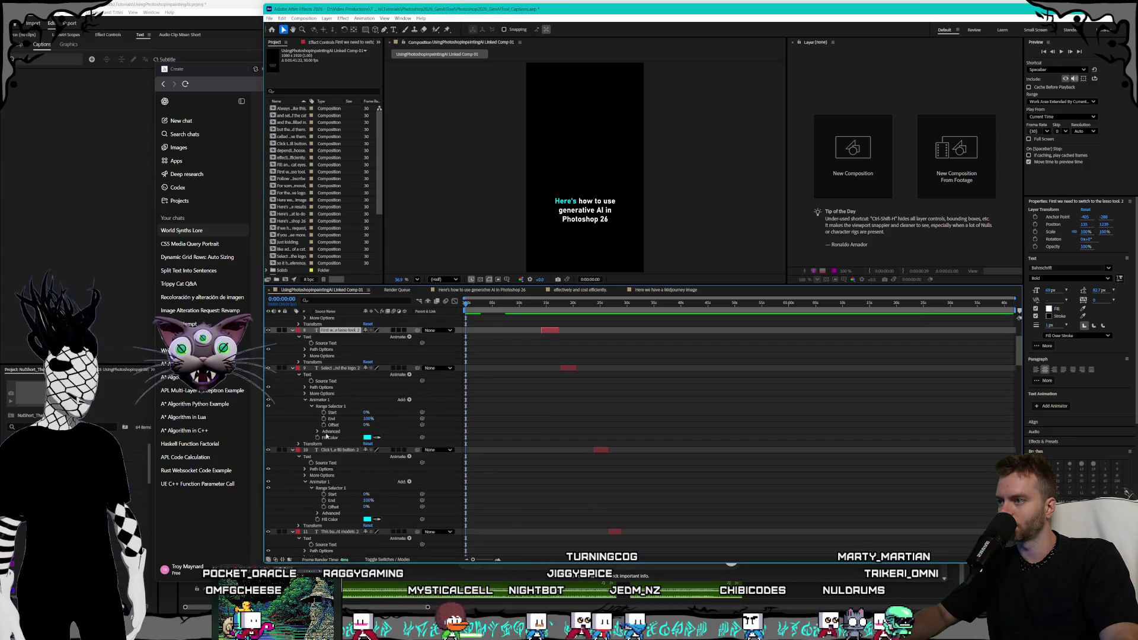
pyautogui.click(320, 400)
pyautogui.press('Delete')
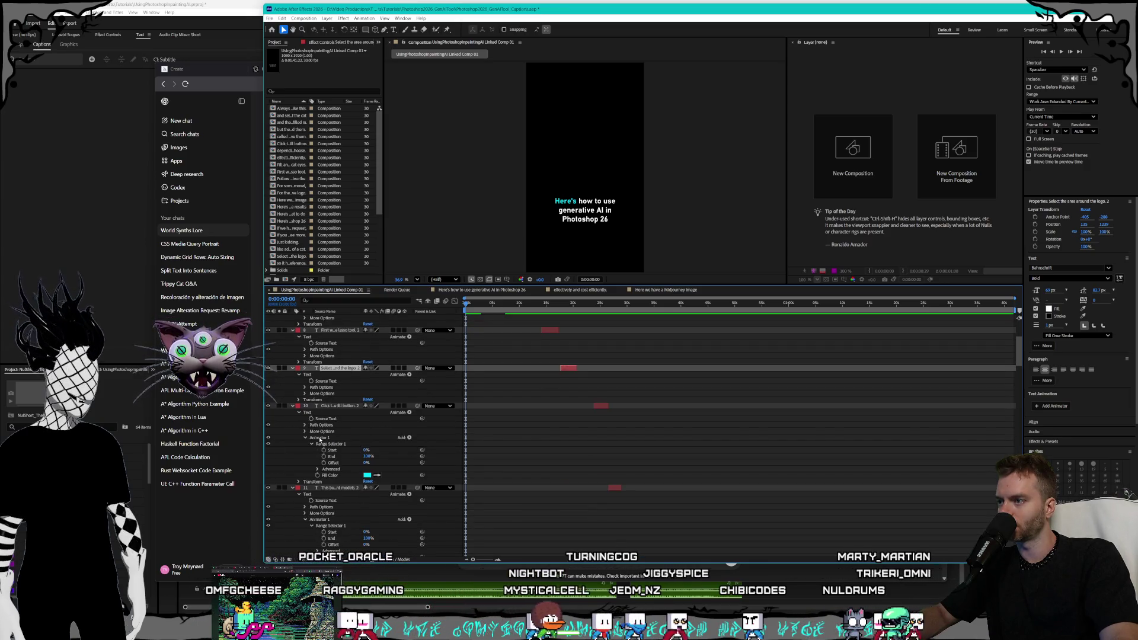
pyautogui.click(320, 438)
pyautogui.press('Delete')
pyautogui.scroll(-3, 327, 430)
pyautogui.click(320, 381)
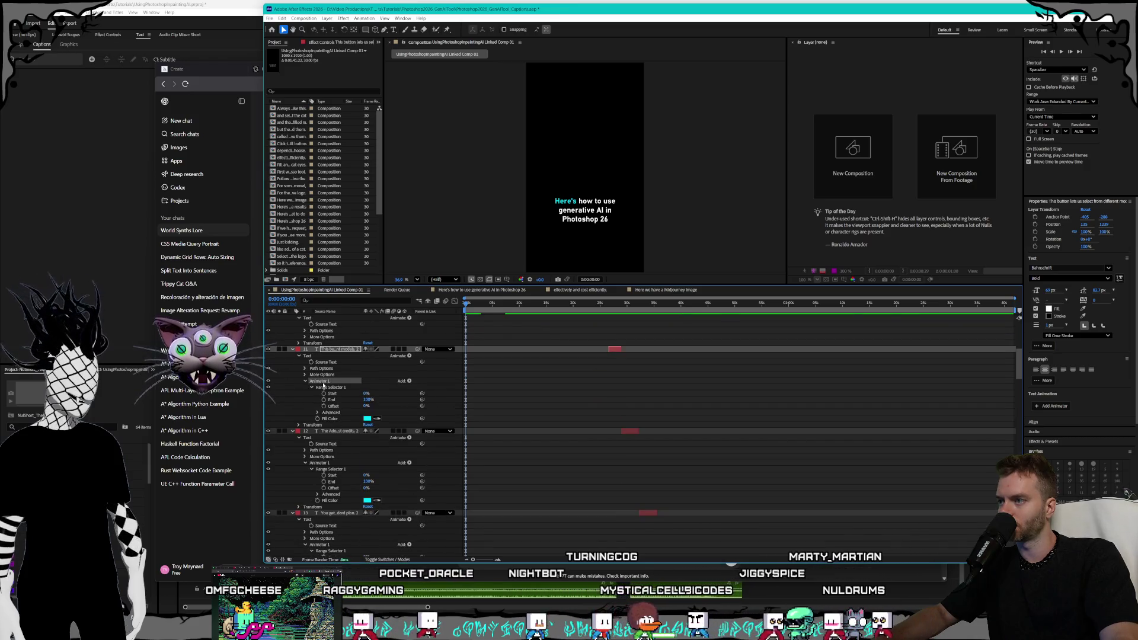
pyautogui.press('Delete')
pyautogui.scroll(-2, 324, 380)
# Delete the Animator 1 groups on layers 13 and 14.
pyautogui.click(320, 355)
pyautogui.scroll(-2, 326, 380)
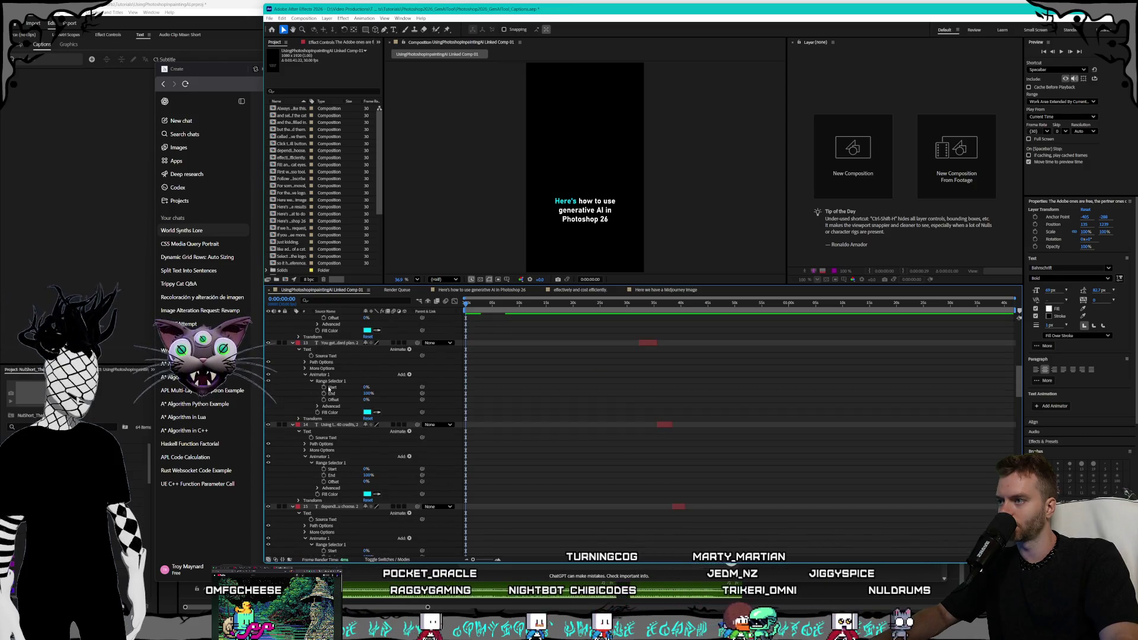
pyautogui.click(328, 374)
pyautogui.press('Delete')
pyautogui.scroll(-2, 326, 368)
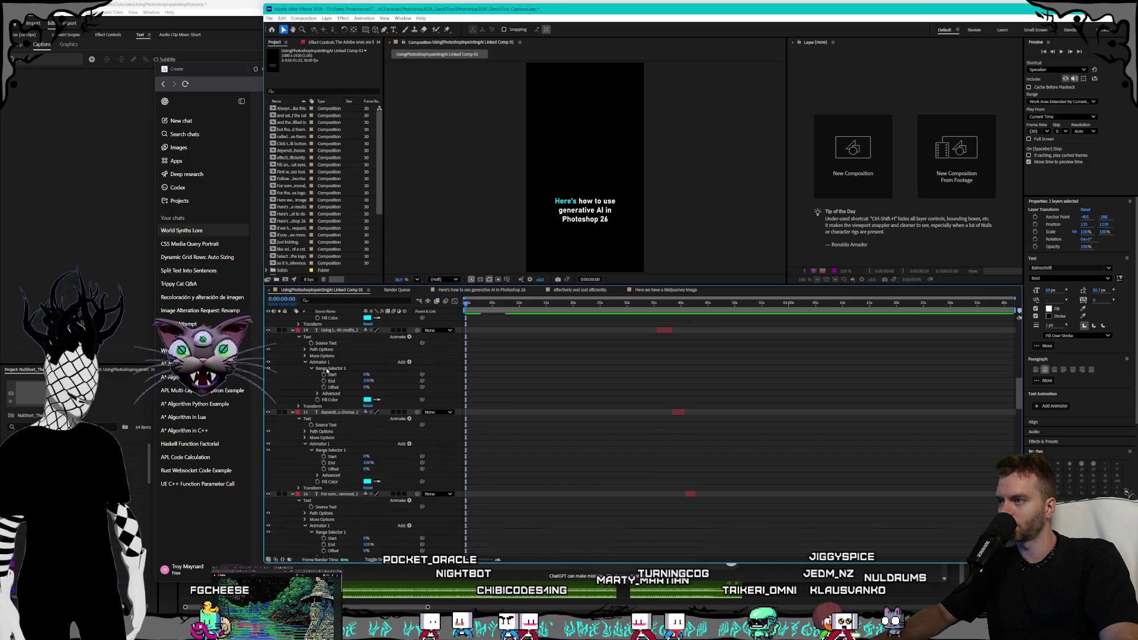
pyautogui.click(327, 363)
pyautogui.press('Delete')
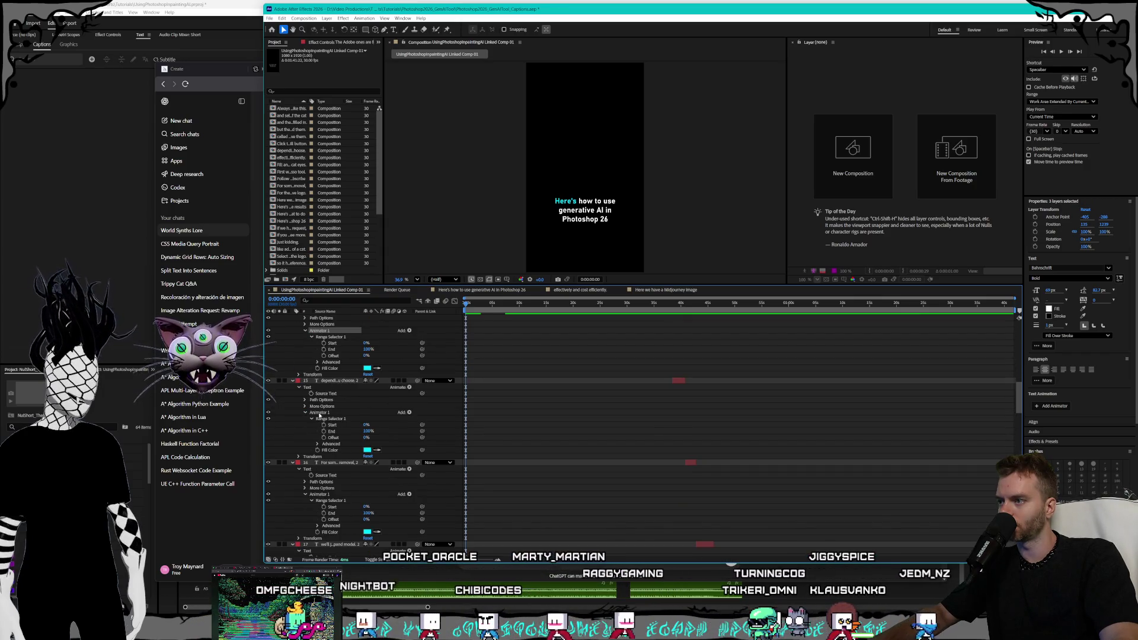
# Ctrl-select the Animator 1 groups on layers 15 through 36 and delete them together.
pyautogui.click(341, 396)
pyautogui.scroll(-2, 342, 396)
pyautogui.keyDown('ctrl'); pyautogui.click(320, 431); pyautogui.keyUp('ctrl')
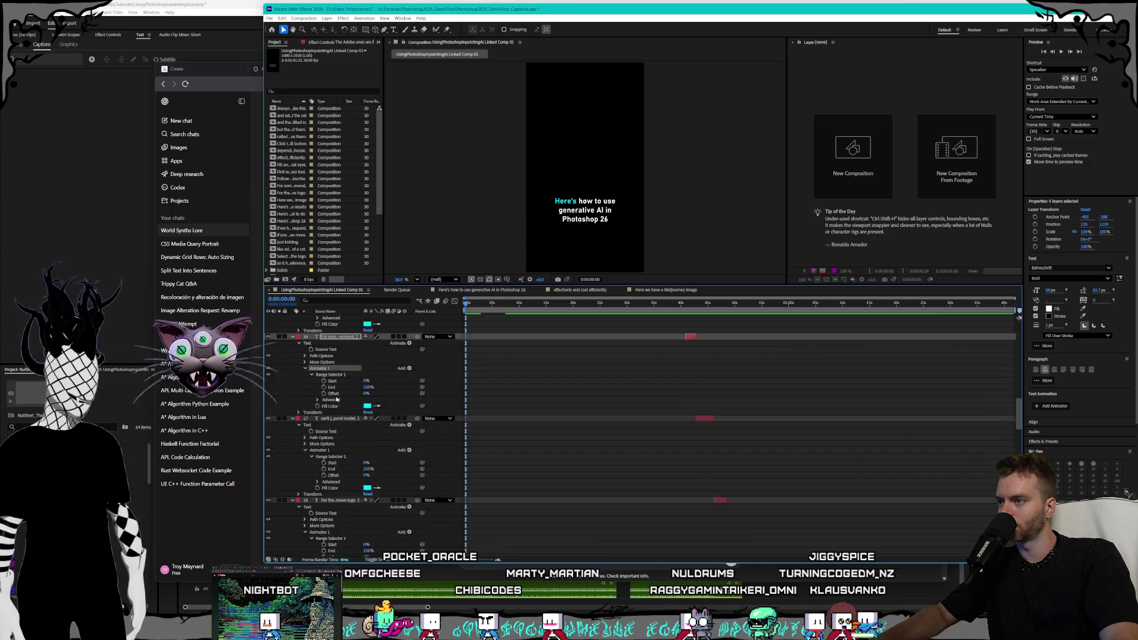
pyautogui.scroll(-3, 326, 427)
pyautogui.keyDown('ctrl'); pyautogui.click(320, 418); pyautogui.keyUp('ctrl')
pyautogui.scroll(-3, 333, 405)
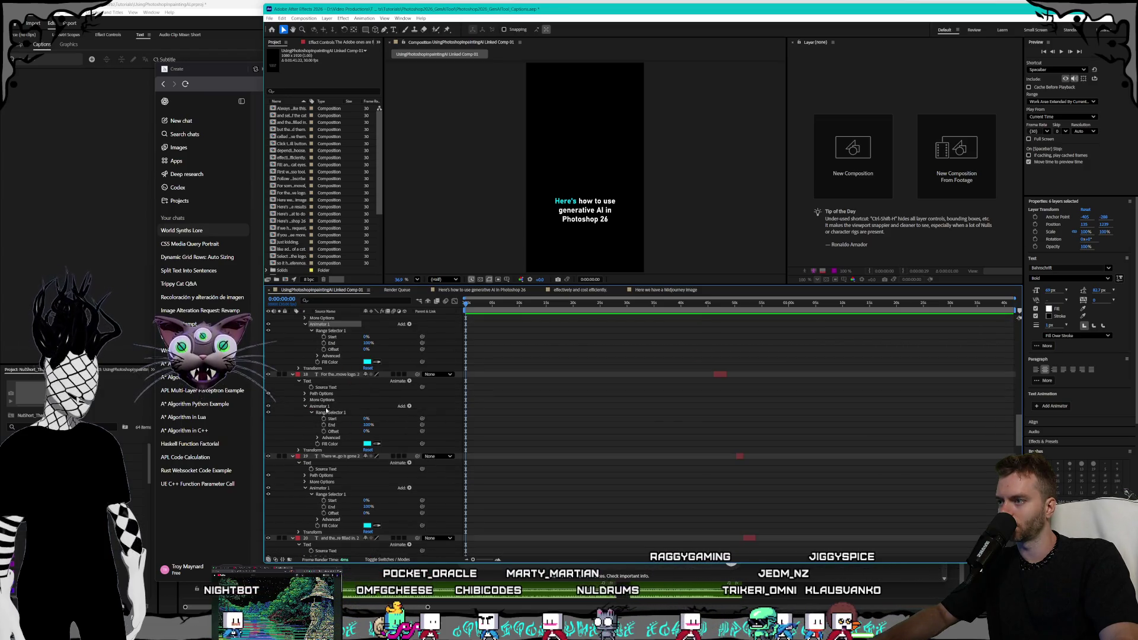
pyautogui.keyDown('ctrl'); pyautogui.click(325, 409); pyautogui.keyUp('ctrl')
pyautogui.scroll(-3, 327, 409)
pyautogui.keyDown('ctrl'); pyautogui.click(320, 393); pyautogui.keyUp('ctrl')
pyautogui.scroll(-2, 344, 398)
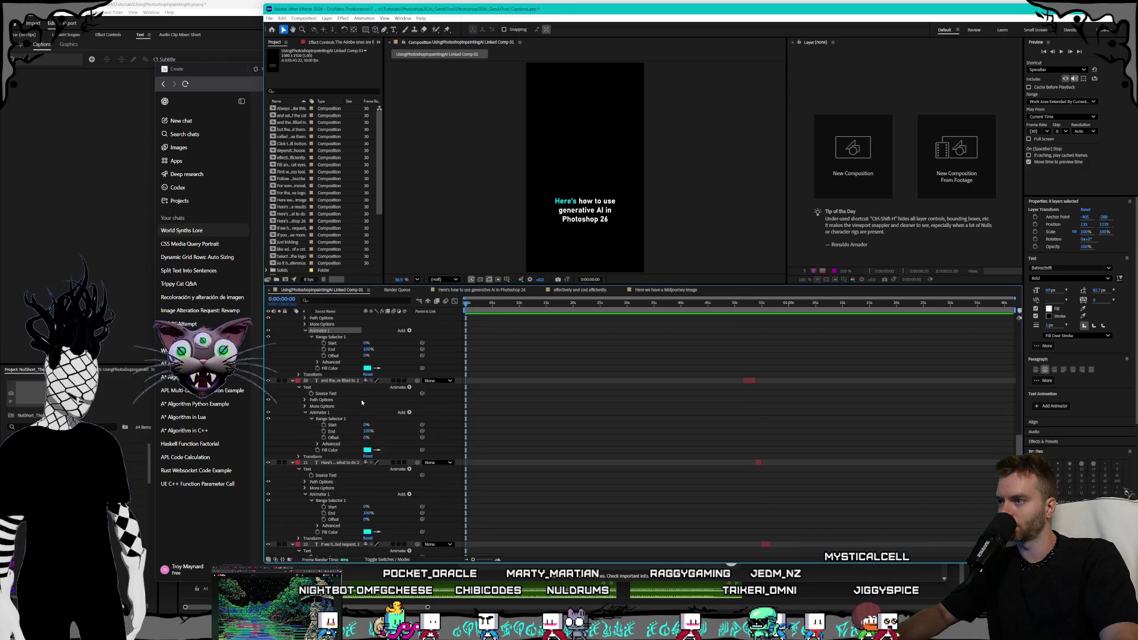
pyautogui.keyDown('ctrl'); pyautogui.click(323, 413); pyautogui.keyUp('ctrl')
pyautogui.scroll(-3, 325, 409)
pyautogui.keyDown('ctrl'); pyautogui.click(332, 400); pyautogui.keyUp('ctrl')
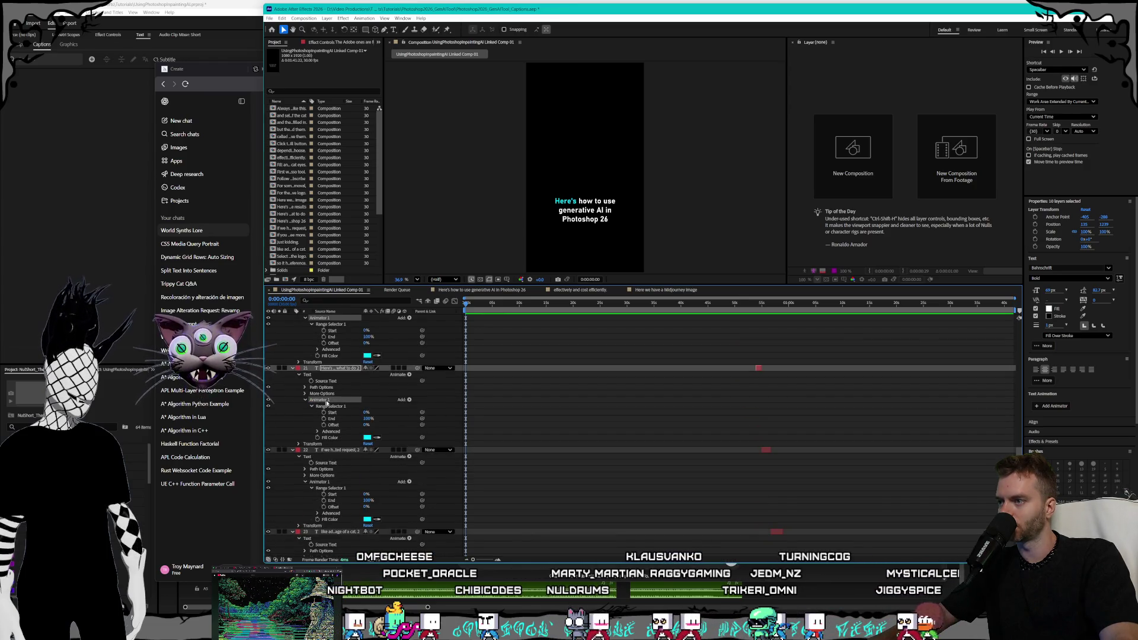
pyautogui.scroll(-3, 352, 403)
pyautogui.keyDown('ctrl'); pyautogui.click(320, 388); pyautogui.keyUp('ctrl')
pyautogui.scroll(-2, 338, 403)
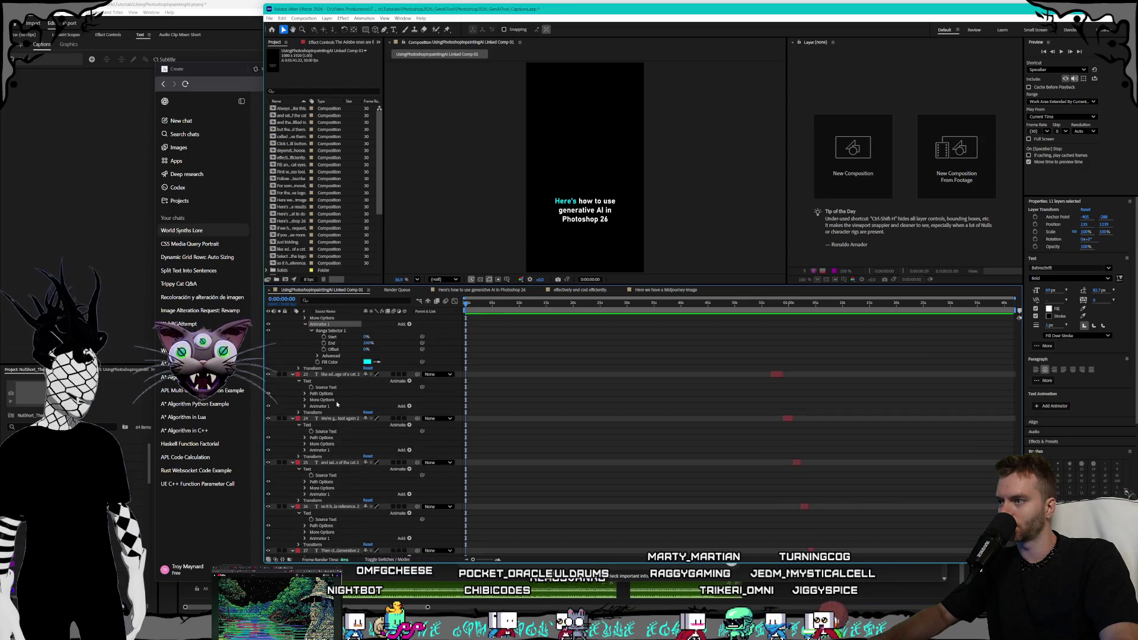
pyautogui.keyDown('ctrl'); pyautogui.click(320, 406); pyautogui.keyUp('ctrl')
pyautogui.scroll(-2, 340, 403)
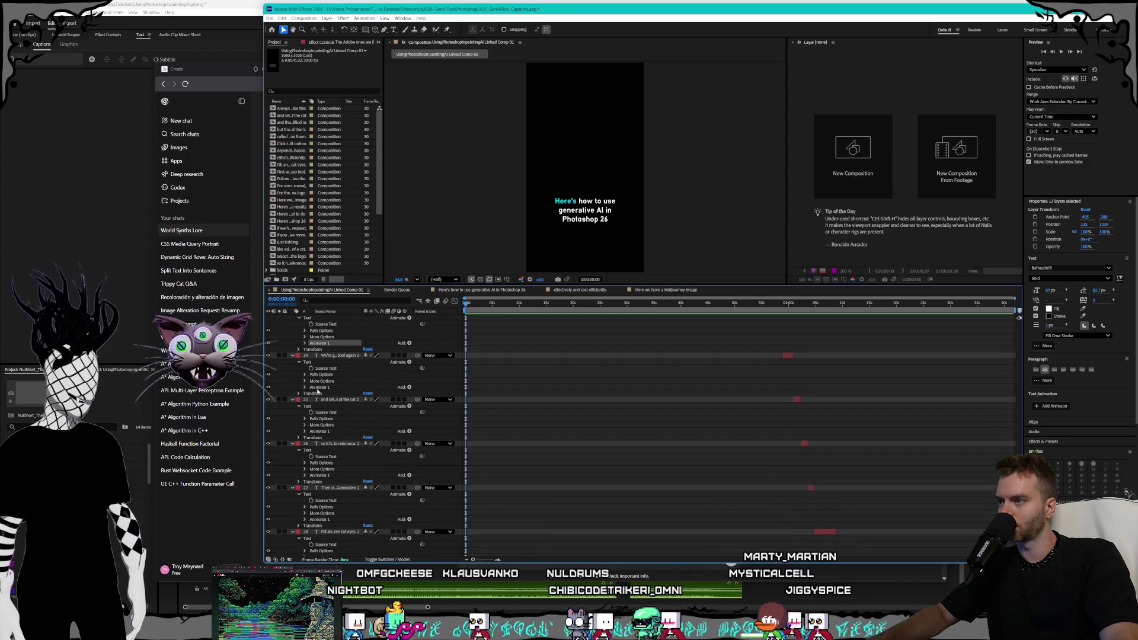
pyautogui.keyDown('ctrl'); pyautogui.click(318, 387); pyautogui.keyUp('ctrl')
pyautogui.scroll(-2, 361, 397)
pyautogui.keyDown('ctrl'); pyautogui.click(326, 368); pyautogui.keyUp('ctrl')
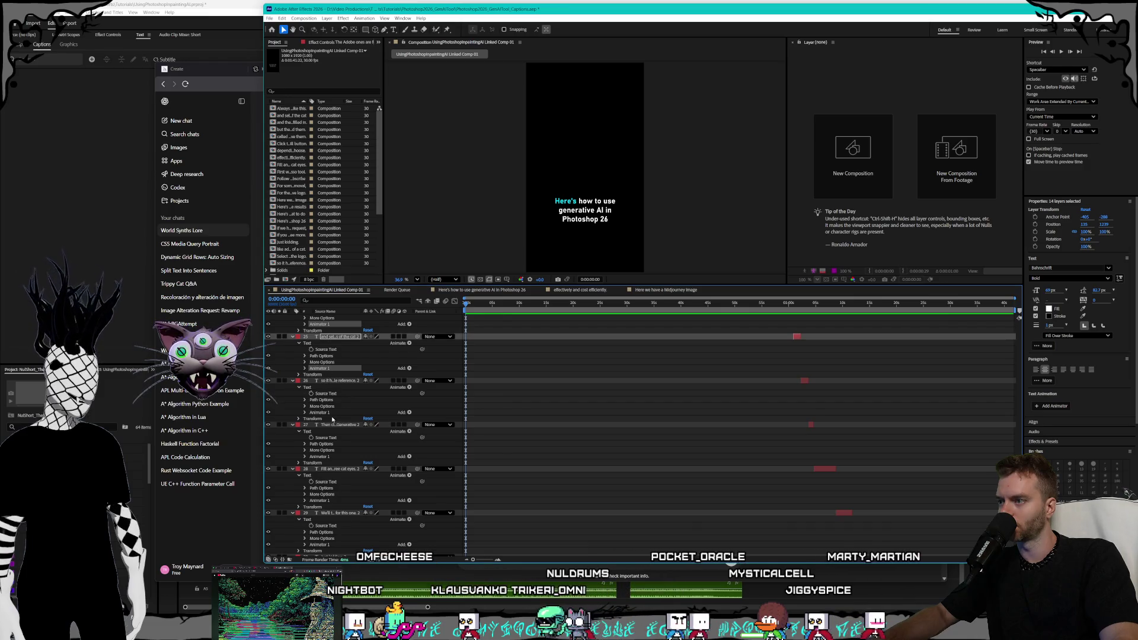
pyautogui.keyDown('ctrl'); pyautogui.click(326, 413); pyautogui.keyUp('ctrl')
pyautogui.scroll(-1, 332, 415)
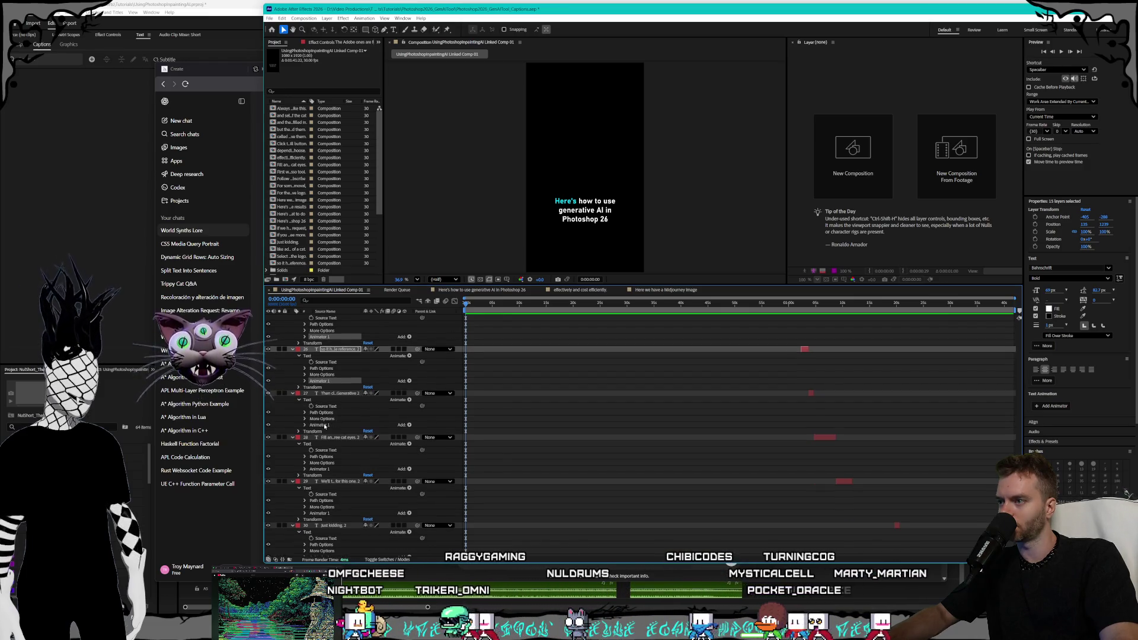
pyautogui.keyDown('ctrl'); pyautogui.click(323, 425); pyautogui.keyUp('ctrl')
pyautogui.scroll(-2, 349, 407)
pyautogui.keyDown('ctrl'); pyautogui.click(349, 407); pyautogui.keyUp('ctrl')
pyautogui.scroll(-2, 349, 407)
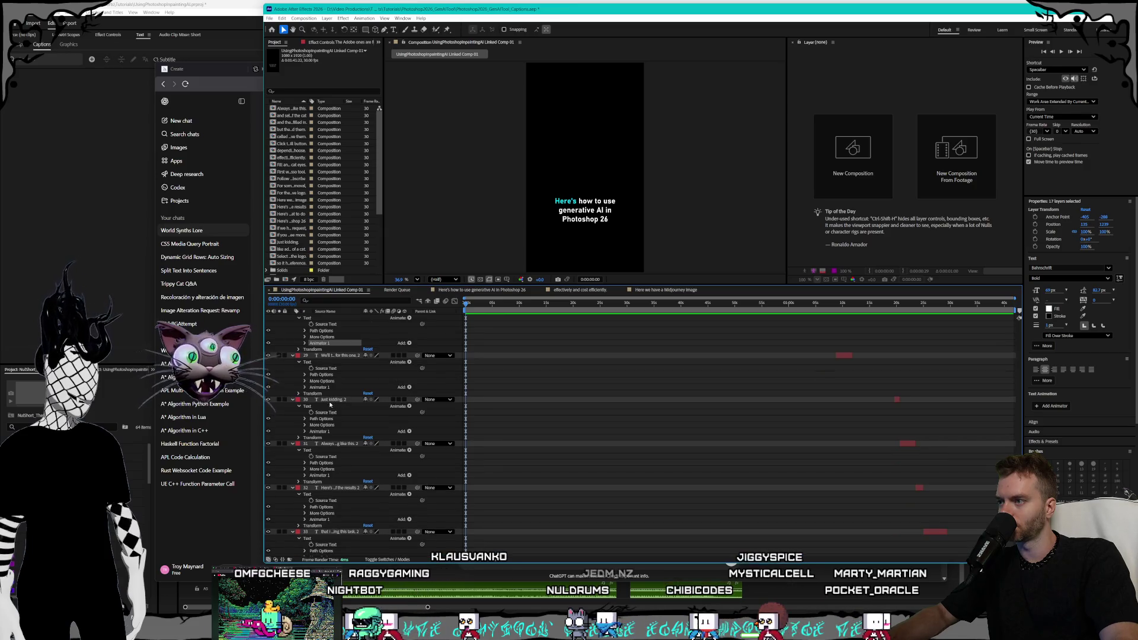
pyautogui.keyDown('ctrl'); pyautogui.click(327, 389); pyautogui.keyUp('ctrl')
pyautogui.keyDown('ctrl'); pyautogui.click(323, 431); pyautogui.keyUp('ctrl')
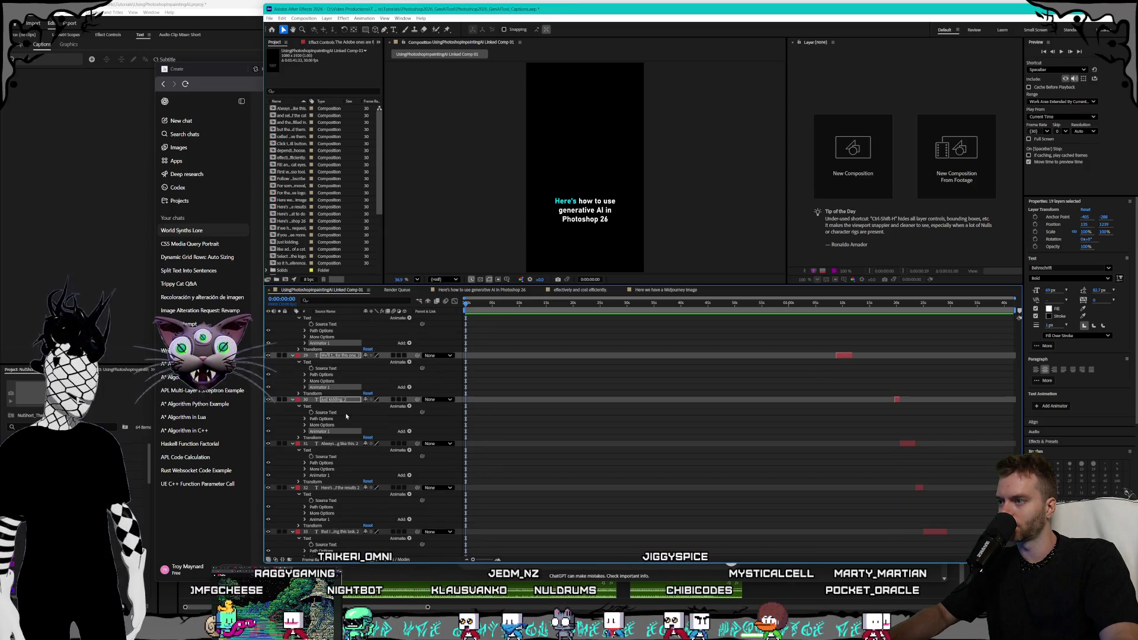
pyautogui.scroll(-2, 350, 418)
pyautogui.keyDown('ctrl'); pyautogui.click(350, 413); pyautogui.keyUp('ctrl')
pyautogui.scroll(-2, 351, 411)
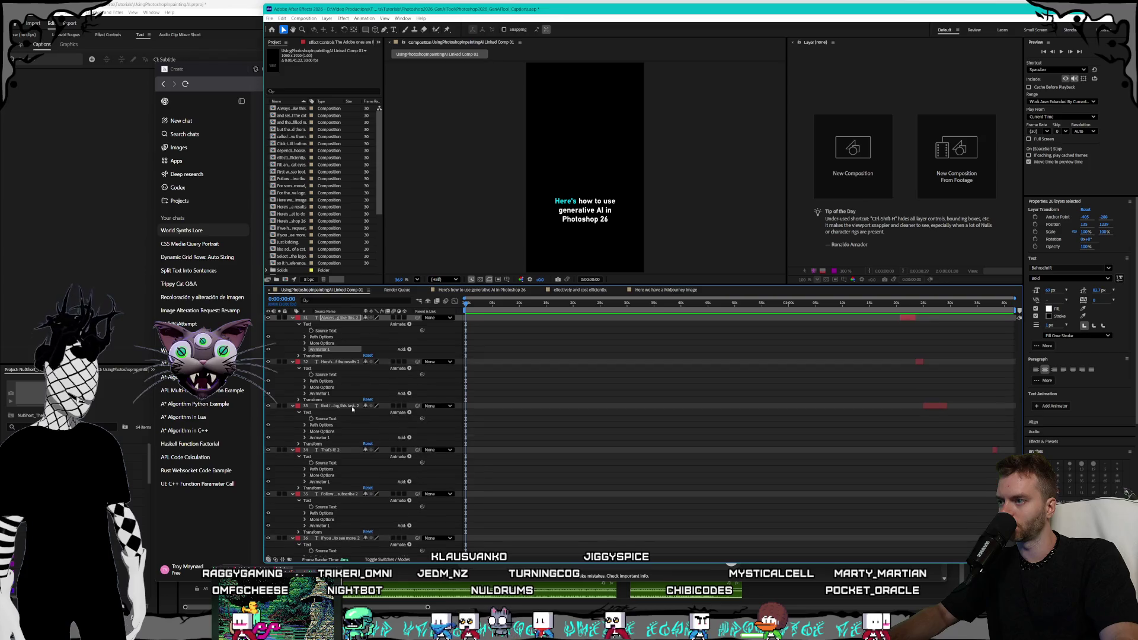
pyautogui.keyDown('ctrl'); pyautogui.click(324, 394); pyautogui.keyUp('ctrl')
pyautogui.scroll(-1, 352, 409)
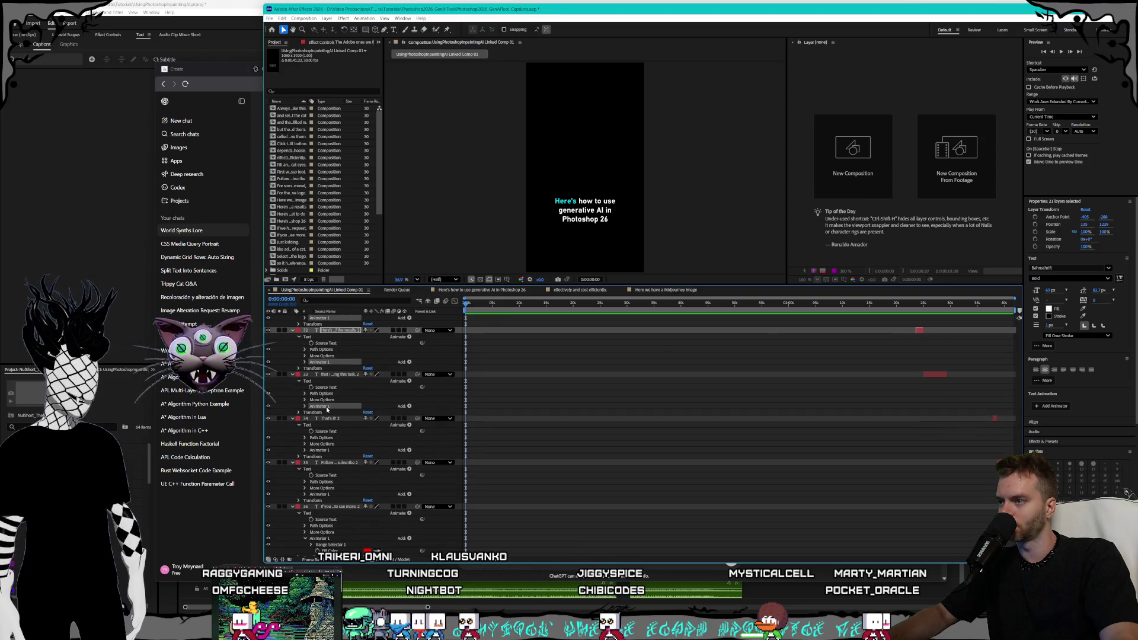
pyautogui.keyDown('ctrl'); pyautogui.click(327, 407); pyautogui.keyUp('ctrl')
pyautogui.scroll(-1, 327, 415)
pyautogui.keyDown('ctrl'); pyautogui.click(323, 446); pyautogui.keyUp('ctrl')
pyautogui.keyDown('ctrl'); pyautogui.click(320, 490); pyautogui.keyUp('ctrl')
pyautogui.keyDown('ctrl'); pyautogui.click(325, 535); pyautogui.keyUp('ctrl')
pyautogui.press('Delete')
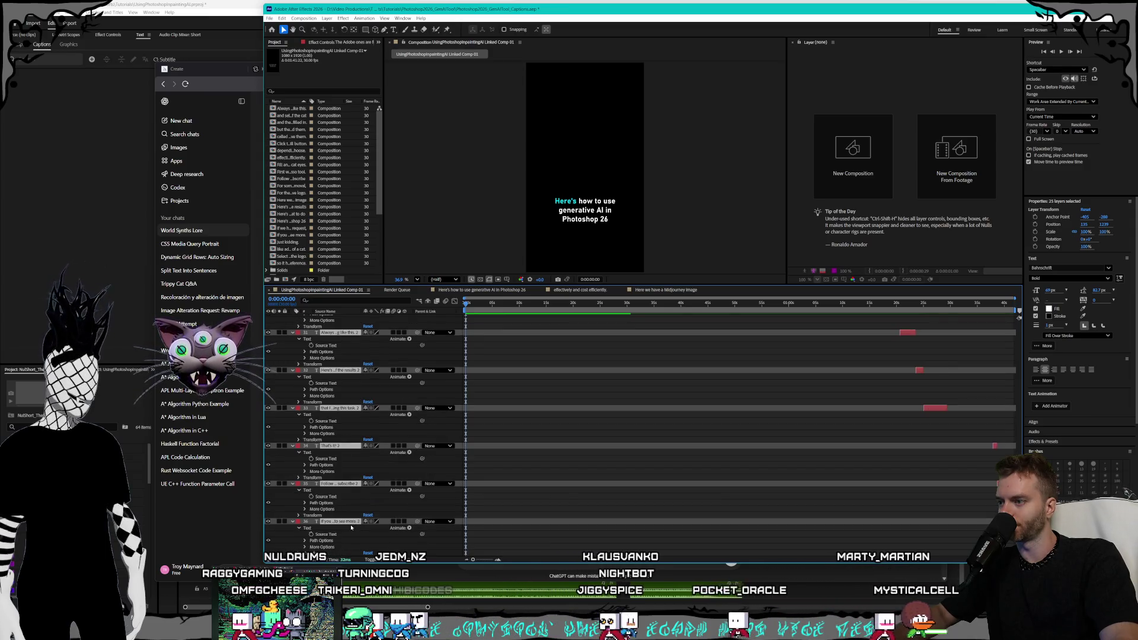
pyautogui.scroll(20, 348, 526)
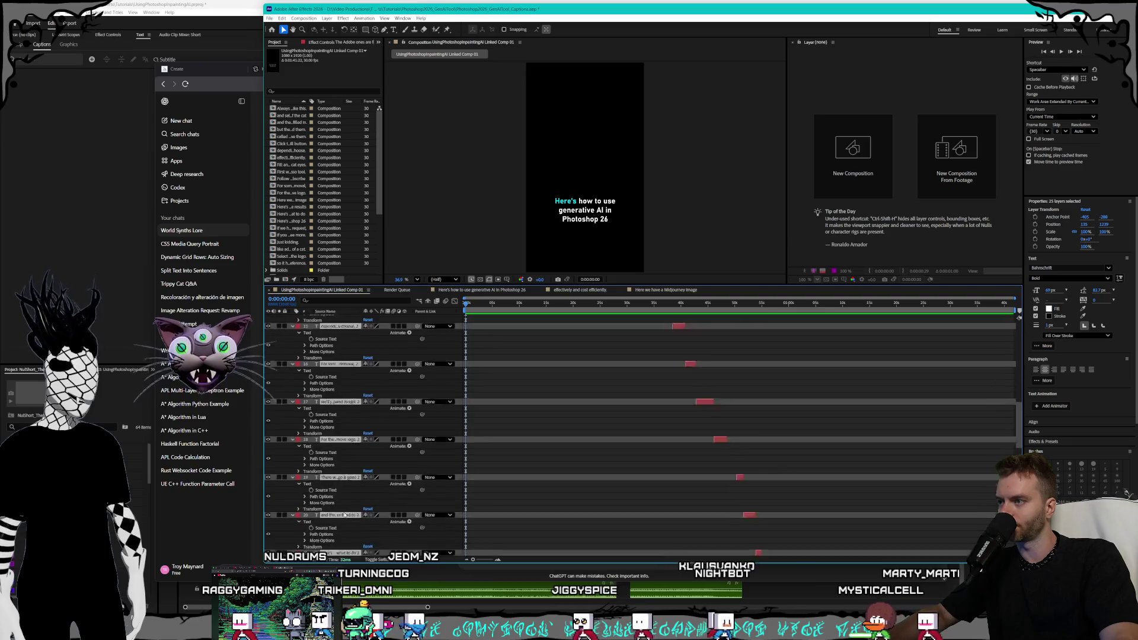
# Check layer 4's animator, then paste the Animator 1 group onto layer 5.
pyautogui.click(332, 337)
pyautogui.click(292, 338)
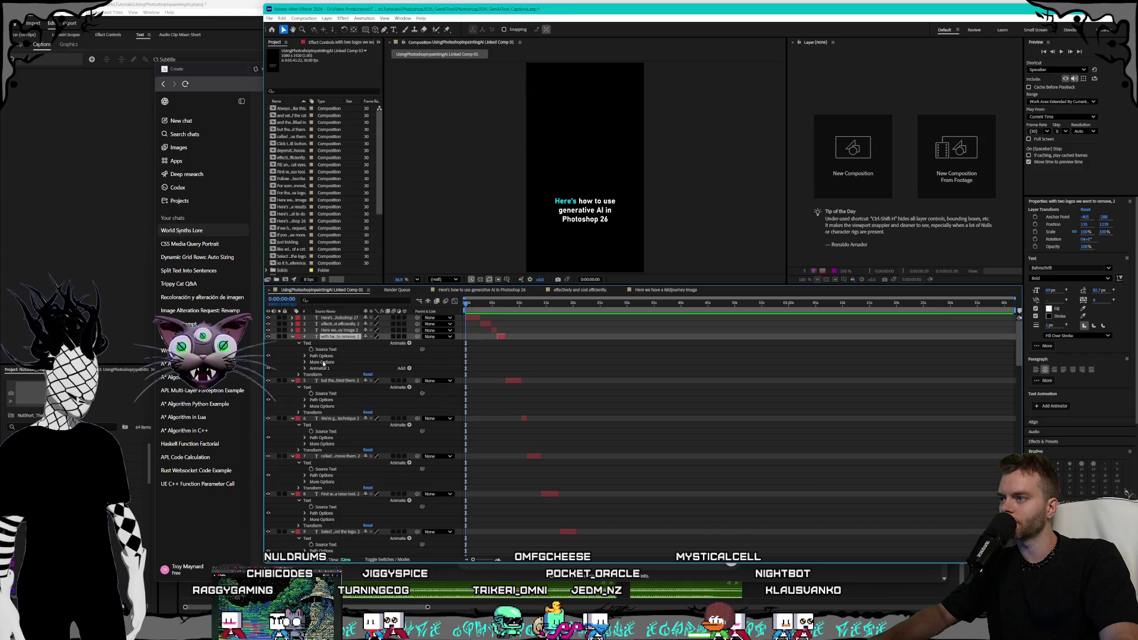
pyautogui.click(292, 337)
pyautogui.click(333, 344)
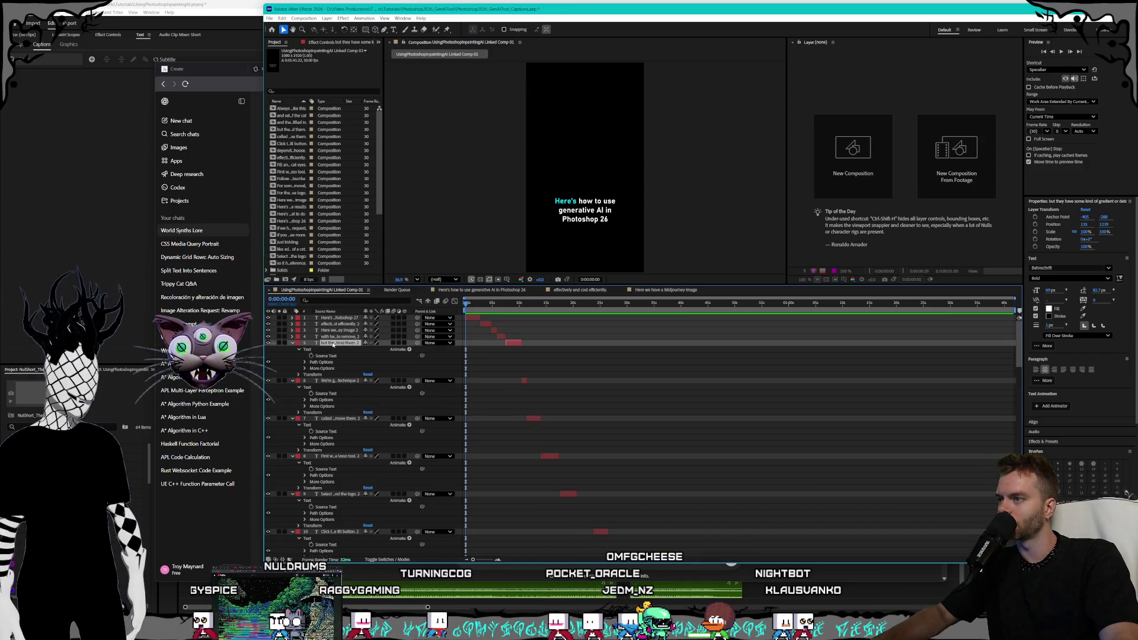
pyautogui.hotkey('ctrl', 'v')
# Paste Animator 1 onto layers 6 through 36 at once and check a later caption.
pyautogui.click(332, 388)
pyautogui.scroll(-15, 356, 451)
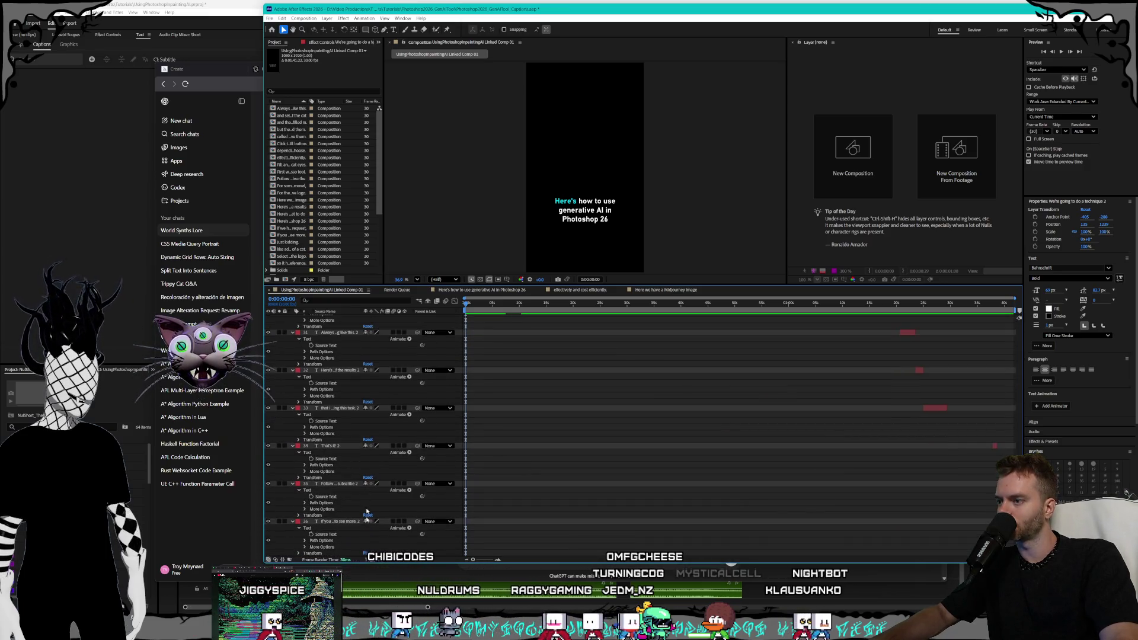
pyautogui.keyDown('shift'); pyautogui.click(338, 522); pyautogui.keyUp('shift')
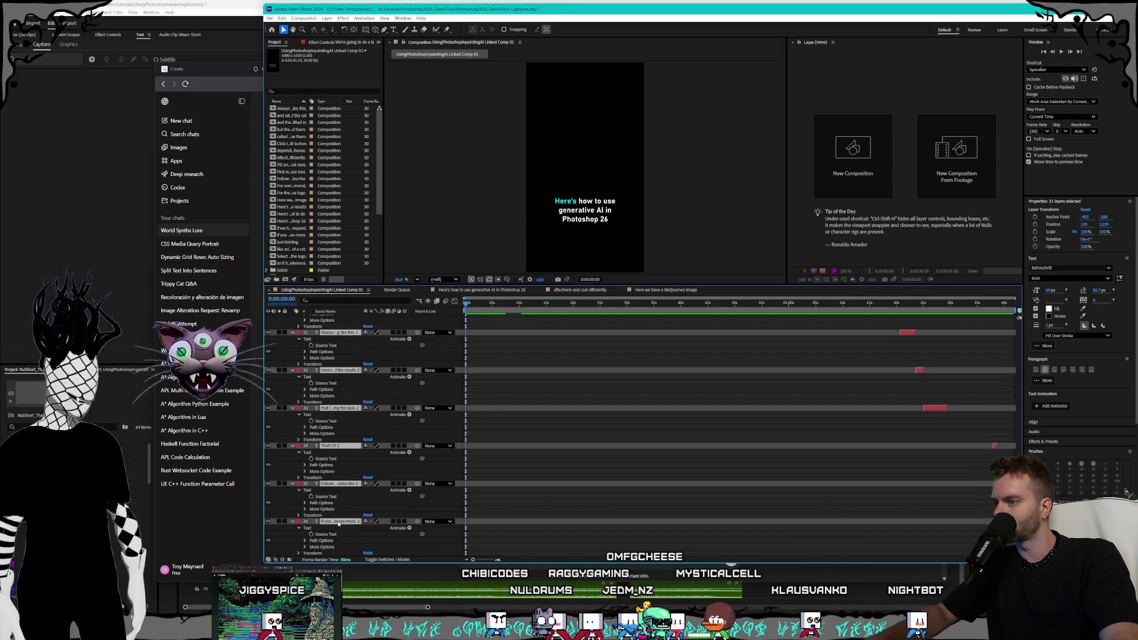
pyautogui.hotkey('ctrl', 'v')
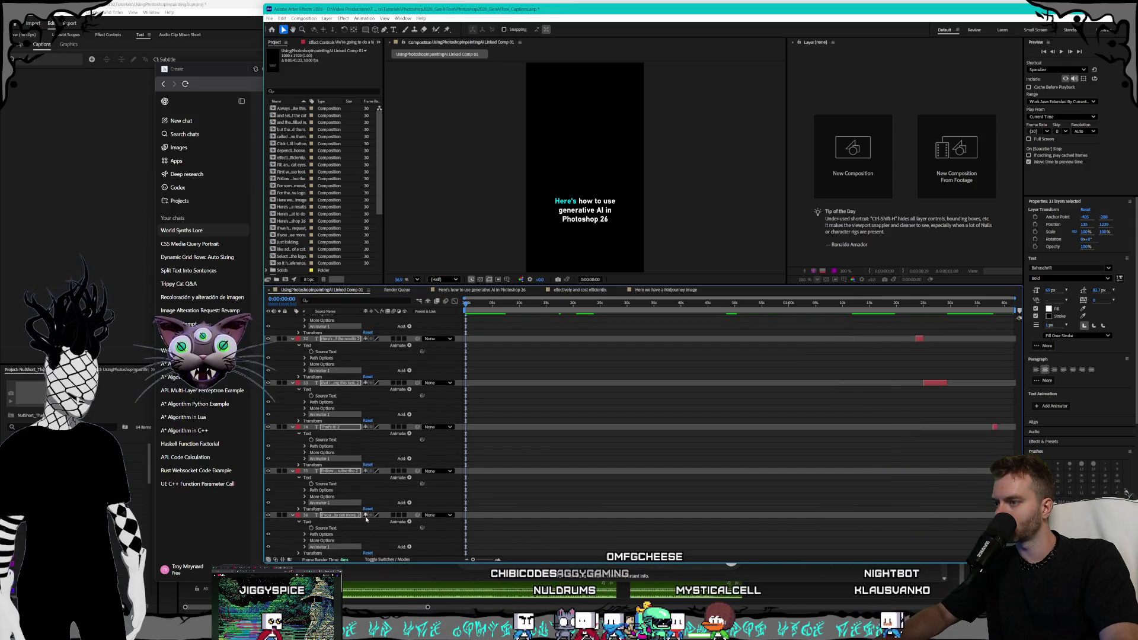
pyautogui.scroll(10, 365, 517)
pyautogui.scroll(6, 366, 526)
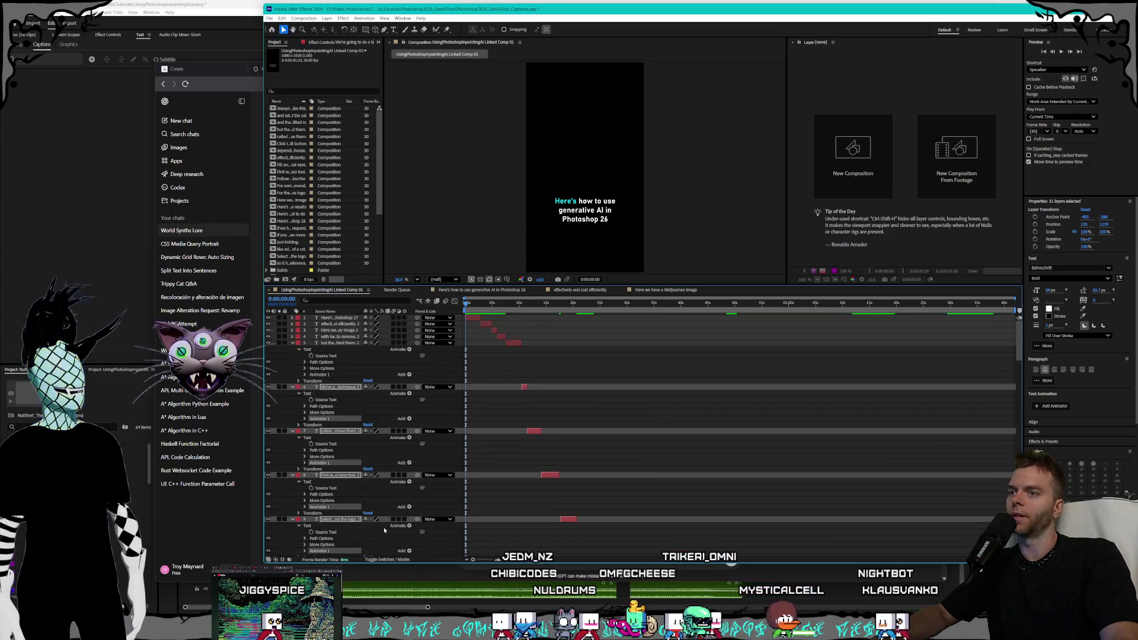
pyautogui.click(495, 304)
pyautogui.press('Home')
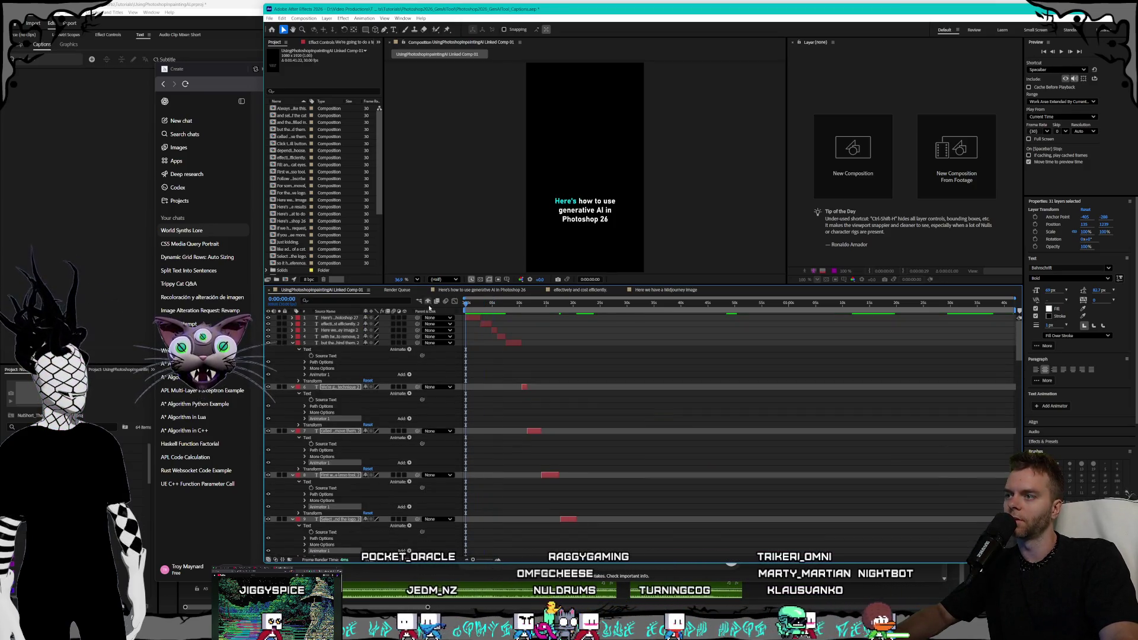
# Save the project and preview the word-by-word caption reveal from 0:00:00:00 twice.
pyautogui.click(269, 19)
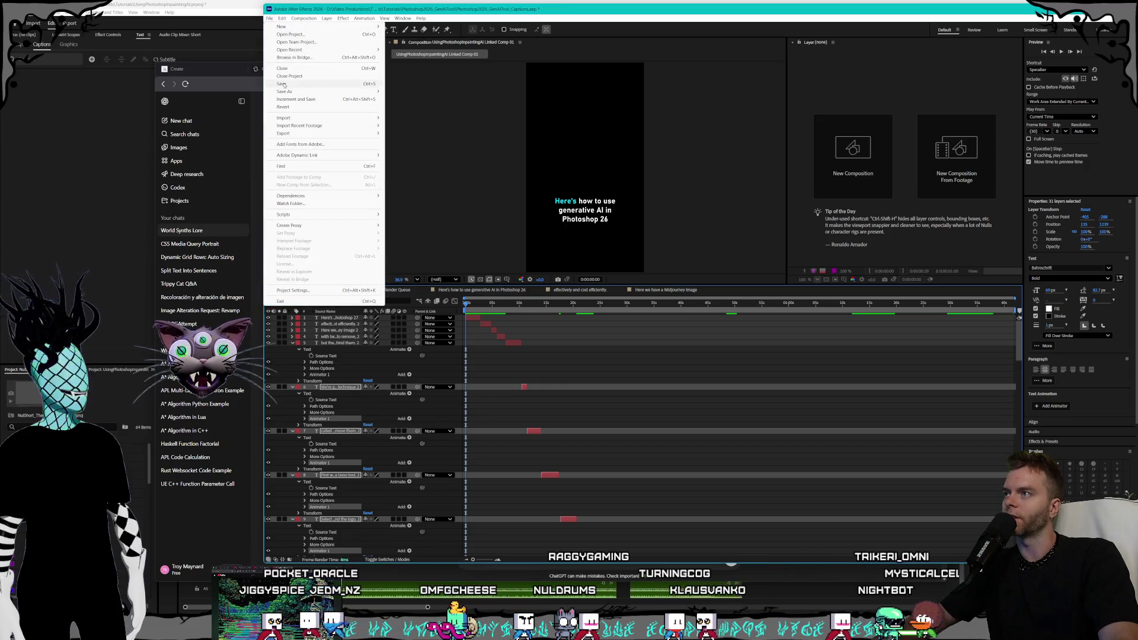
pyautogui.press('Escape')
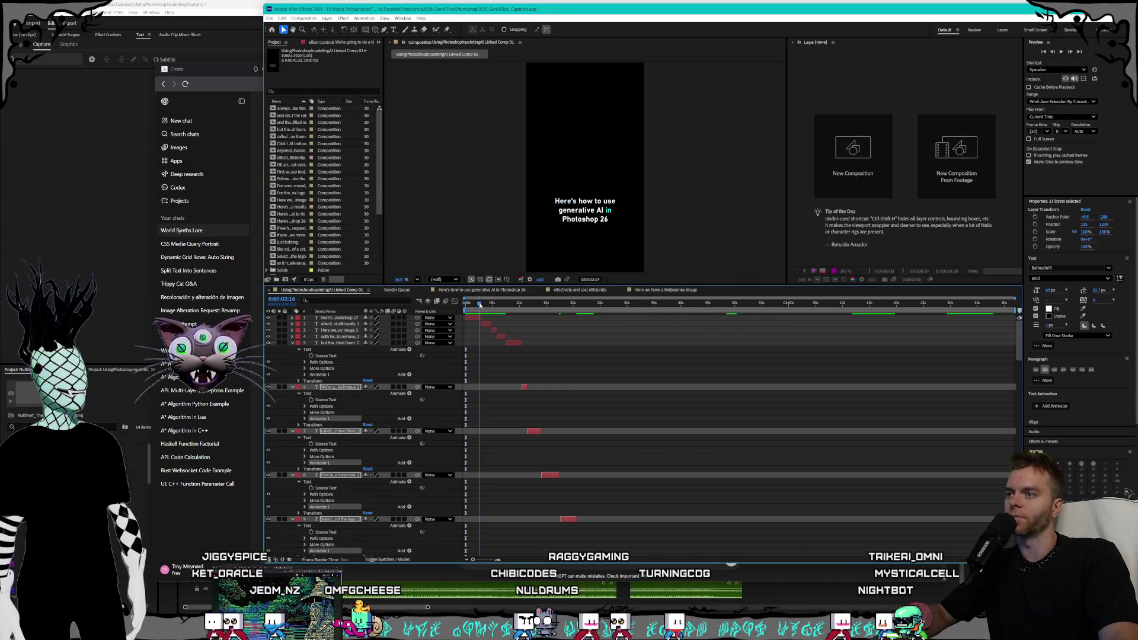
pyautogui.press('space')
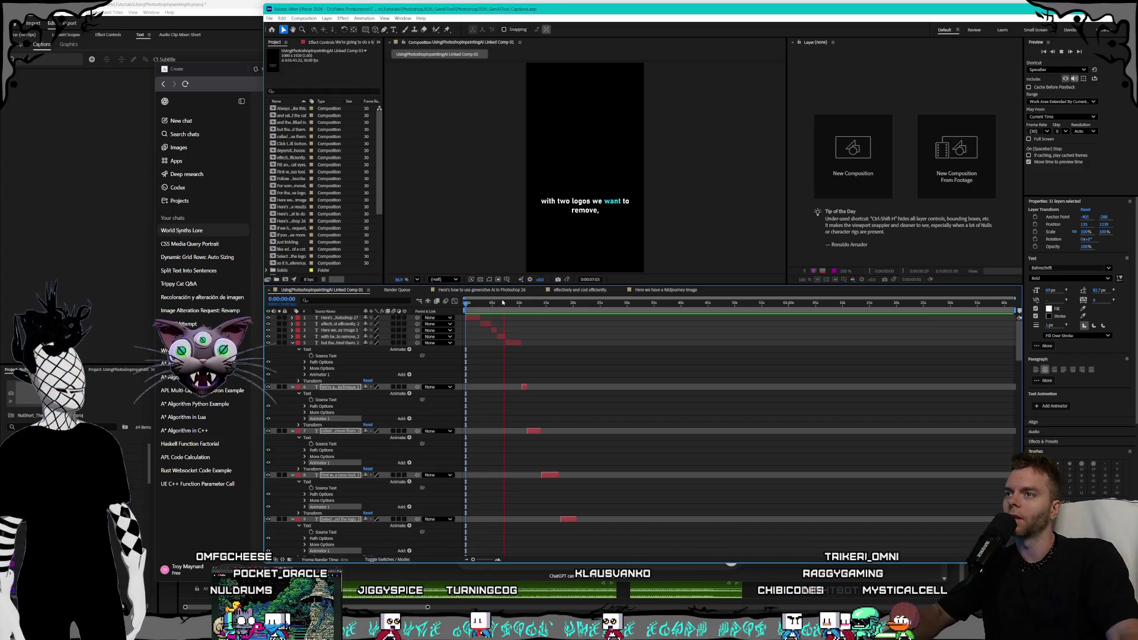
pyautogui.click(468, 303)
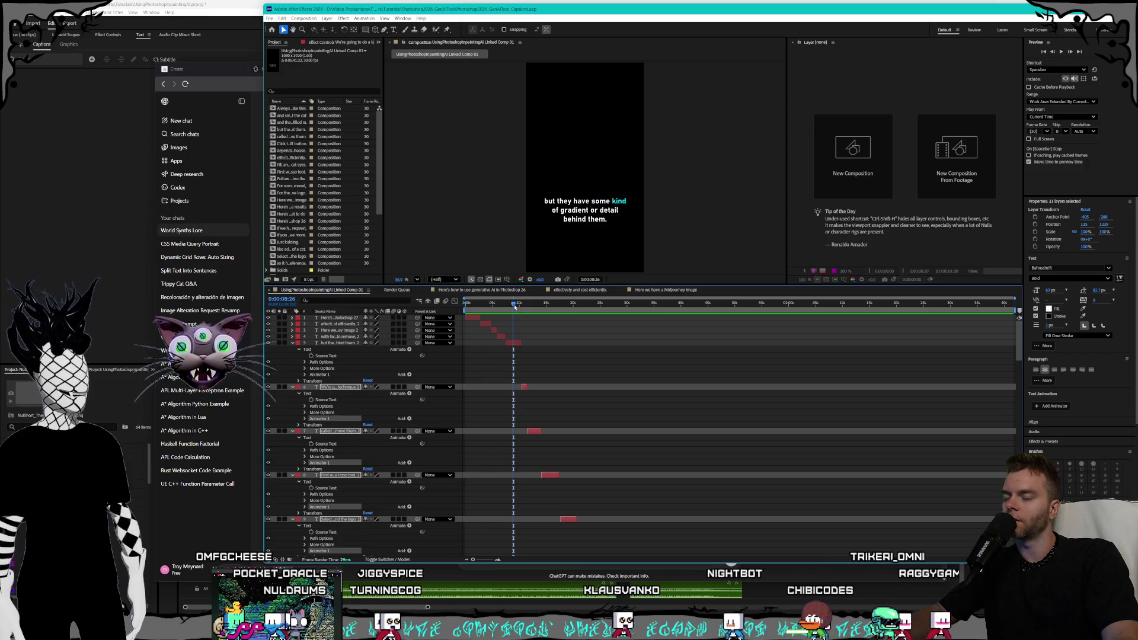
pyautogui.moveTo(468, 303); pyautogui.dragTo(465, 303)
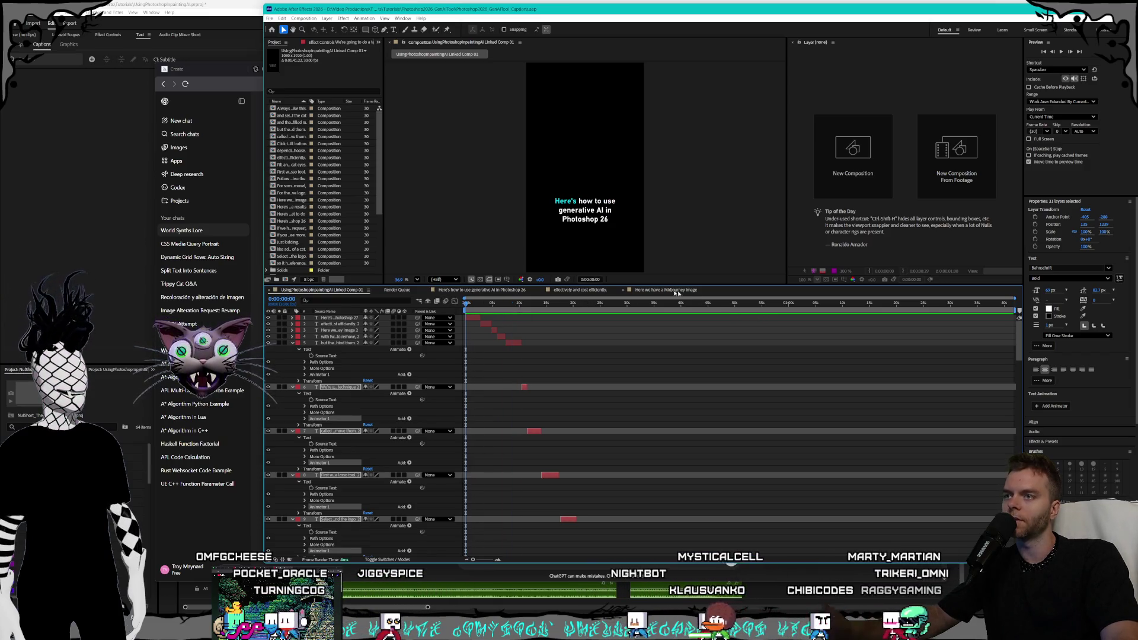
pyautogui.press('space')
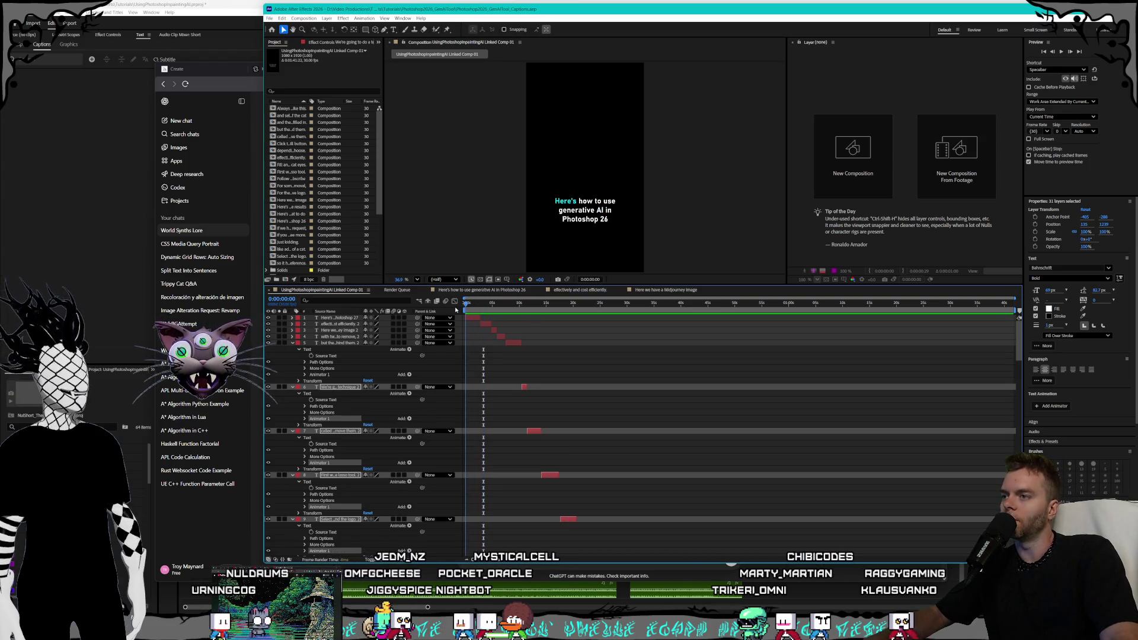
# Open and review layer 1's Offset expression code, then close the editor.
pyautogui.click(292, 318)
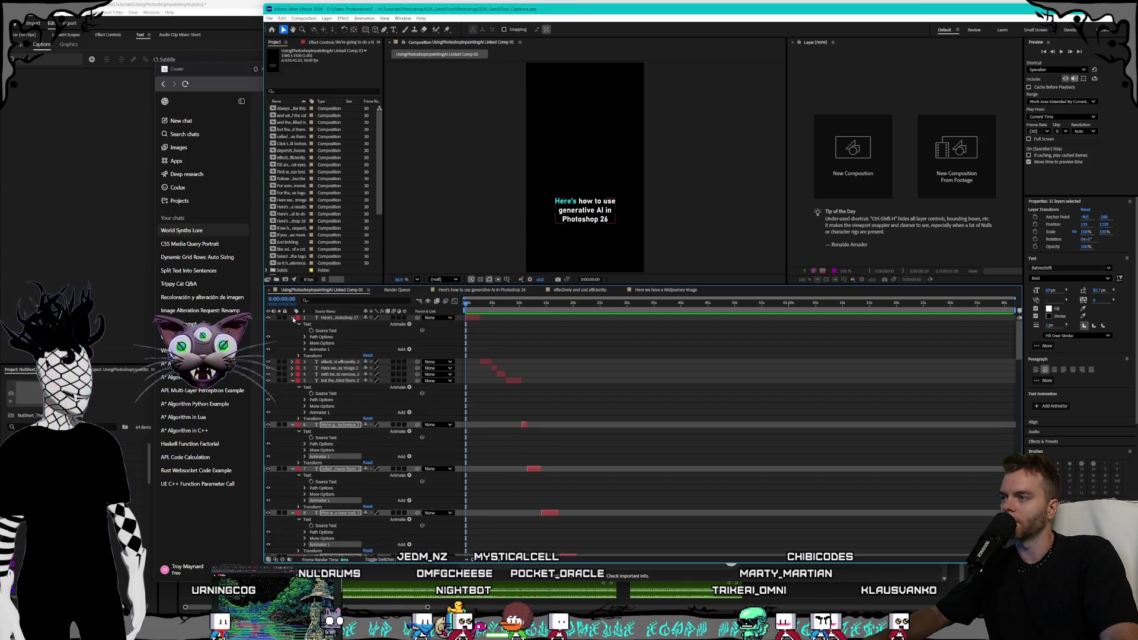
pyautogui.click(325, 344)
pyautogui.click(305, 349)
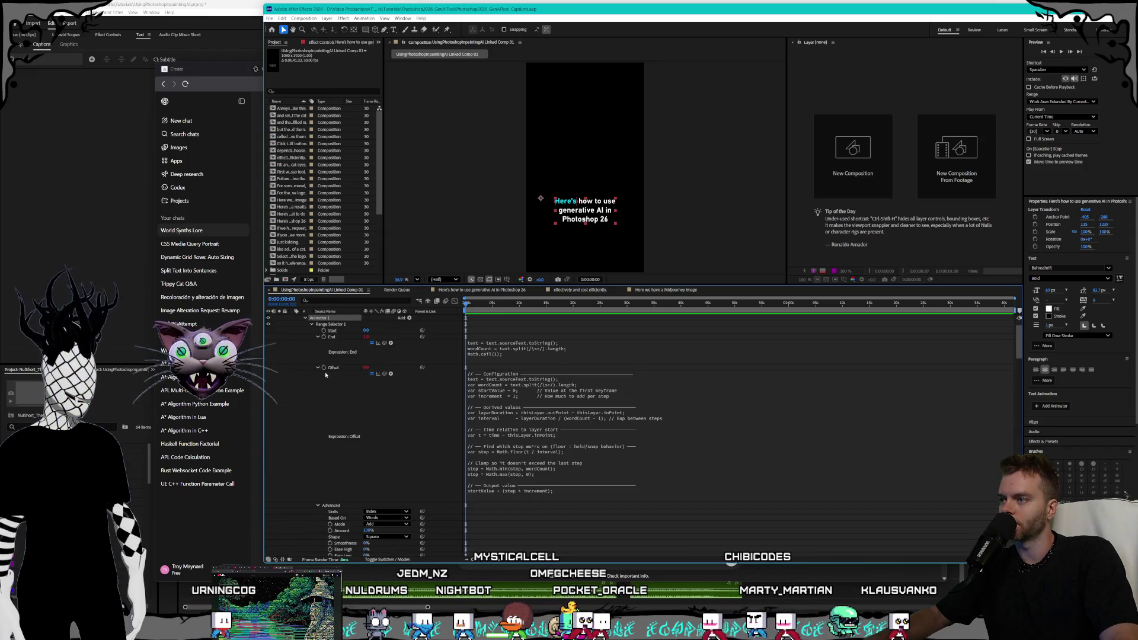
pyautogui.click(614, 464)
pyautogui.click(568, 469)
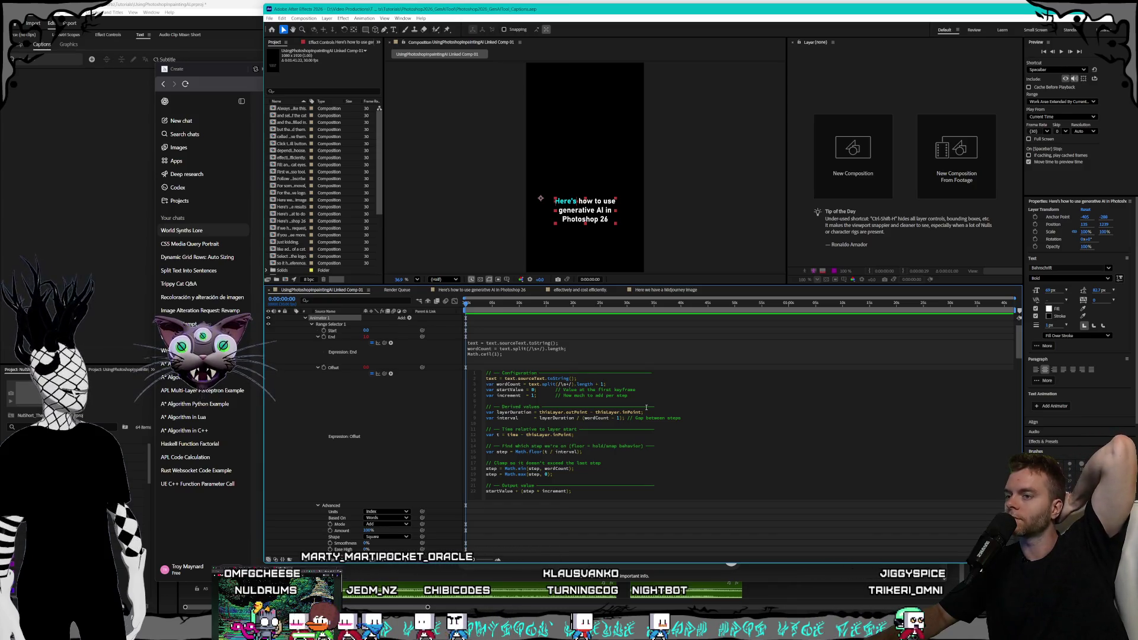
pyautogui.click(318, 368)
# Play and stop a preview of the first caption's cyan word reveal.
pyautogui.press('space')
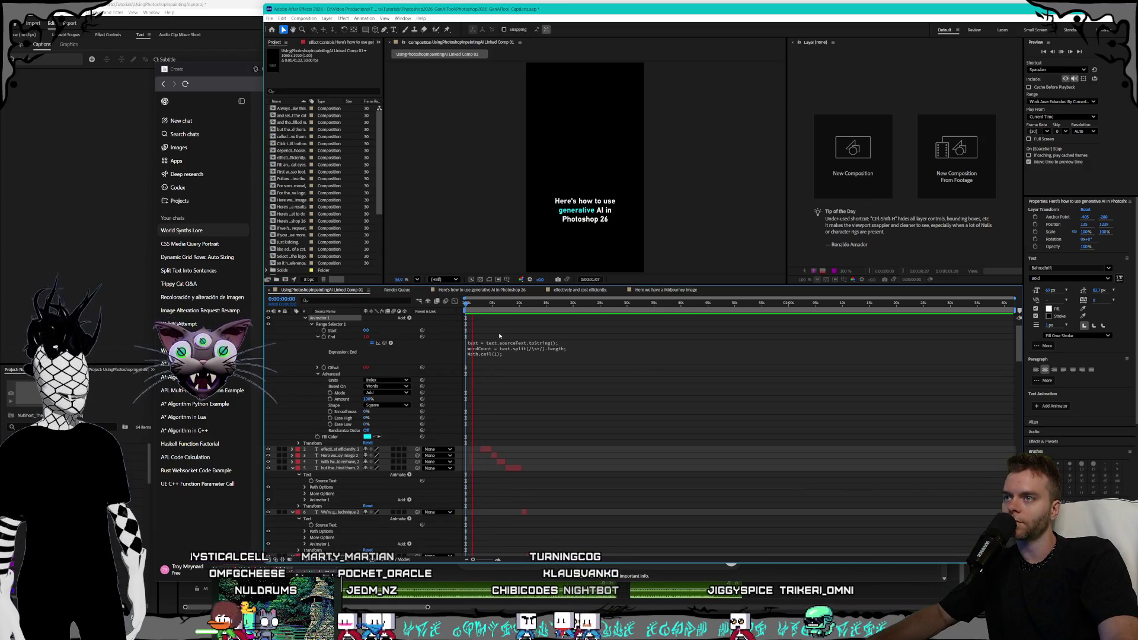
pyautogui.press('space')
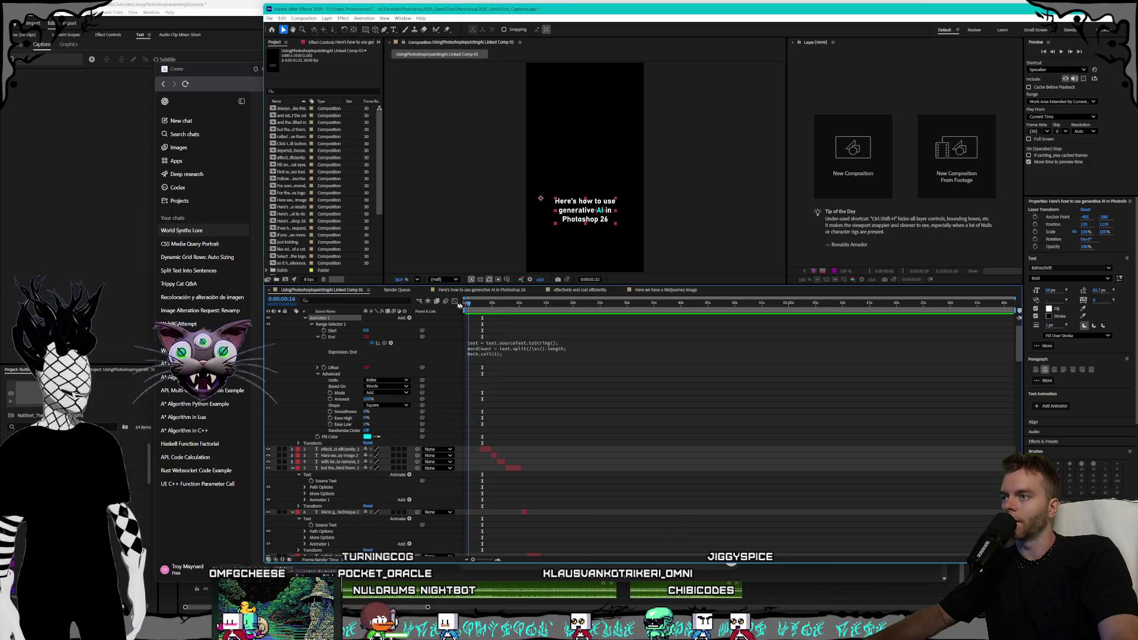
pyautogui.scroll(3, 335, 379)
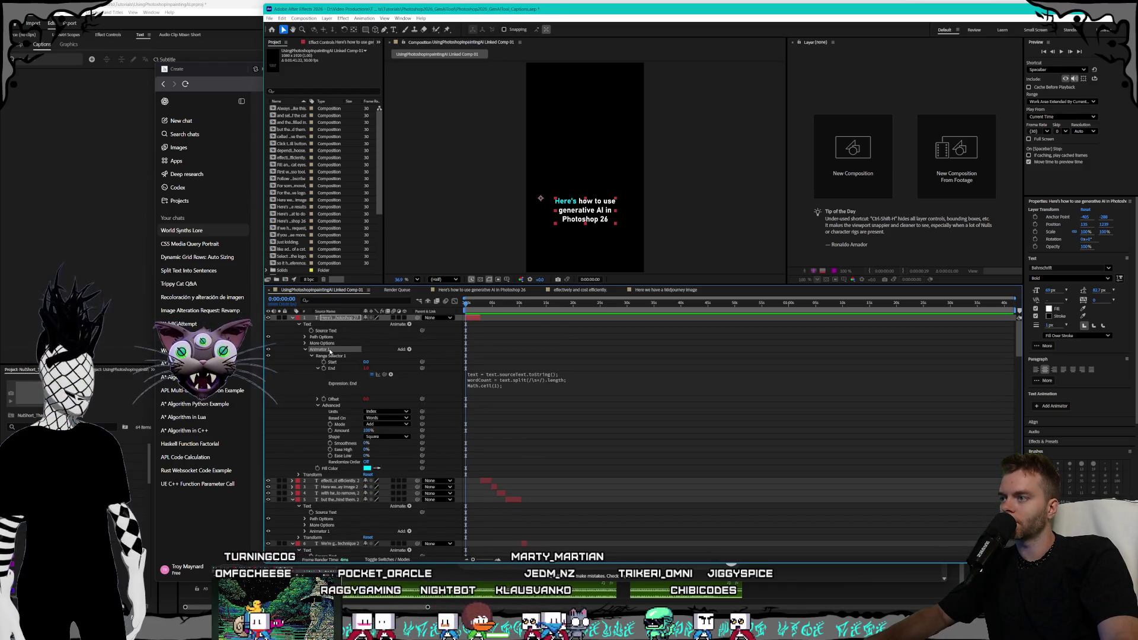
# Collapse layer 1's Animator 1 and tidy the caption layers, re-expanding layers 2–7.
pyautogui.click(304, 349)
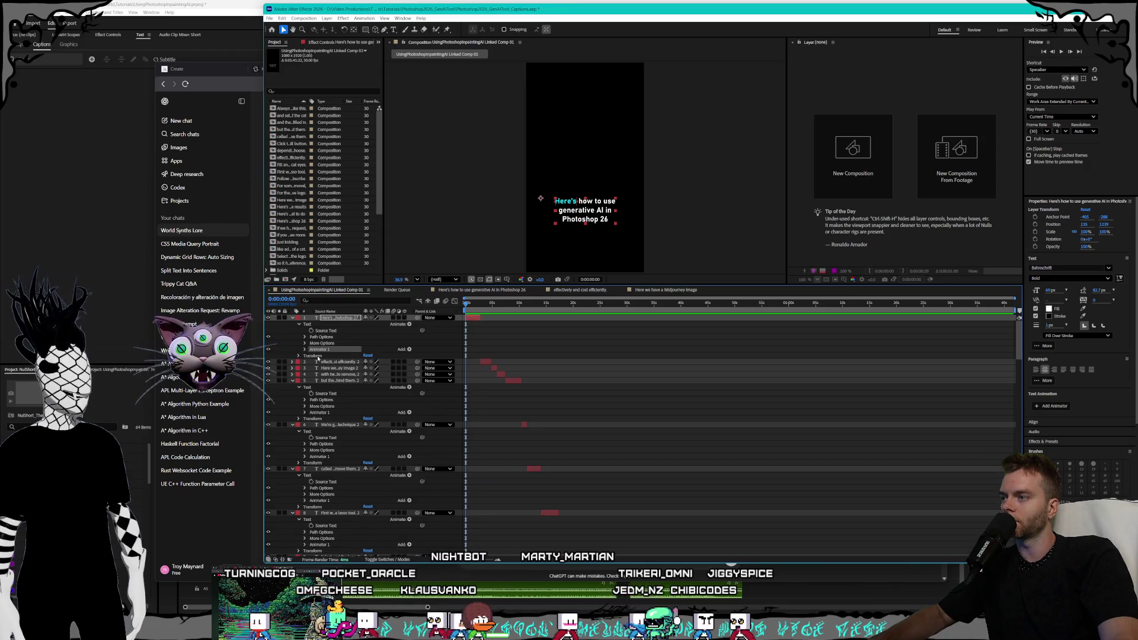
pyautogui.hotkey('ctrl', 'Down')
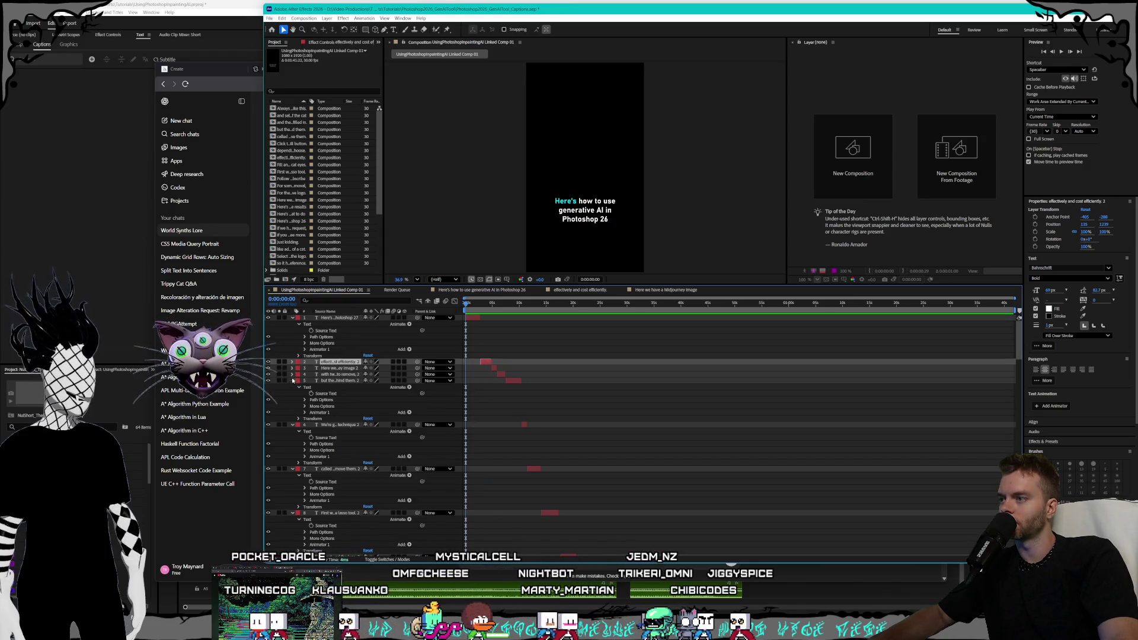
pyautogui.click(292, 380)
pyautogui.click(292, 387)
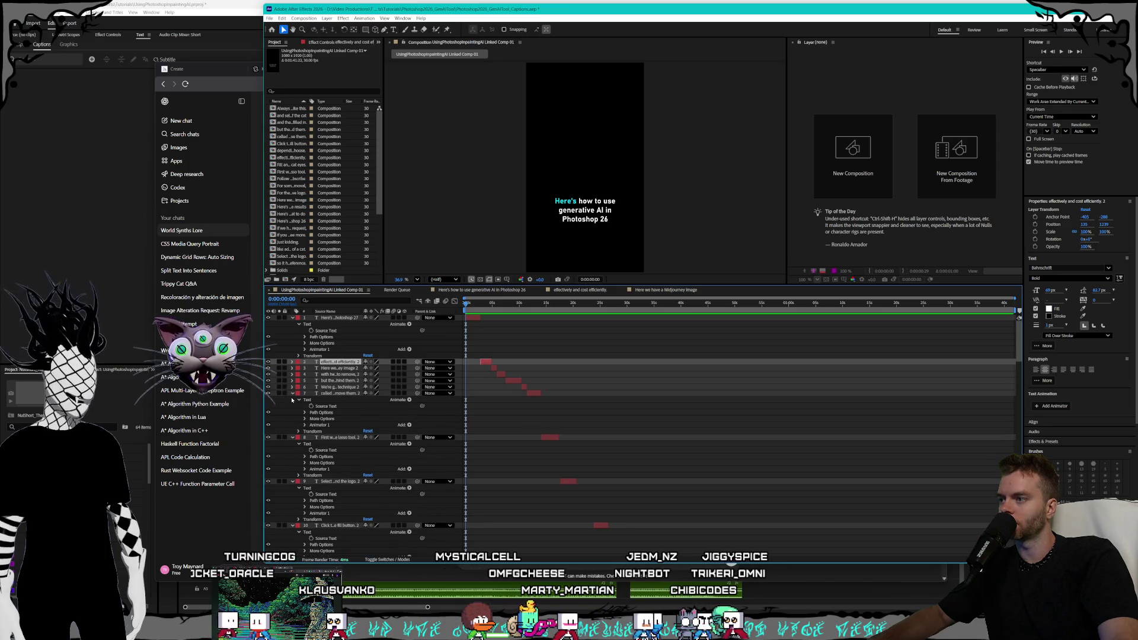
pyautogui.click(292, 393)
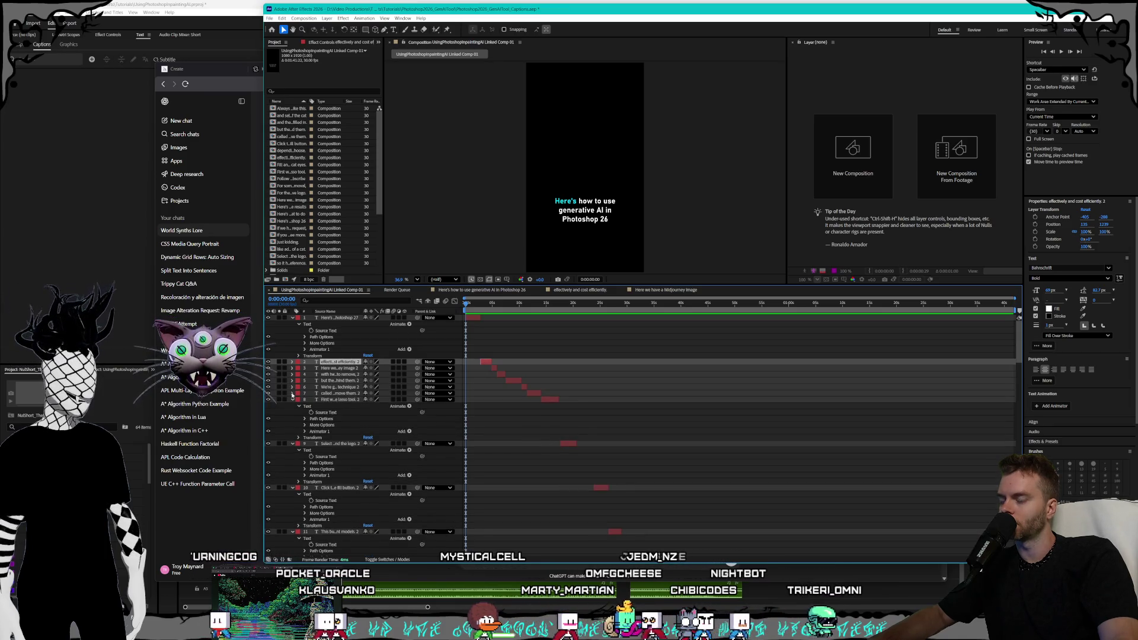
pyautogui.click(332, 399)
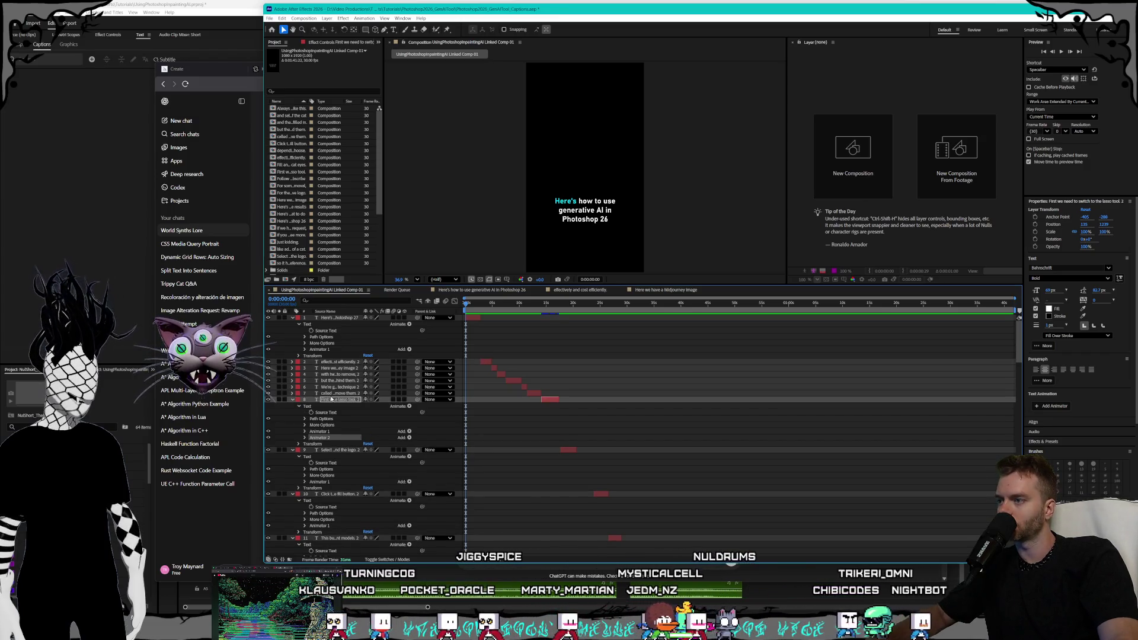
pyautogui.click(292, 393)
pyautogui.click(292, 386)
pyautogui.click(292, 380)
pyautogui.click(292, 374)
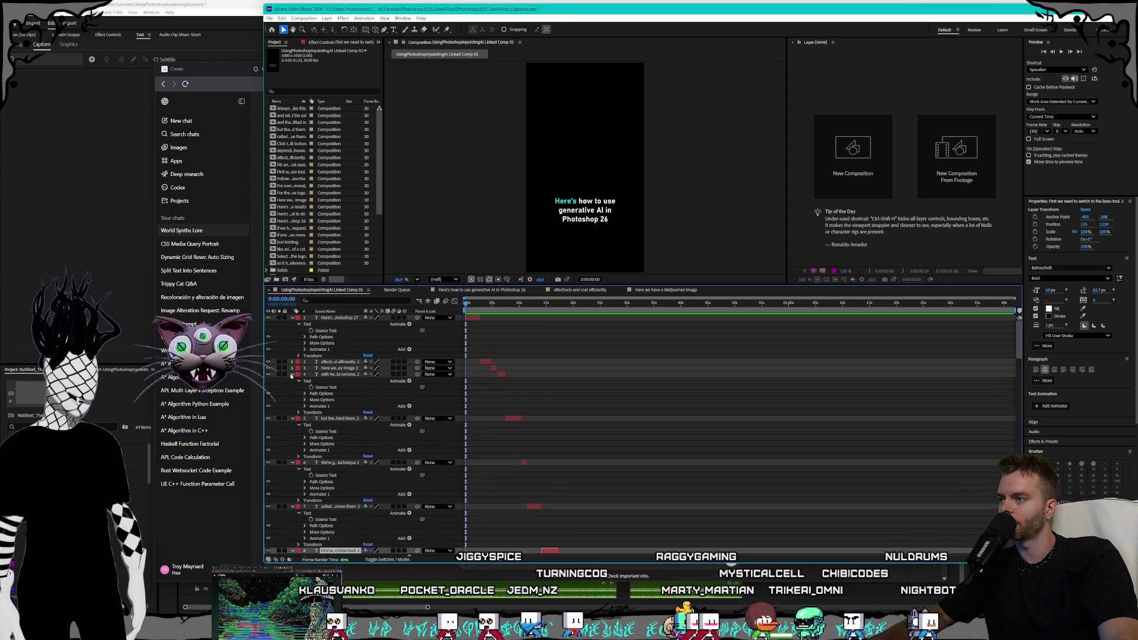
pyautogui.click(291, 368)
pyautogui.click(291, 362)
# Select the Animator 1 groups of caption layers 2 through 17.
pyautogui.click(332, 394)
pyautogui.scroll(-2, 342, 400)
pyautogui.keyDown('ctrl'); pyautogui.click(329, 419); pyautogui.keyUp('ctrl')
pyautogui.scroll(-2, 329, 433)
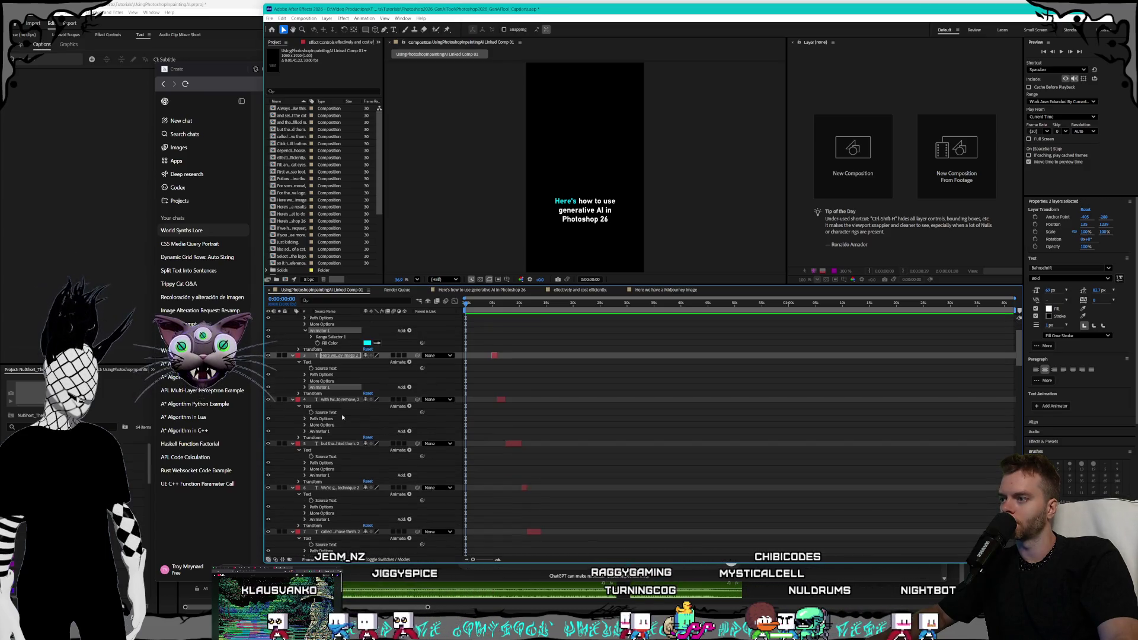
pyautogui.keyDown('ctrl'); pyautogui.click(329, 400); pyautogui.keyUp('ctrl')
pyautogui.keyDown('ctrl'); pyautogui.click(330, 444); pyautogui.keyUp('ctrl')
pyautogui.scroll(-4, 345, 425)
pyautogui.keyDown('ctrl'); pyautogui.click(329, 425); pyautogui.keyUp('ctrl')
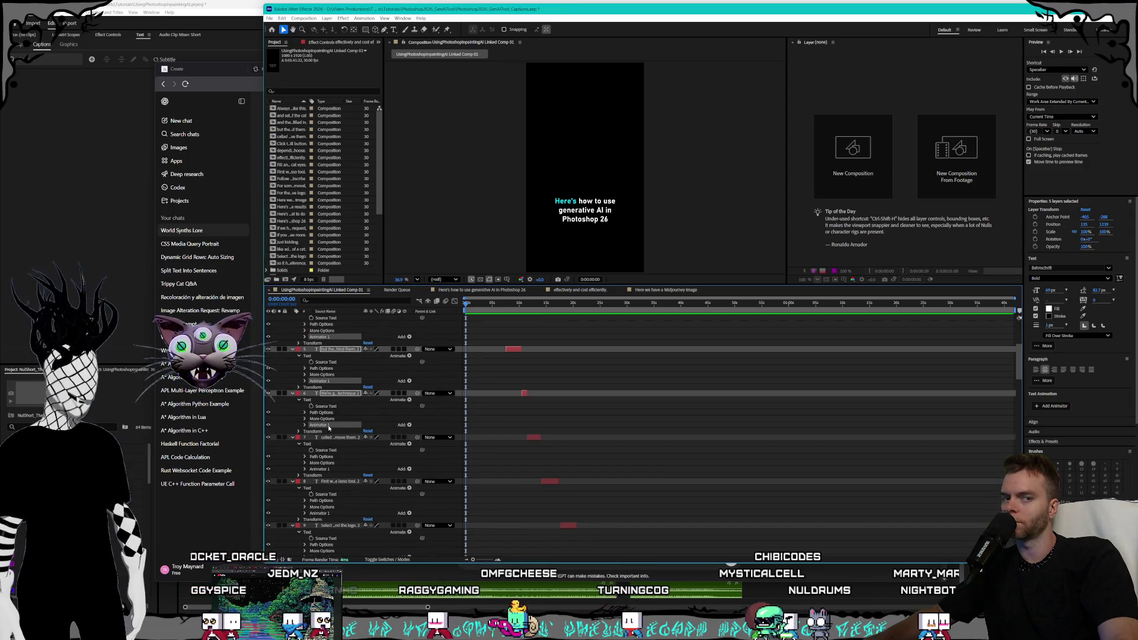
pyautogui.scroll(-2, 341, 421)
pyautogui.keyDown('ctrl'); pyautogui.click(329, 437); pyautogui.keyUp('ctrl')
pyautogui.scroll(8, 350, 424)
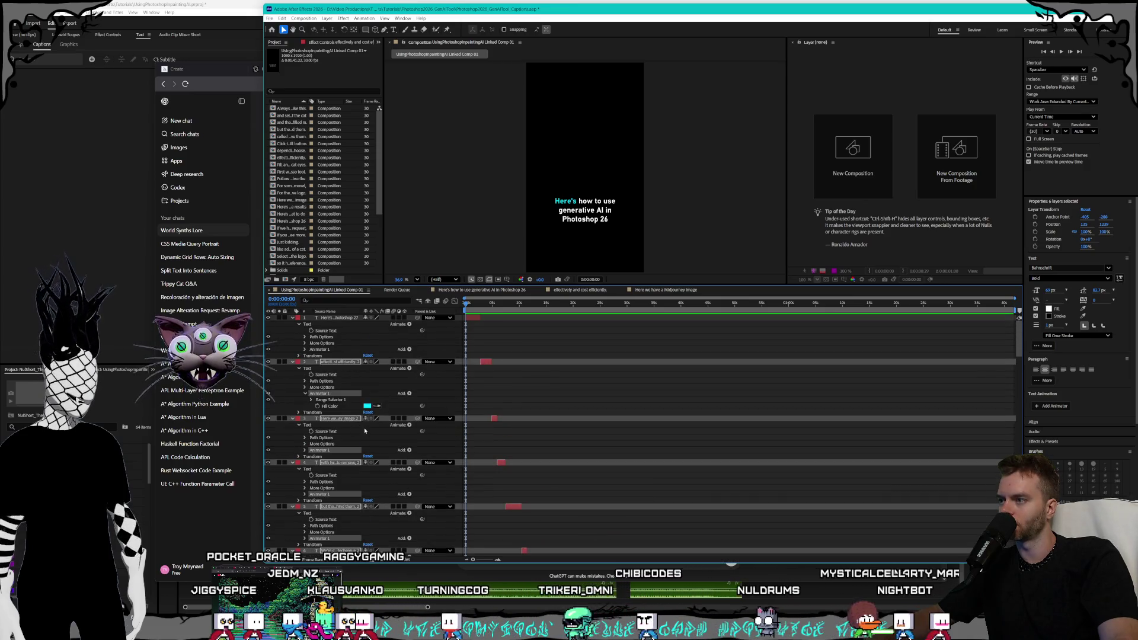
pyautogui.scroll(-5, 359, 430)
pyautogui.scroll(-10, 363, 427)
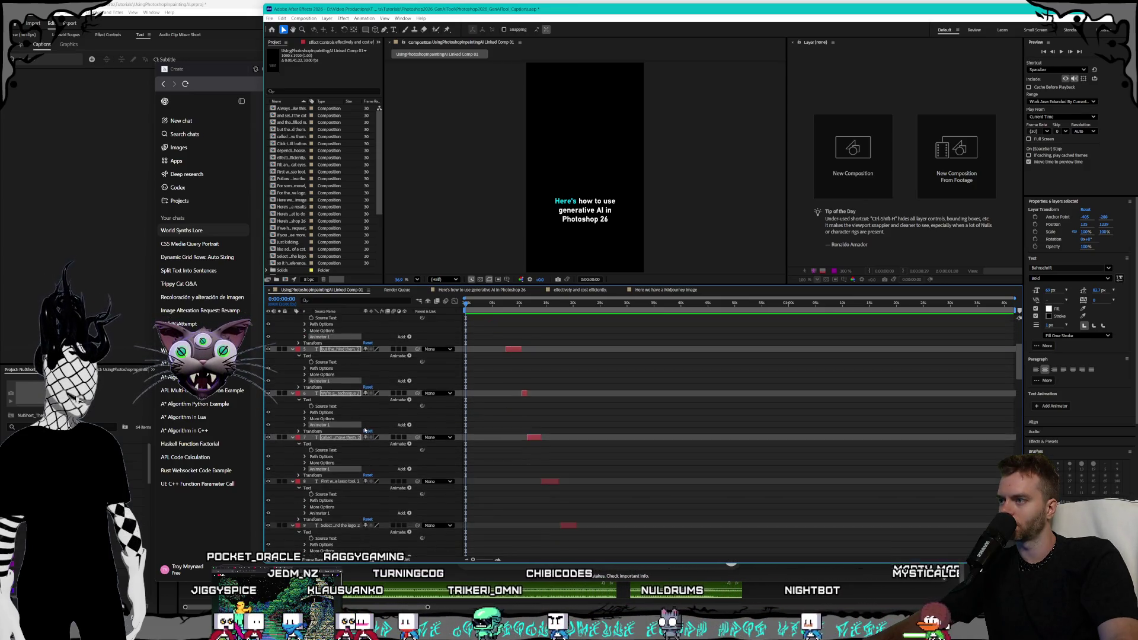
pyautogui.scroll(2, 362, 429)
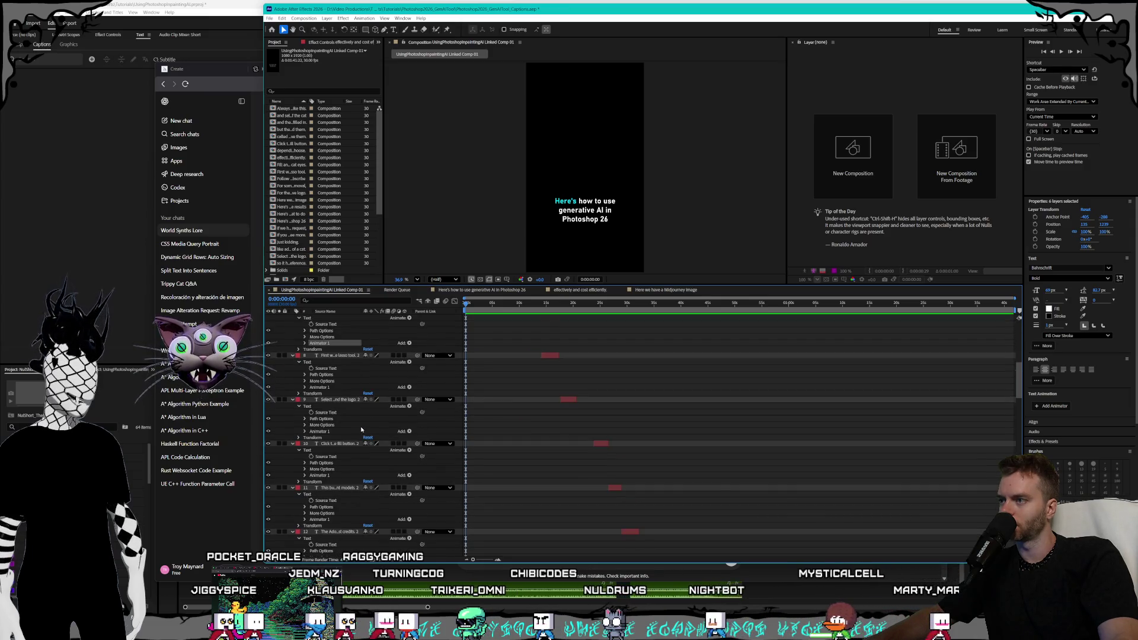
pyautogui.keyDown('ctrl'); pyautogui.click(328, 389); pyautogui.keyUp('ctrl')
pyautogui.keyDown('ctrl'); pyautogui.click(328, 430); pyautogui.keyUp('ctrl')
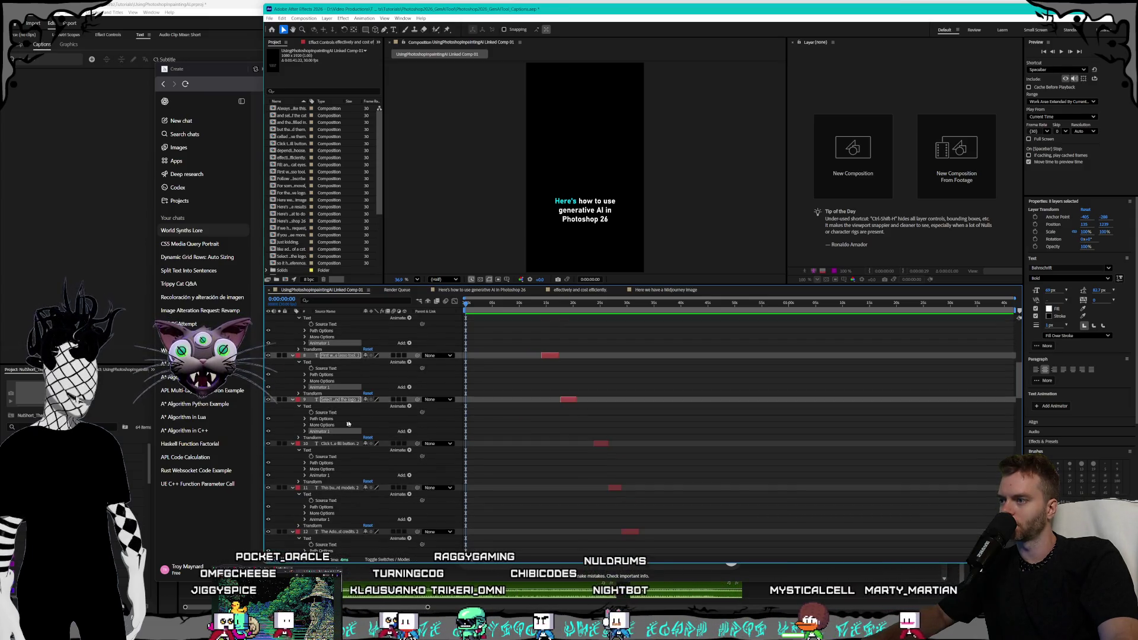
pyautogui.scroll(-4, 351, 424)
pyautogui.keyDown('ctrl'); pyautogui.click(323, 413); pyautogui.keyUp('ctrl')
pyautogui.keyDown('ctrl'); pyautogui.click(326, 457); pyautogui.keyUp('ctrl')
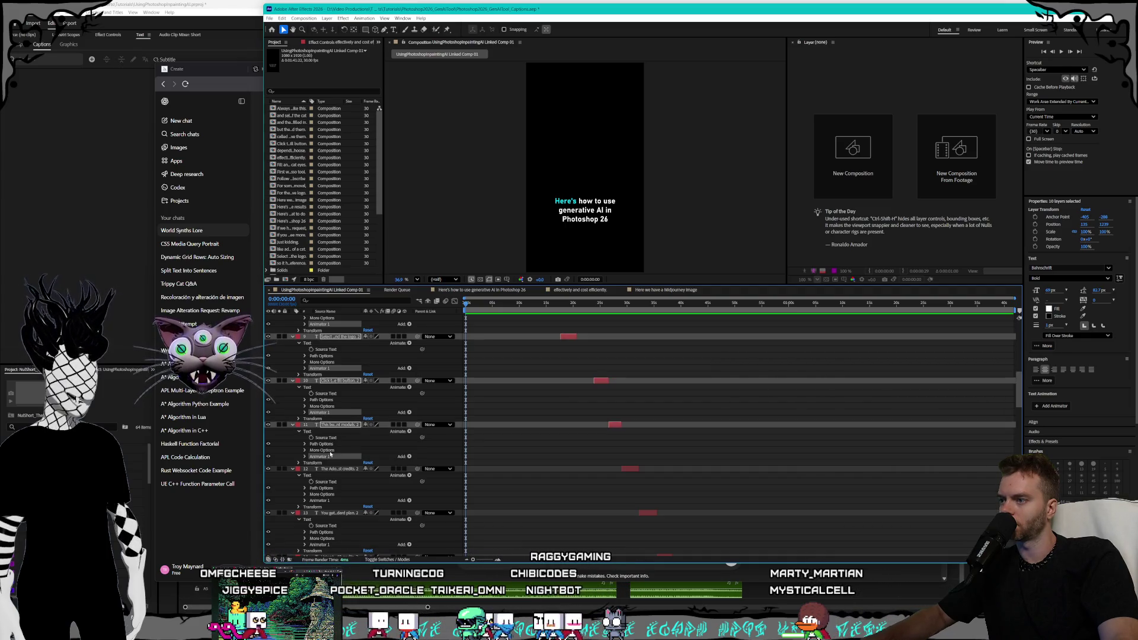
pyautogui.scroll(-6, 360, 439)
pyautogui.keyDown('ctrl'); pyautogui.click(323, 407); pyautogui.keyUp('ctrl')
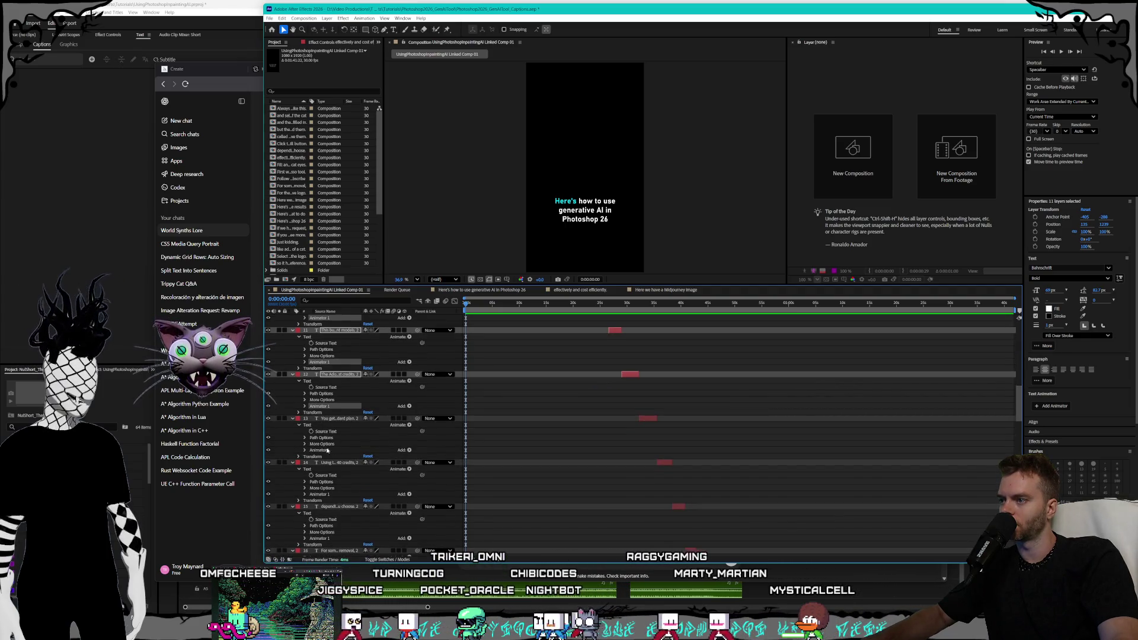
pyautogui.keyDown('ctrl'); pyautogui.click(323, 450); pyautogui.keyUp('ctrl')
pyautogui.scroll(-6, 342, 442)
pyautogui.keyDown('ctrl'); pyautogui.click(320, 401); pyautogui.keyUp('ctrl')
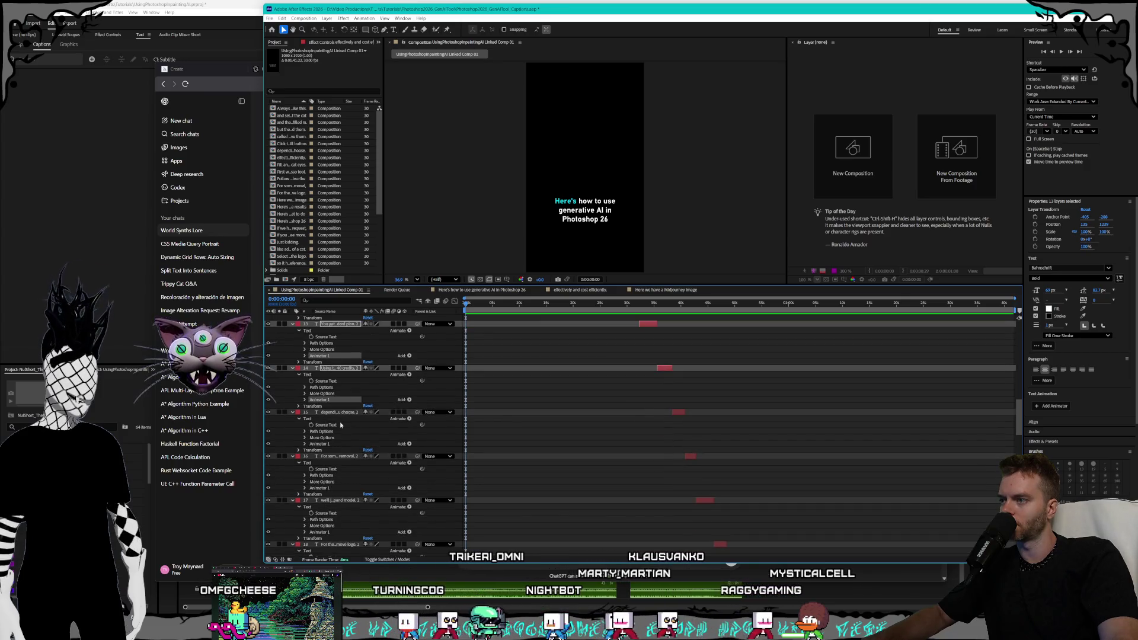
pyautogui.keyDown('ctrl'); pyautogui.click(328, 444); pyautogui.keyUp('ctrl')
pyautogui.scroll(-4, 329, 446)
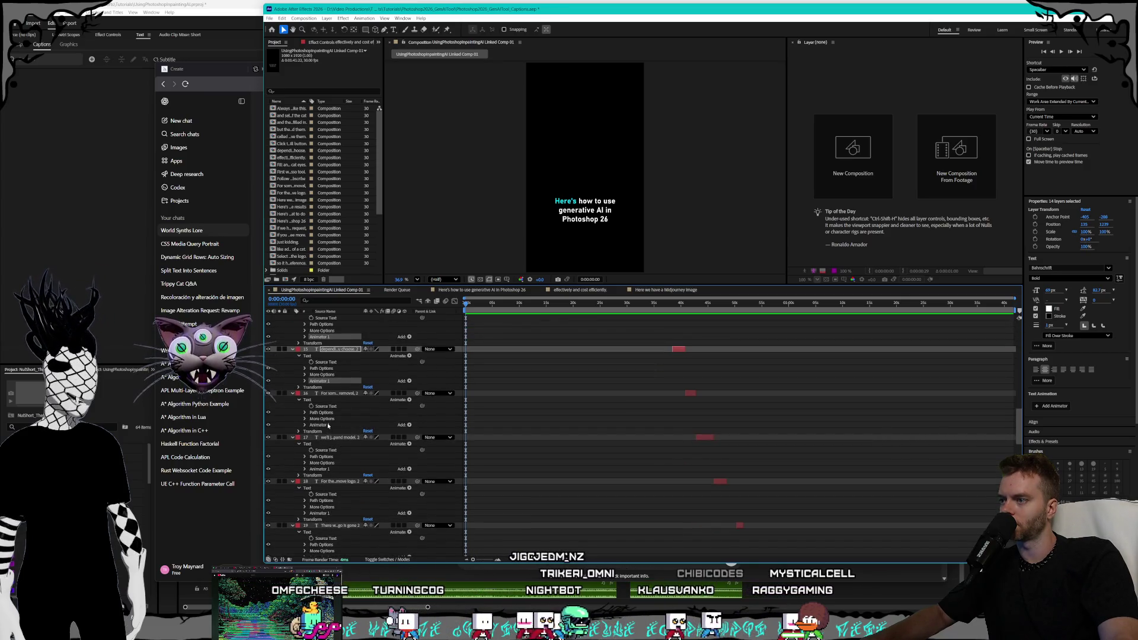
pyautogui.keyDown('ctrl'); pyautogui.click(328, 425); pyautogui.keyUp('ctrl')
pyautogui.keyDown('ctrl'); pyautogui.click(328, 469); pyautogui.keyUp('ctrl')
# Add the Animator 1 groups of layers 18–32 and layers 33–36 to the selection.
pyautogui.scroll(-10, 356, 444)
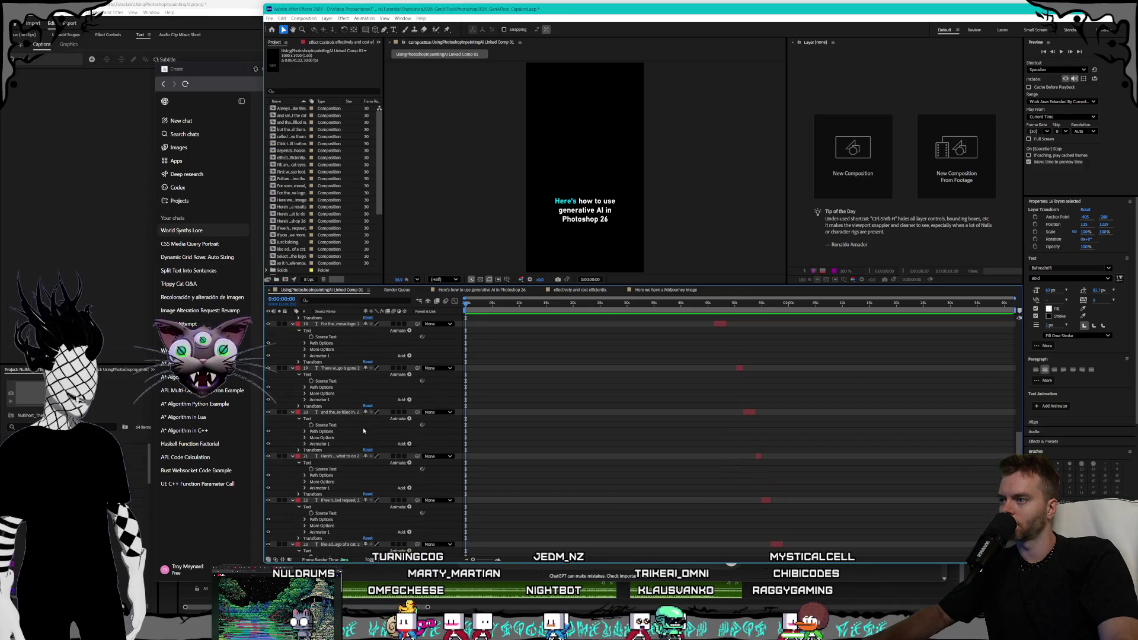
pyautogui.scroll(2, 343, 397)
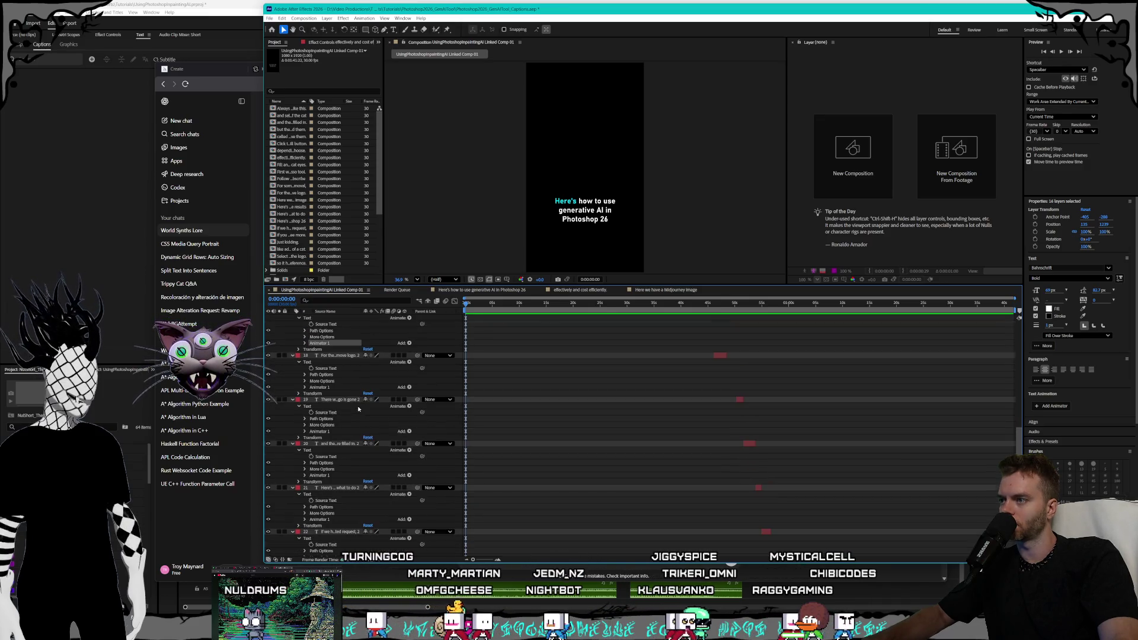
pyautogui.keyDown('ctrl'); pyautogui.click(320, 388); pyautogui.keyUp('ctrl')
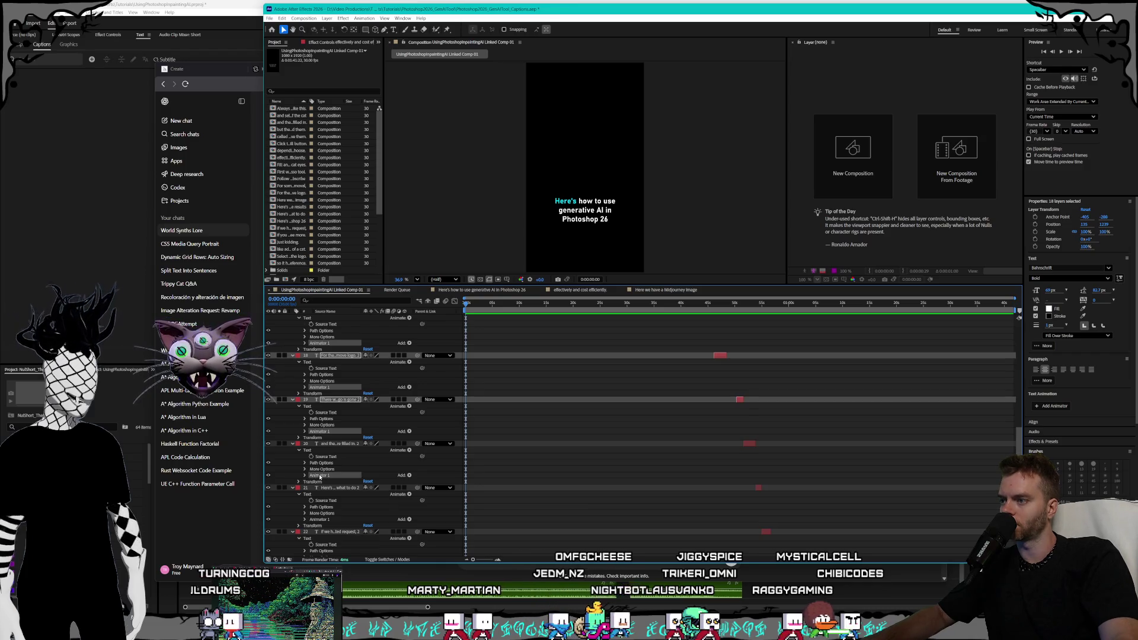
pyautogui.keyDown('ctrl'); pyautogui.click(320, 476); pyautogui.keyUp('ctrl')
pyautogui.scroll(-6, 362, 474)
pyautogui.keyDown('ctrl'); pyautogui.click(325, 425); pyautogui.keyUp('ctrl')
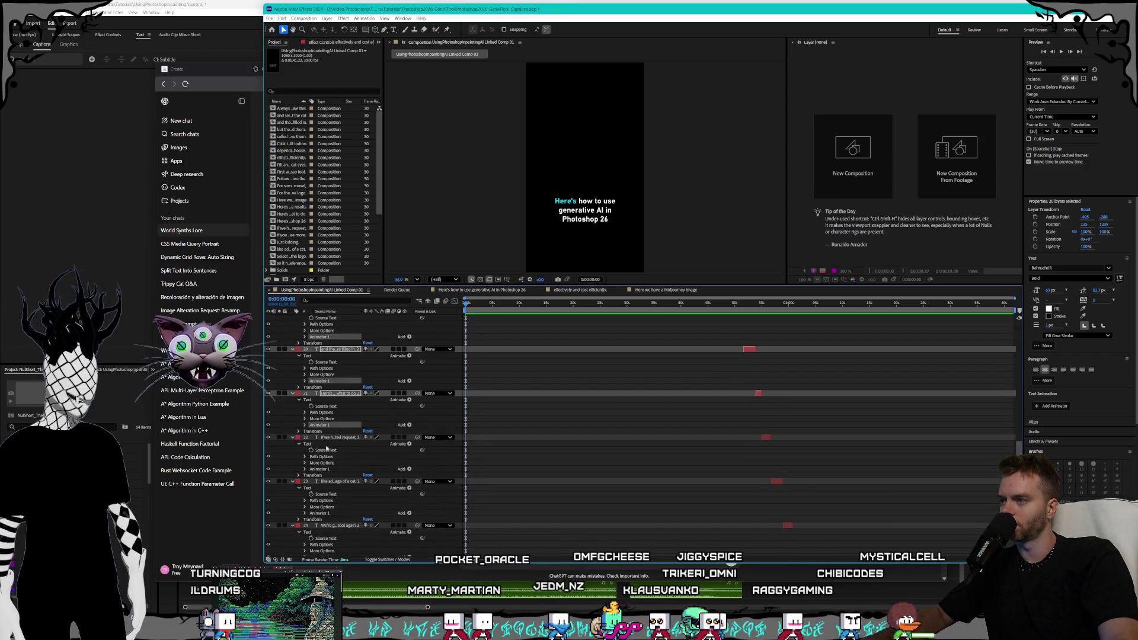
pyautogui.keyDown('ctrl'); pyautogui.click(327, 468); pyautogui.keyUp('ctrl')
pyautogui.scroll(-4, 357, 463)
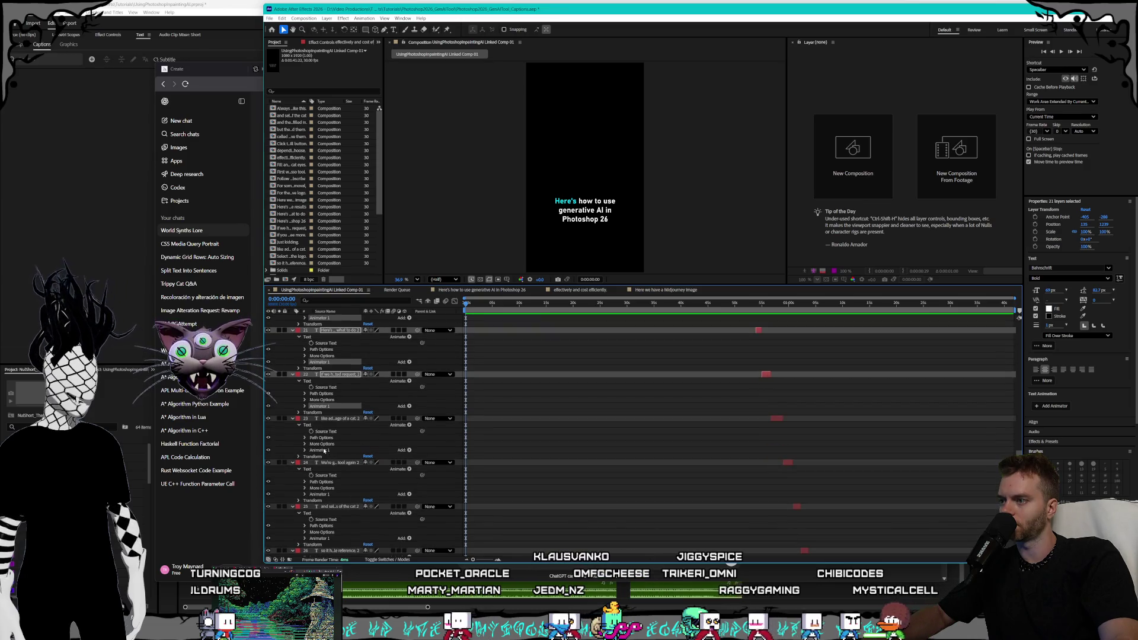
pyautogui.keyDown('ctrl'); pyautogui.click(325, 450); pyautogui.keyUp('ctrl')
pyautogui.scroll(-6, 349, 449)
pyautogui.keyDown('ctrl'); pyautogui.click(320, 400); pyautogui.keyUp('ctrl')
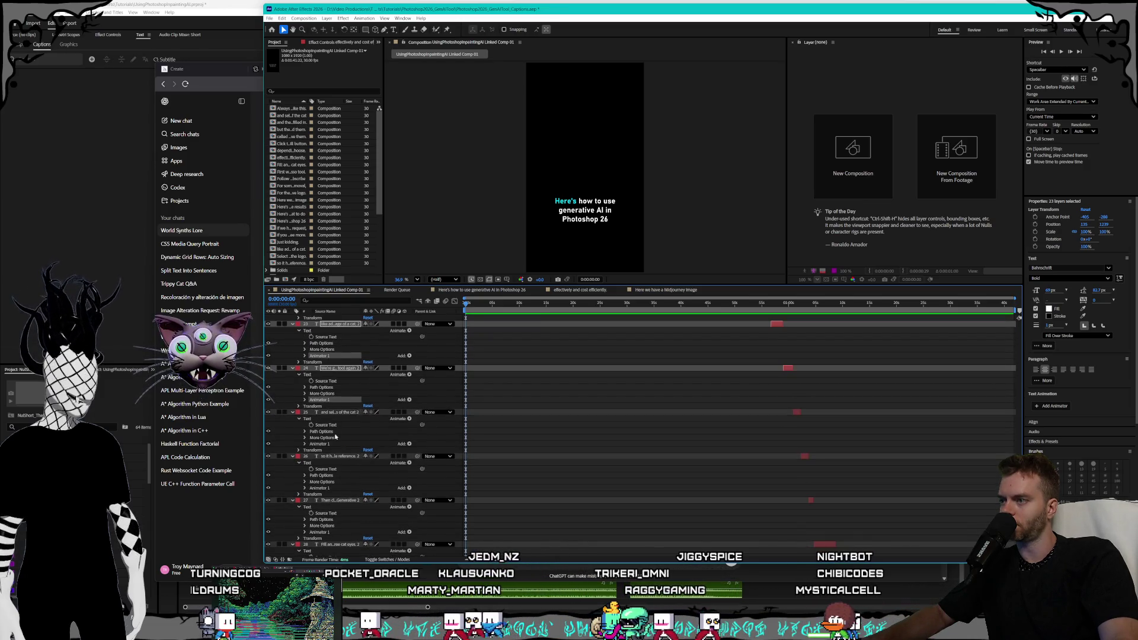
pyautogui.keyDown('ctrl'); pyautogui.click(323, 444); pyautogui.keyUp('ctrl')
pyautogui.keyDown('ctrl'); pyautogui.click(323, 488); pyautogui.keyUp('ctrl')
pyautogui.scroll(-6, 332, 462)
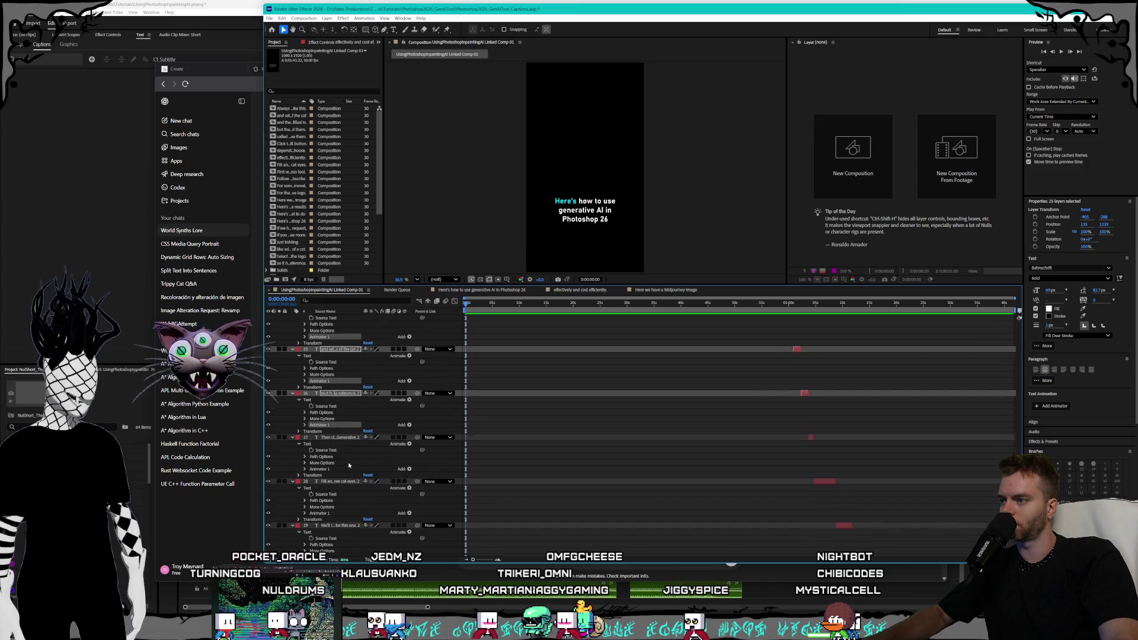
pyautogui.keyDown('ctrl'); pyautogui.click(324, 438); pyautogui.keyUp('ctrl')
pyautogui.keyDown('ctrl'); pyautogui.click(325, 481); pyautogui.keyUp('ctrl')
pyautogui.scroll(-8, 352, 466)
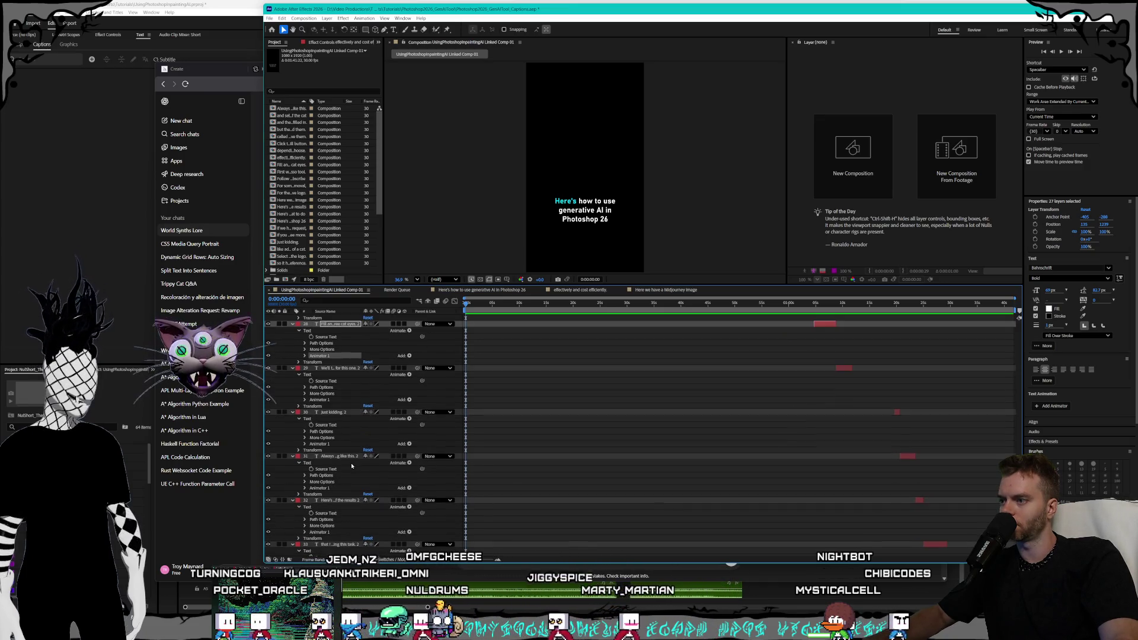
pyautogui.keyDown('ctrl'); pyautogui.click(319, 400); pyautogui.keyUp('ctrl')
pyautogui.keyDown('ctrl'); pyautogui.click(320, 443); pyautogui.keyUp('ctrl')
pyautogui.keyDown('ctrl'); pyautogui.click(326, 488); pyautogui.keyUp('ctrl')
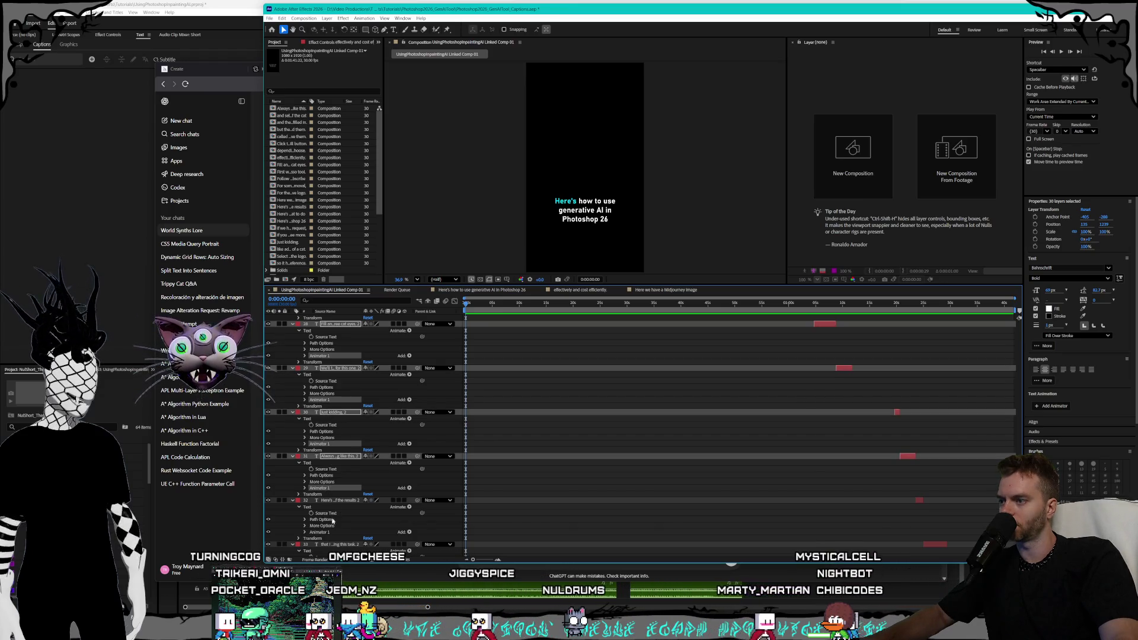
pyautogui.keyDown('ctrl'); pyautogui.click(320, 532); pyautogui.keyUp('ctrl')
pyautogui.scroll(-10, 352, 489)
pyautogui.scroll(2, 351, 483)
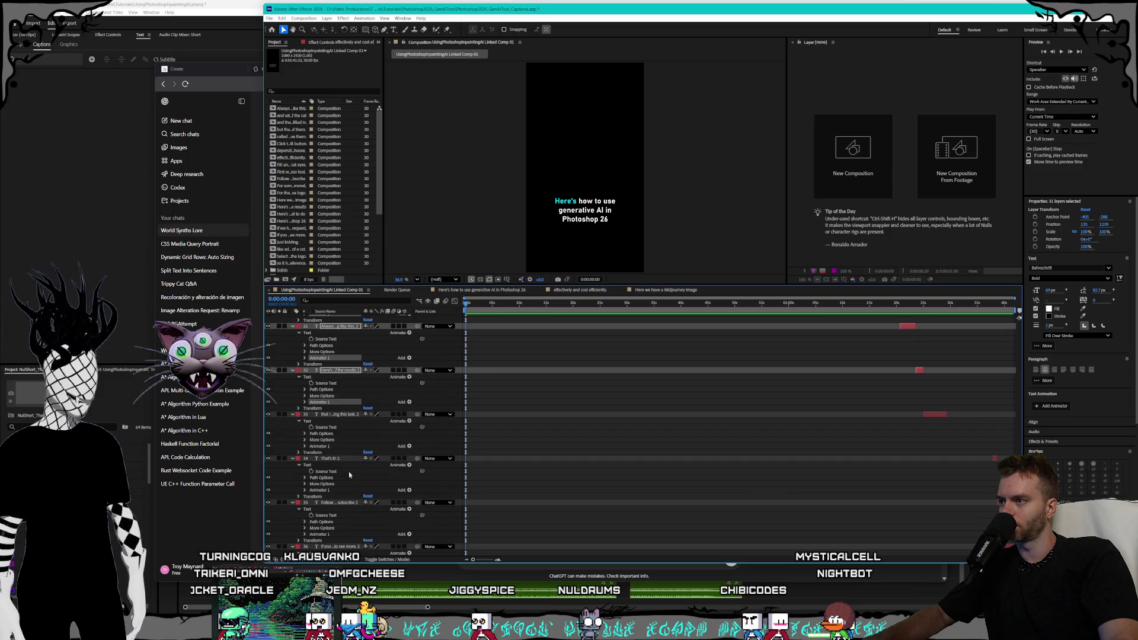
pyautogui.keyDown('ctrl'); pyautogui.click(318, 446); pyautogui.keyUp('ctrl')
pyautogui.keyDown('ctrl'); pyautogui.click(325, 490); pyautogui.keyUp('ctrl')
pyautogui.keyDown('ctrl'); pyautogui.click(325, 534); pyautogui.keyUp('ctrl')
pyautogui.scroll(-2, 348, 497)
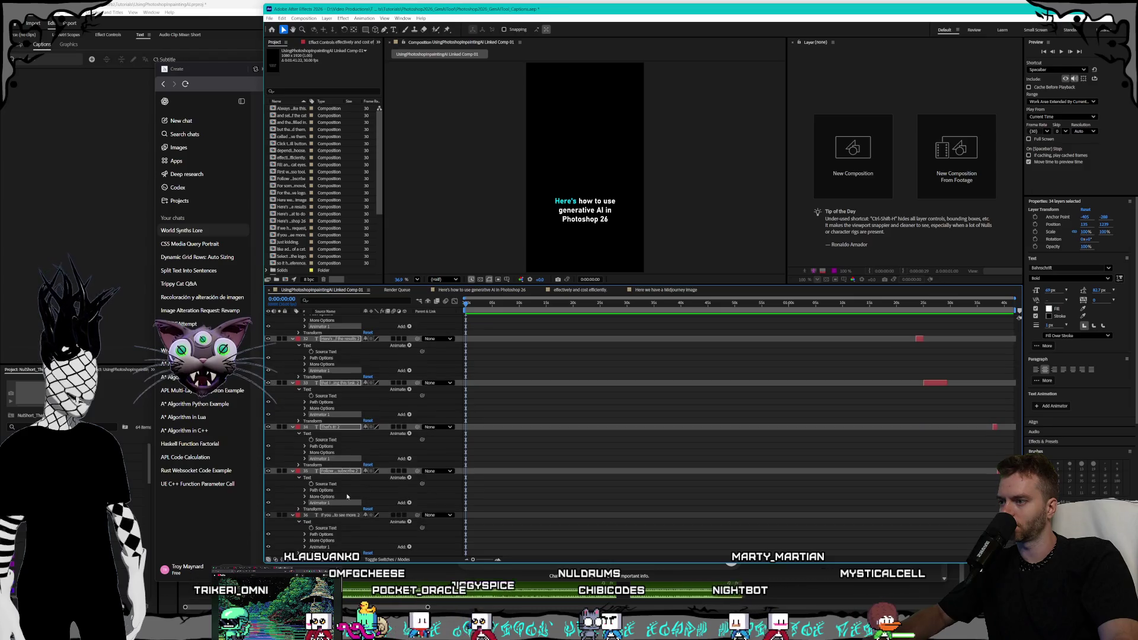
pyautogui.keyDown('ctrl'); pyautogui.click(323, 546); pyautogui.keyUp('ctrl')
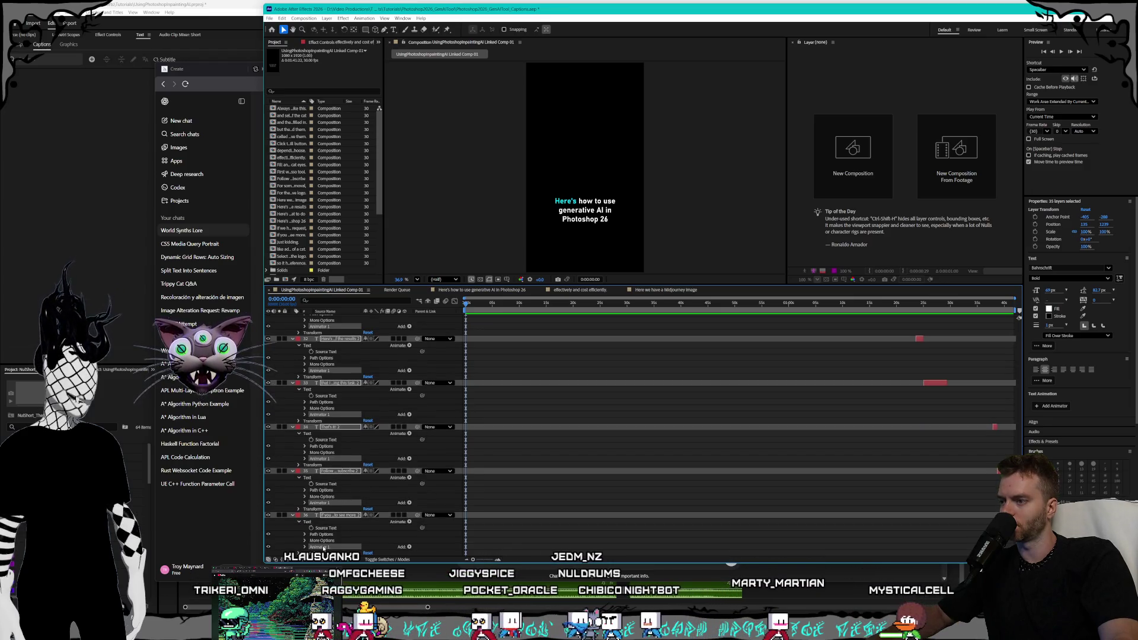
# Delete the Animator 1 group from the selected caption layers.
pyautogui.rightClick(323, 548)
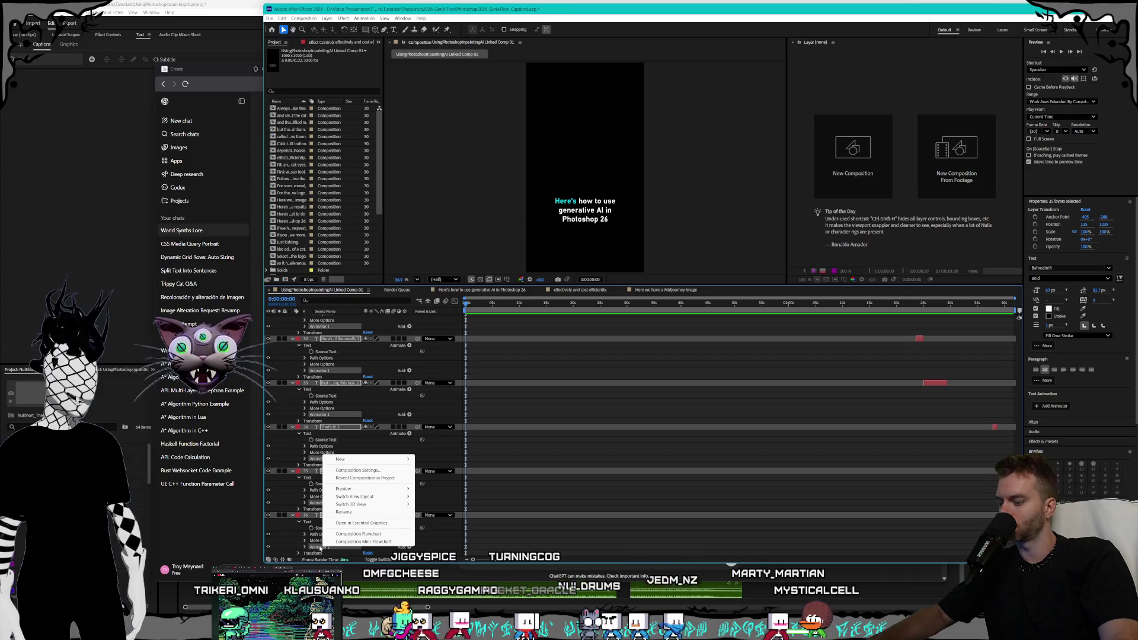
pyautogui.click(314, 548)
pyautogui.click(305, 547)
pyautogui.scroll(-2, 316, 549)
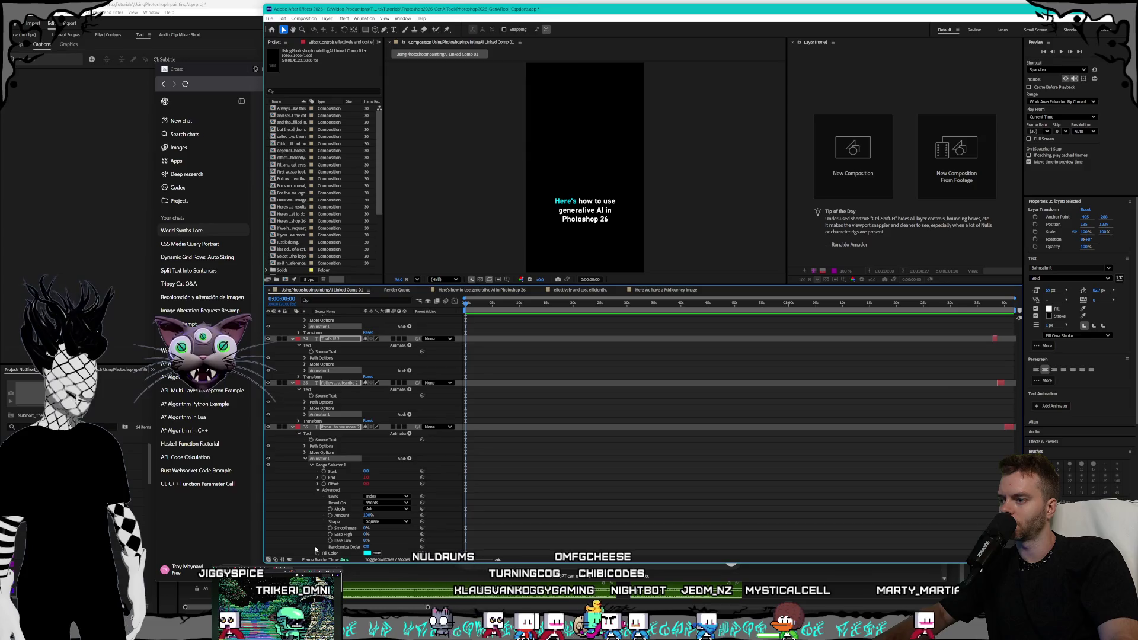
pyautogui.press('Delete')
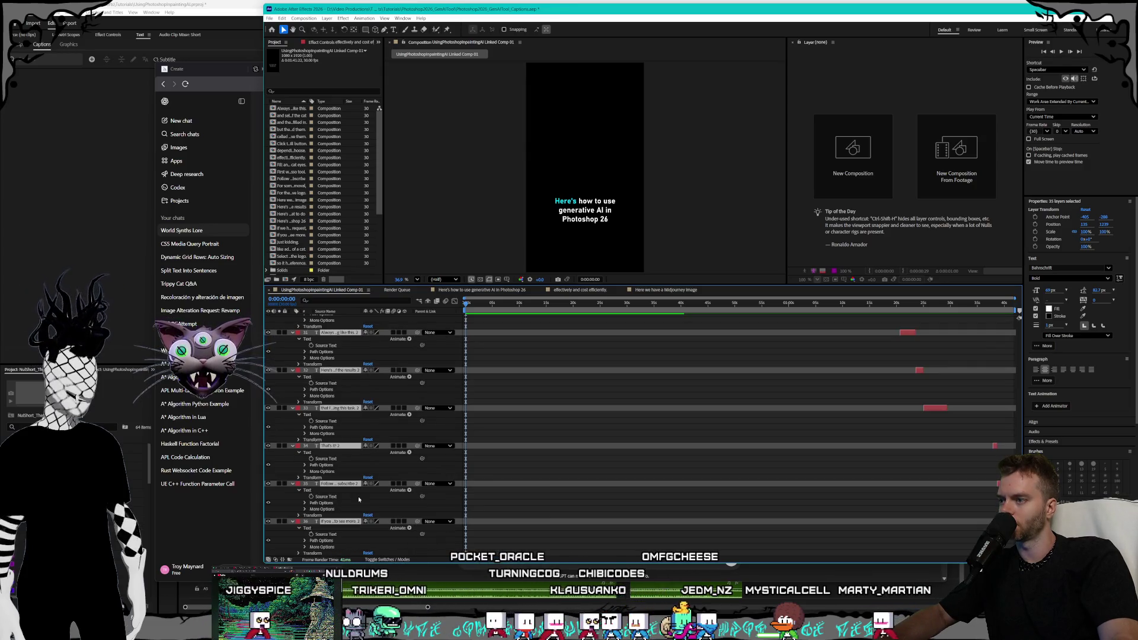
# Select caption layers 1 through 36, rewind to the comp start and play the preview.
pyautogui.scroll(20, 356, 494)
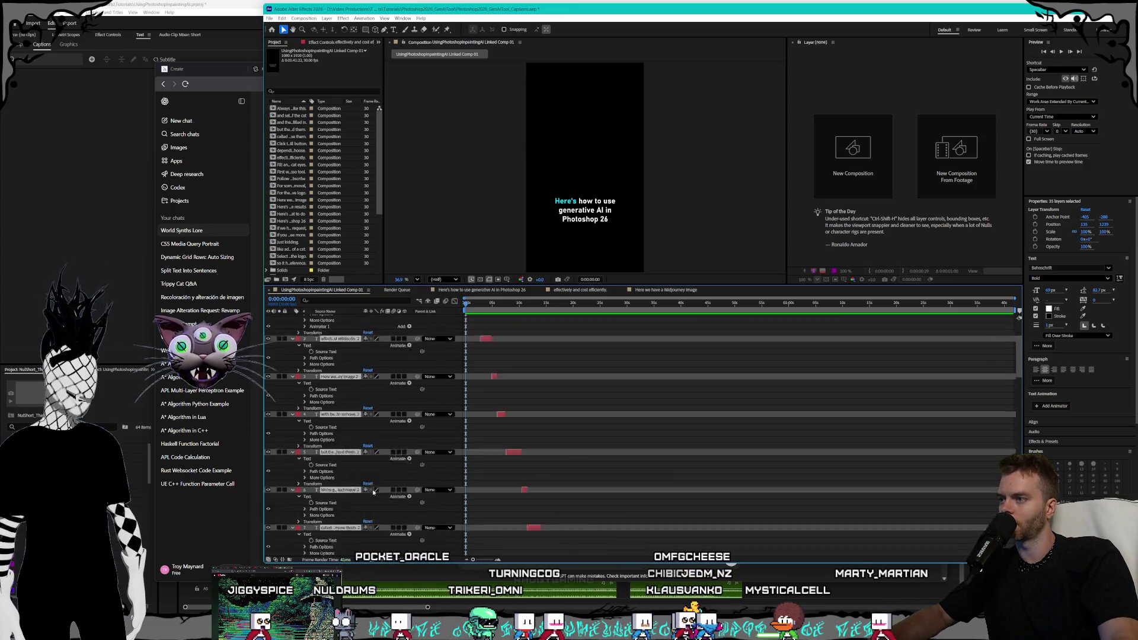
pyautogui.click(319, 349)
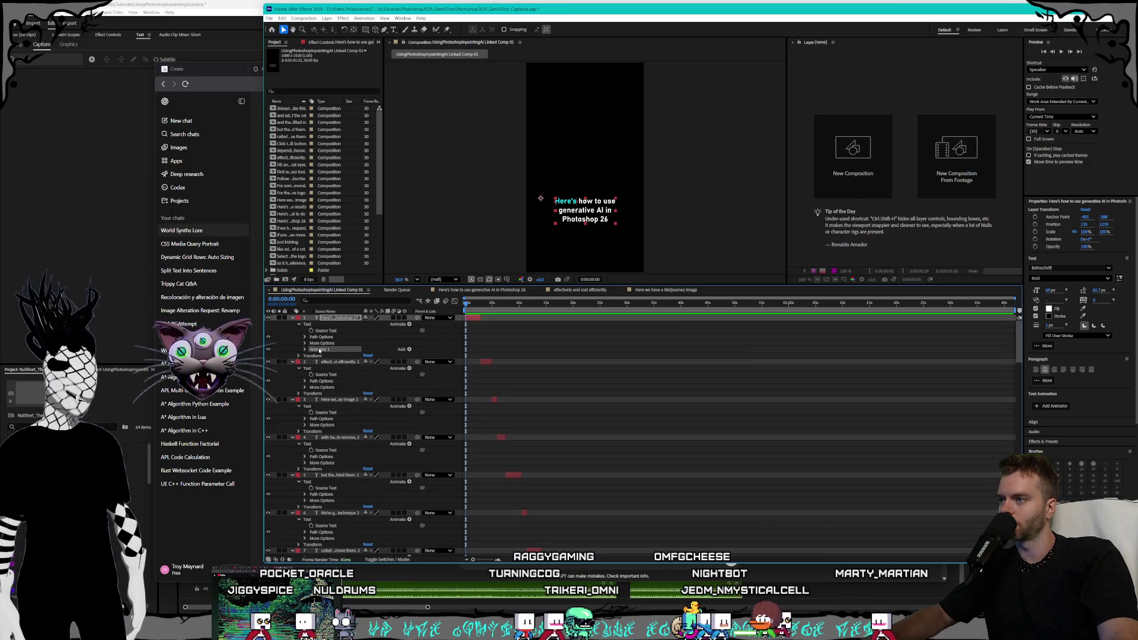
pyautogui.click(330, 369)
pyautogui.scroll(-20, 349, 426)
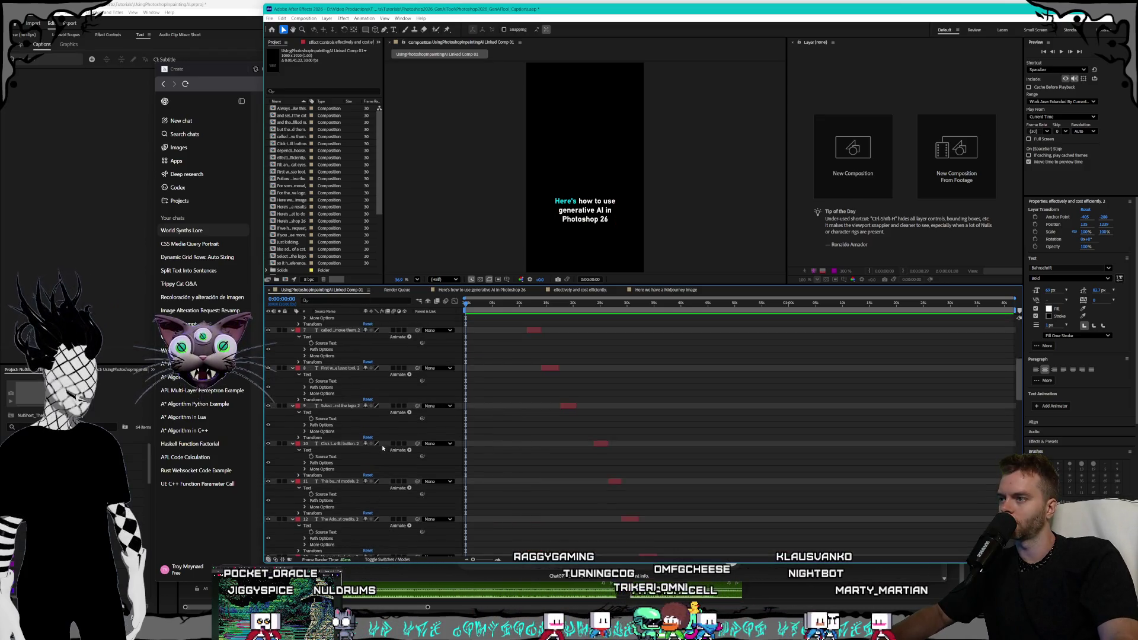
pyautogui.scroll(-2, 355, 492)
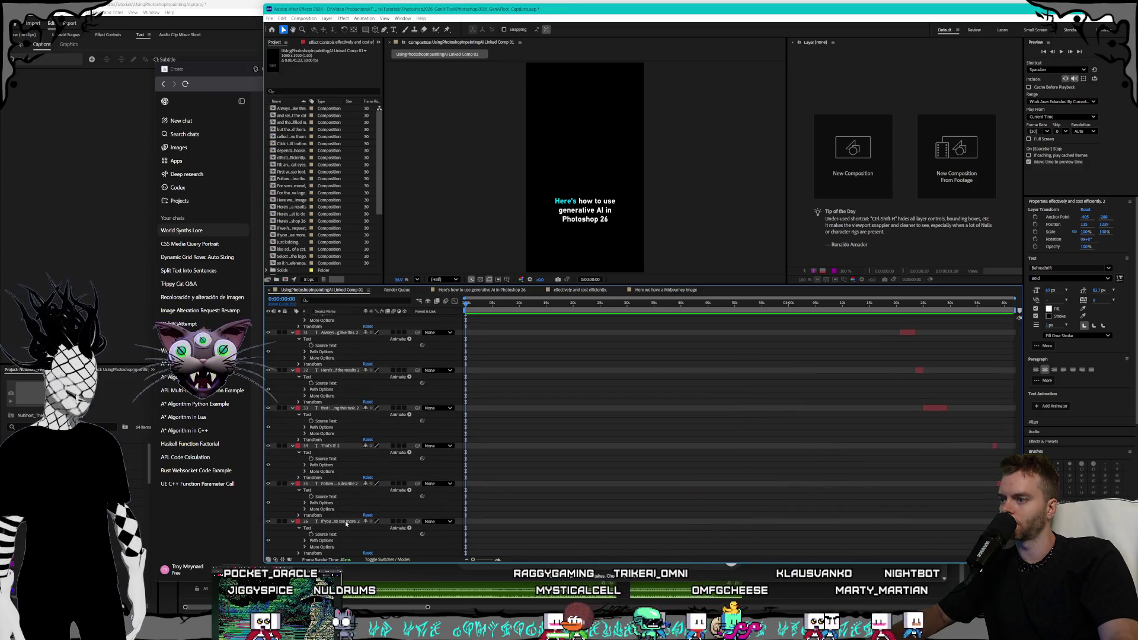
pyautogui.keyDown('shift'); pyautogui.click(347, 522); pyautogui.keyUp('shift')
pyautogui.scroll(15, 359, 498)
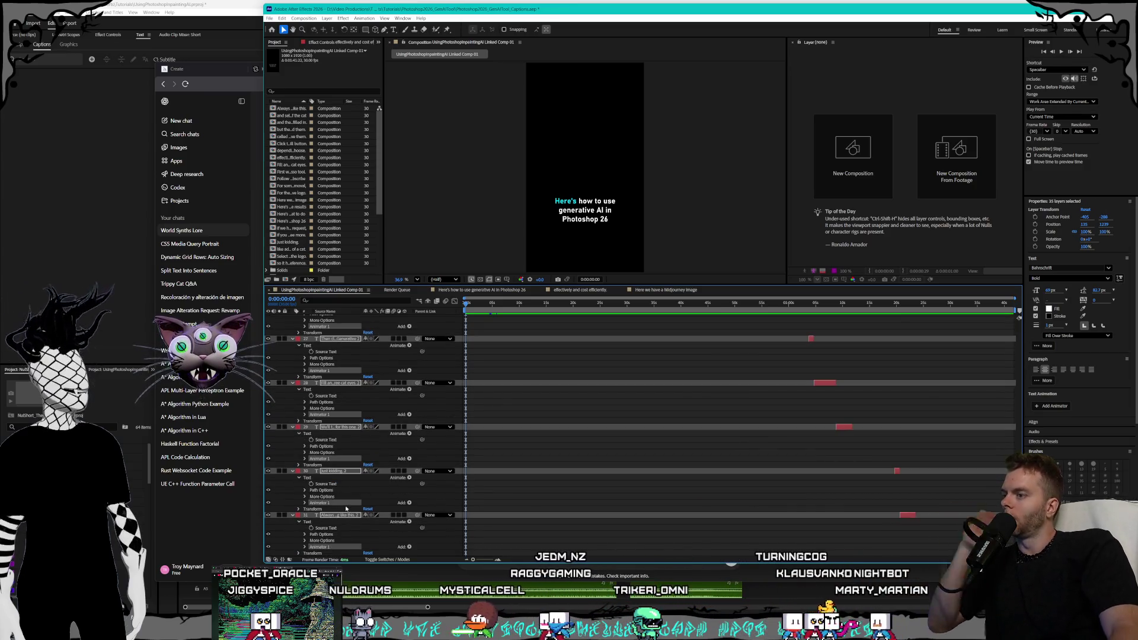
pyautogui.scroll(10, 361, 482)
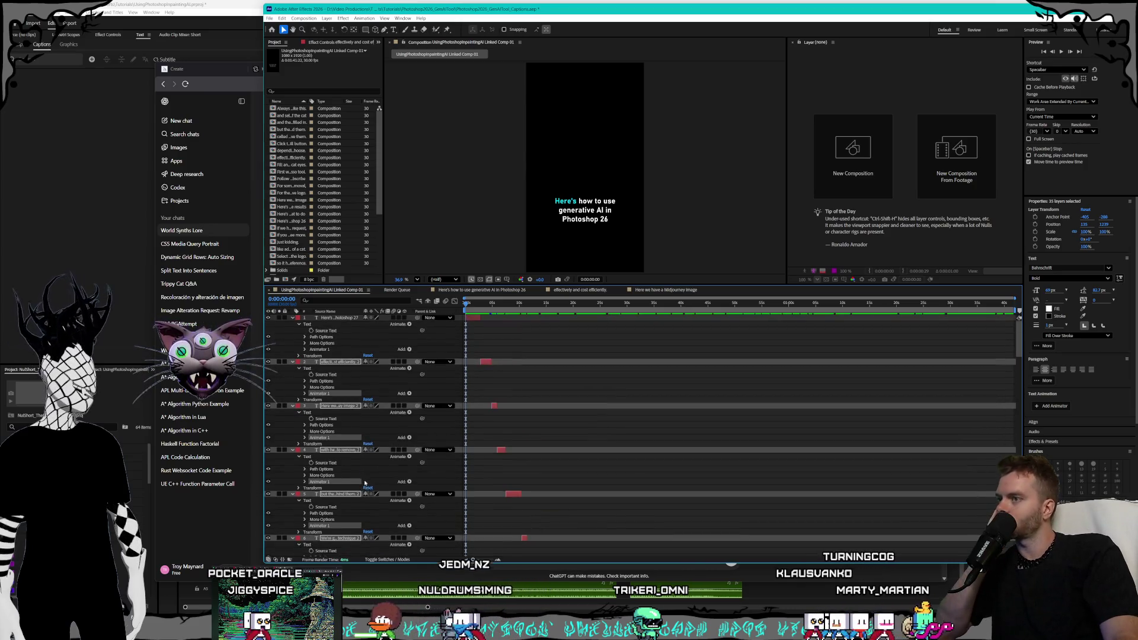
pyautogui.press('Home')
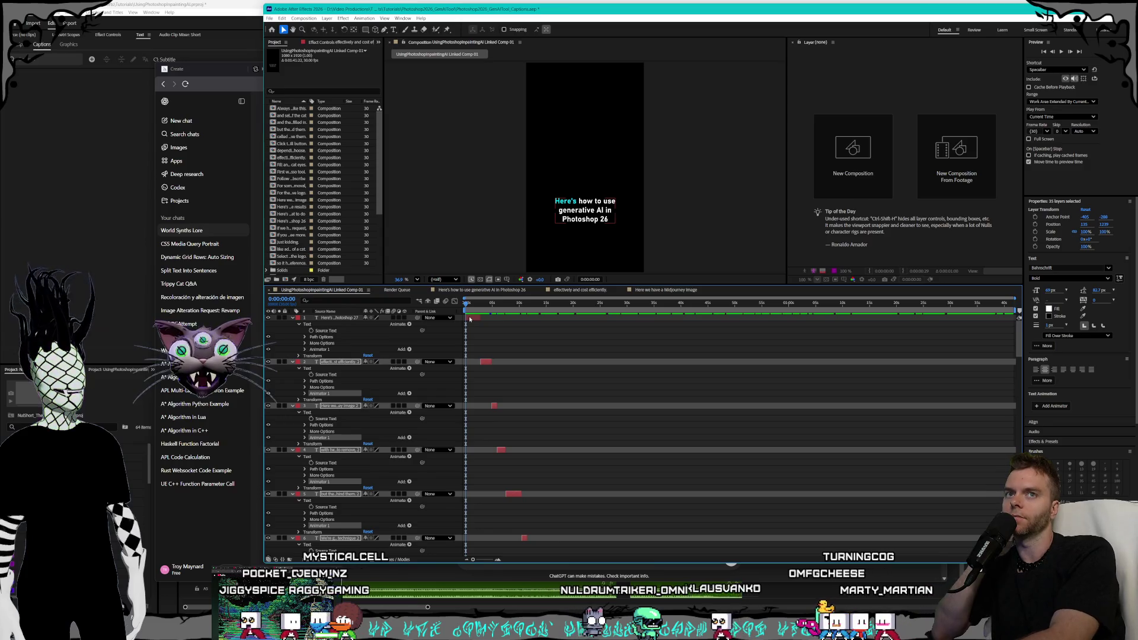
pyautogui.press('space')
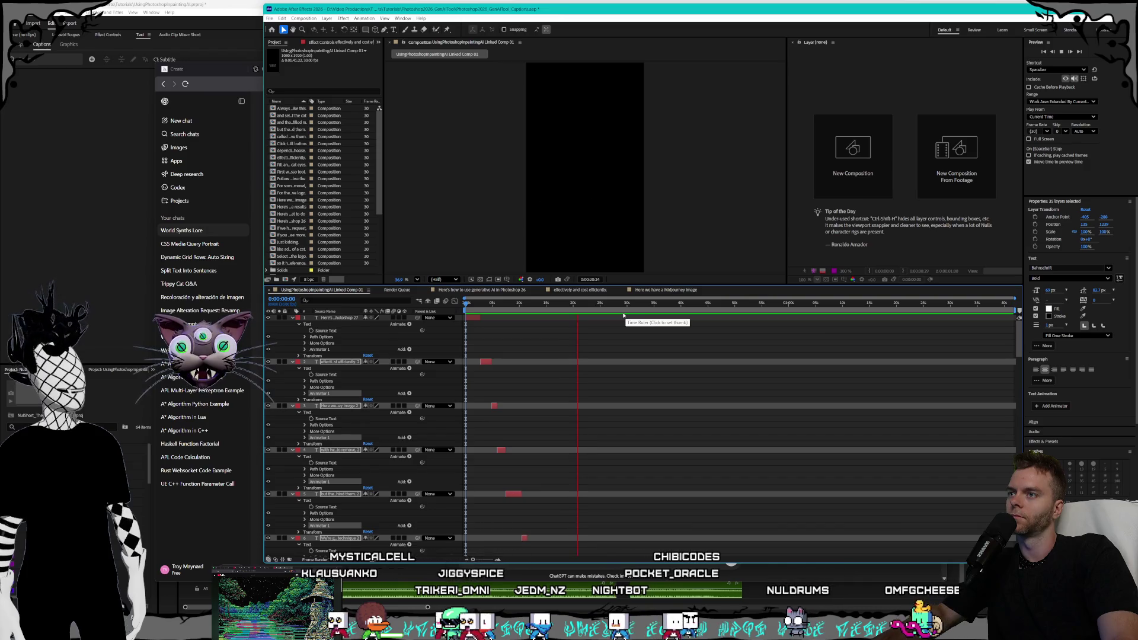
# Stop the caption preview and save the project via File > Save.
pyautogui.press('space')
pyautogui.click(269, 17)
pyautogui.click(290, 85)
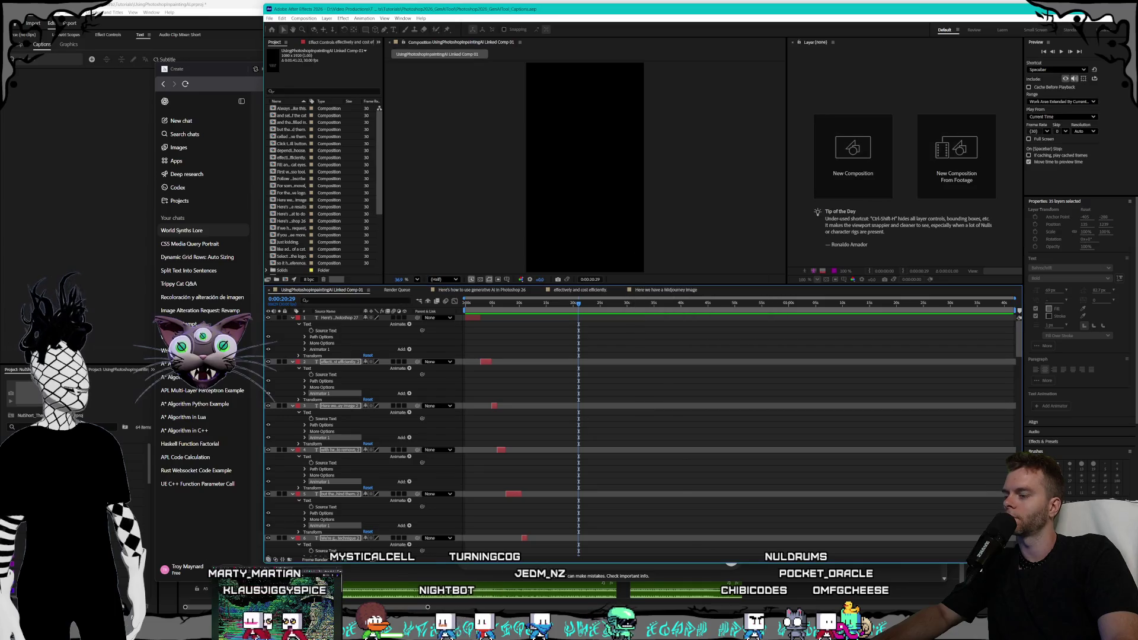
# Bring the Claude chat with the stepped expression code to the front.
pyautogui.hotkey('alt', 'Tab')
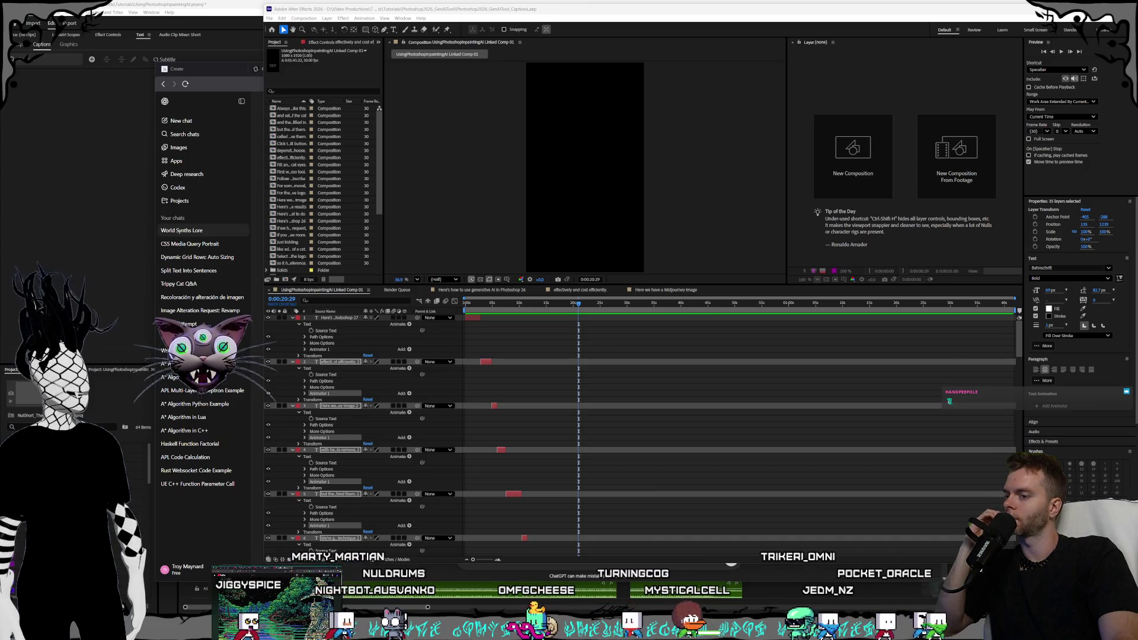
pyautogui.hotkey('alt', 'Tab')
pyautogui.click(433, 383)
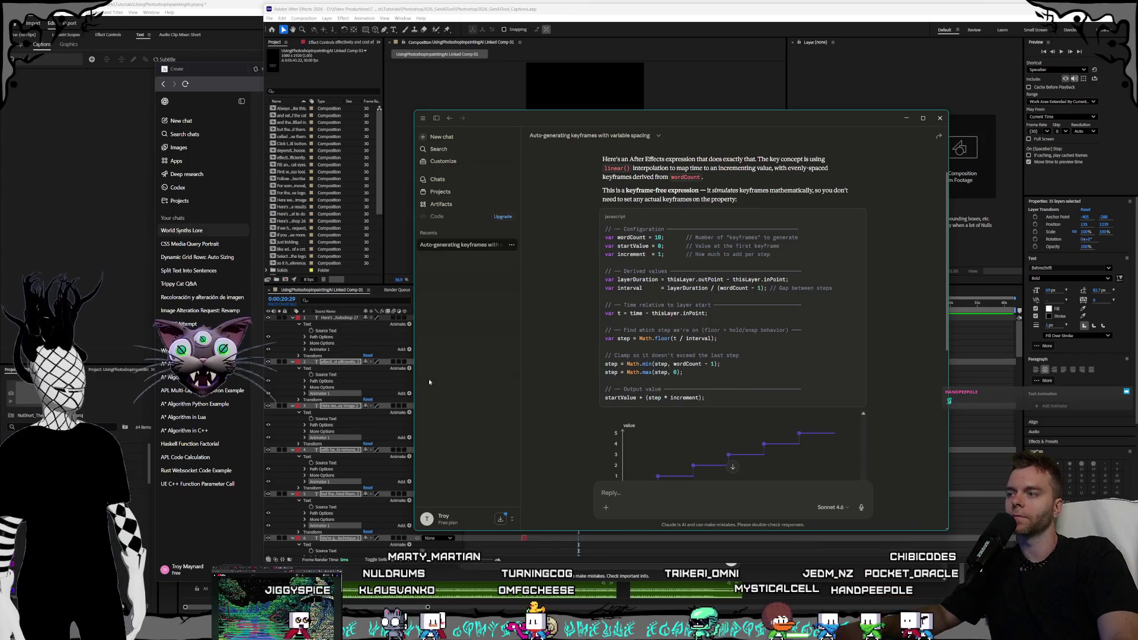
# Copy the whole expression on layer 1's Animator 1 Range Selector Offset, then return to Claude.
pyautogui.click(570, 13)
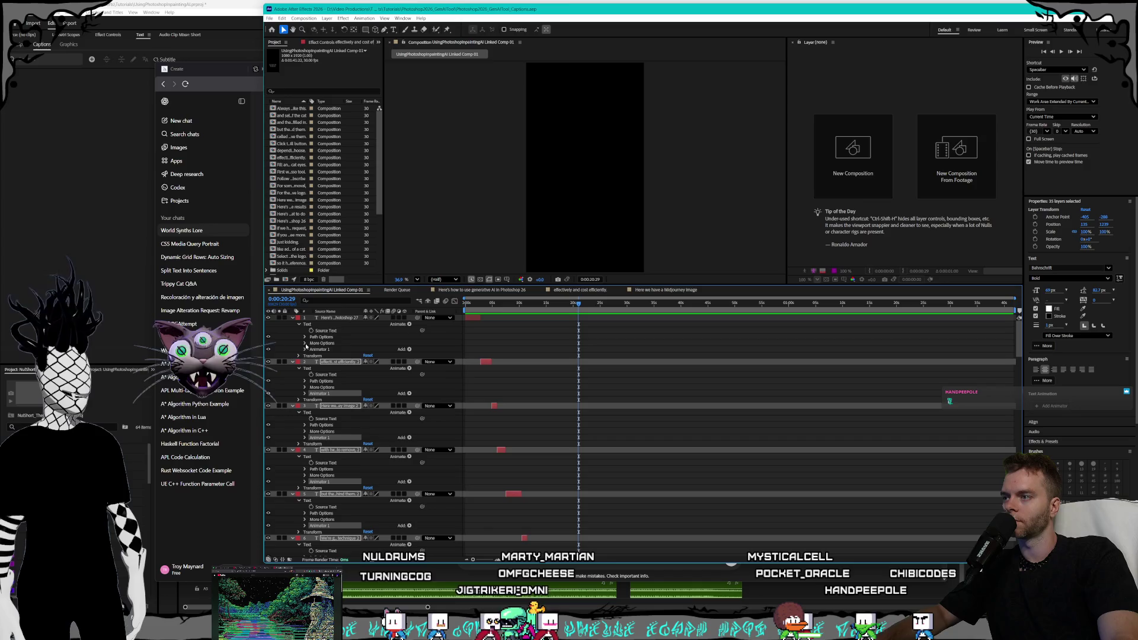
pyautogui.click(305, 344)
pyautogui.click(304, 375)
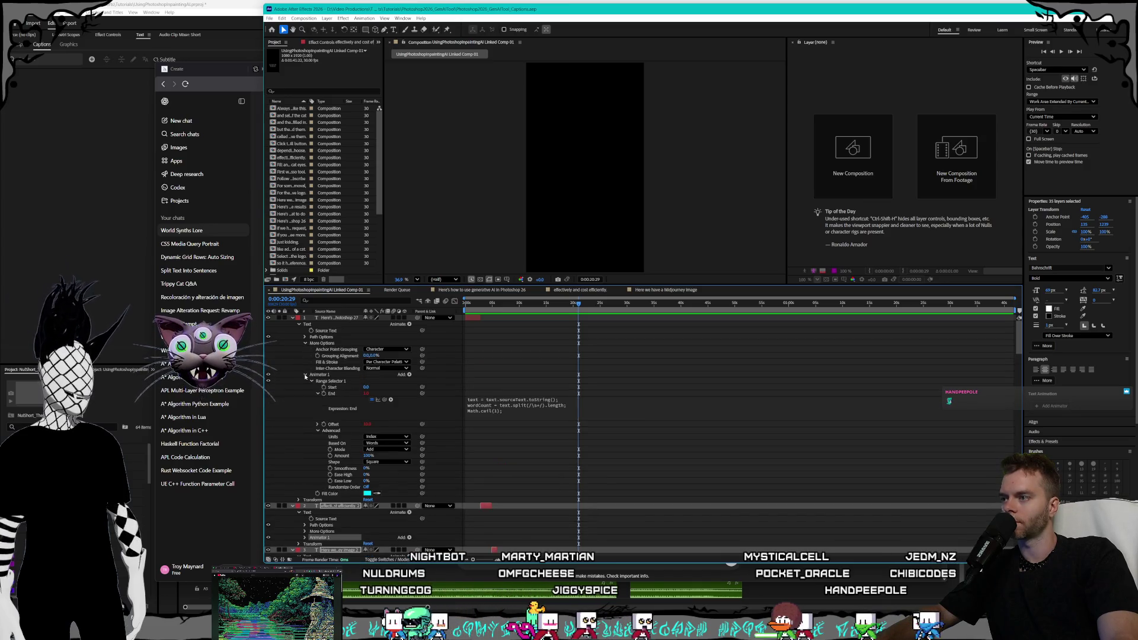
pyautogui.click(342, 426)
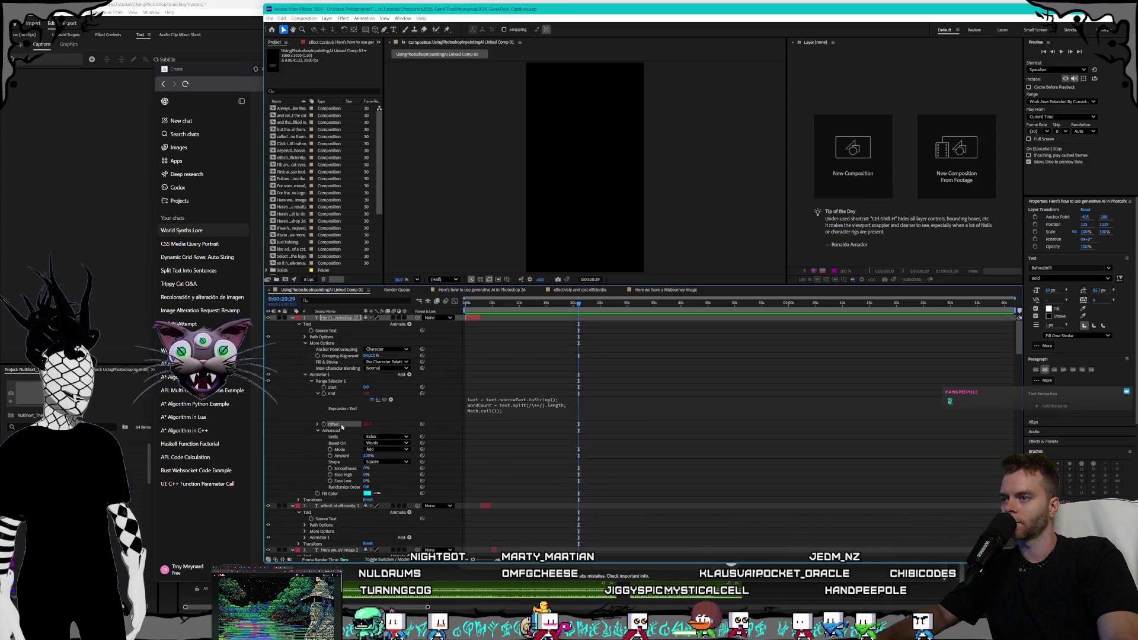
pyautogui.click(317, 425)
pyautogui.click(553, 466)
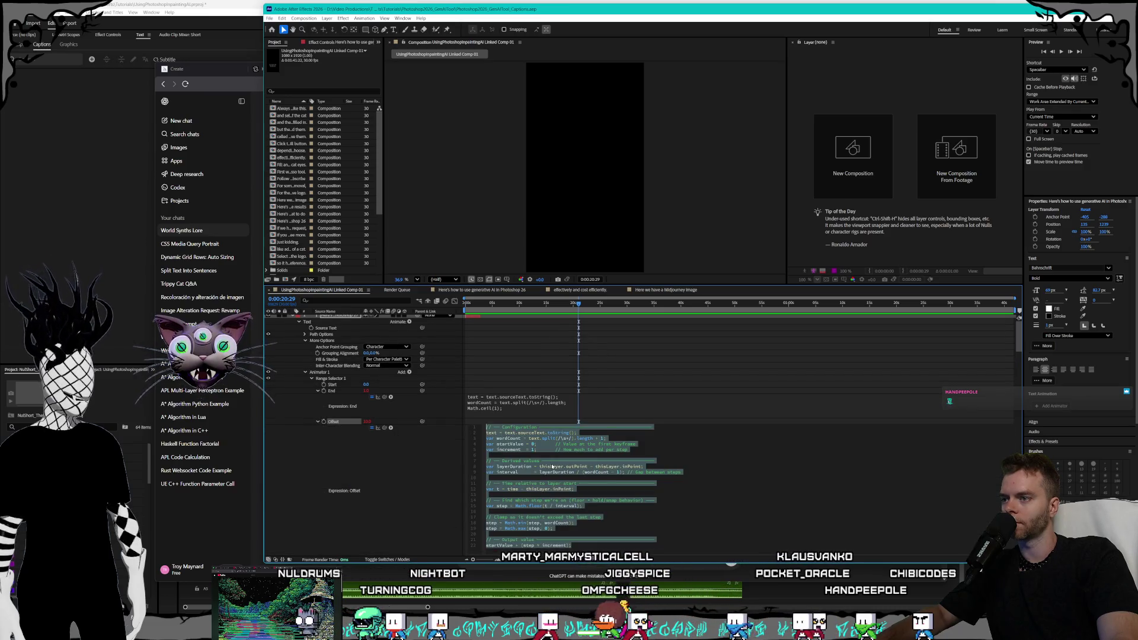
pyautogui.click(602, 521)
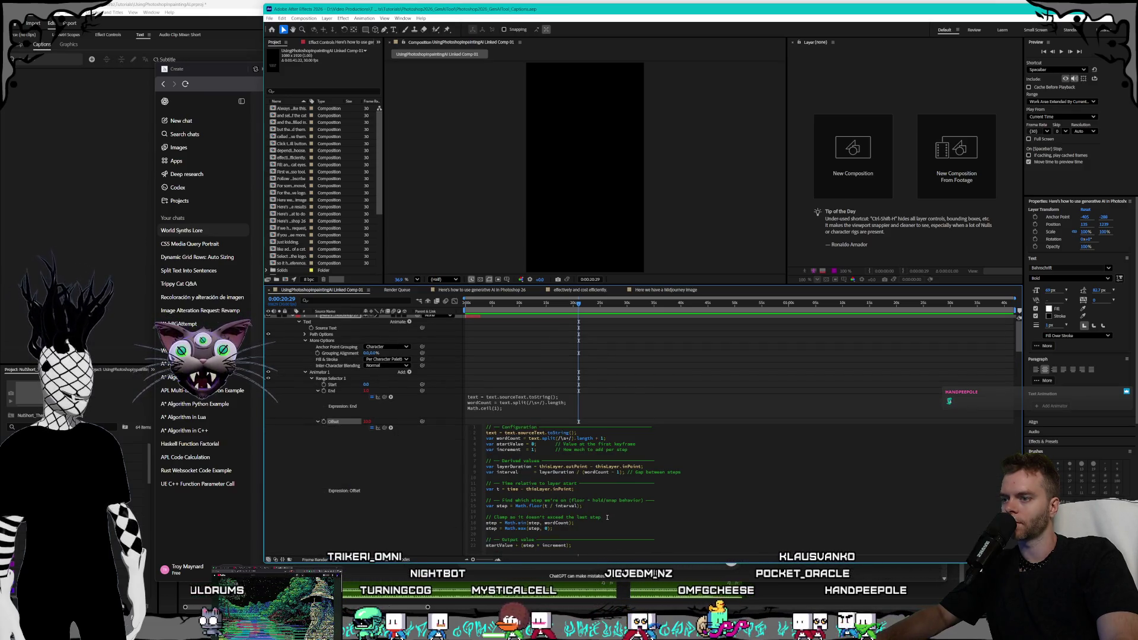
pyautogui.moveTo(590, 547); pyautogui.dragTo(484, 426)
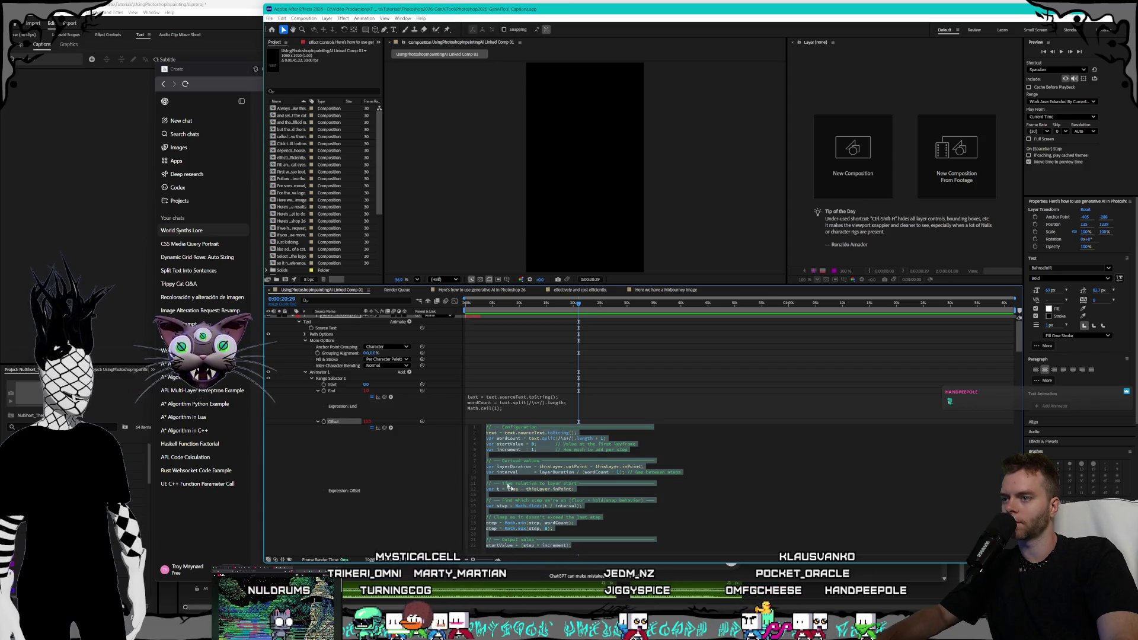
pyautogui.hotkey('ctrl', 'c')
pyautogui.hotkey('alt', 'Tab')
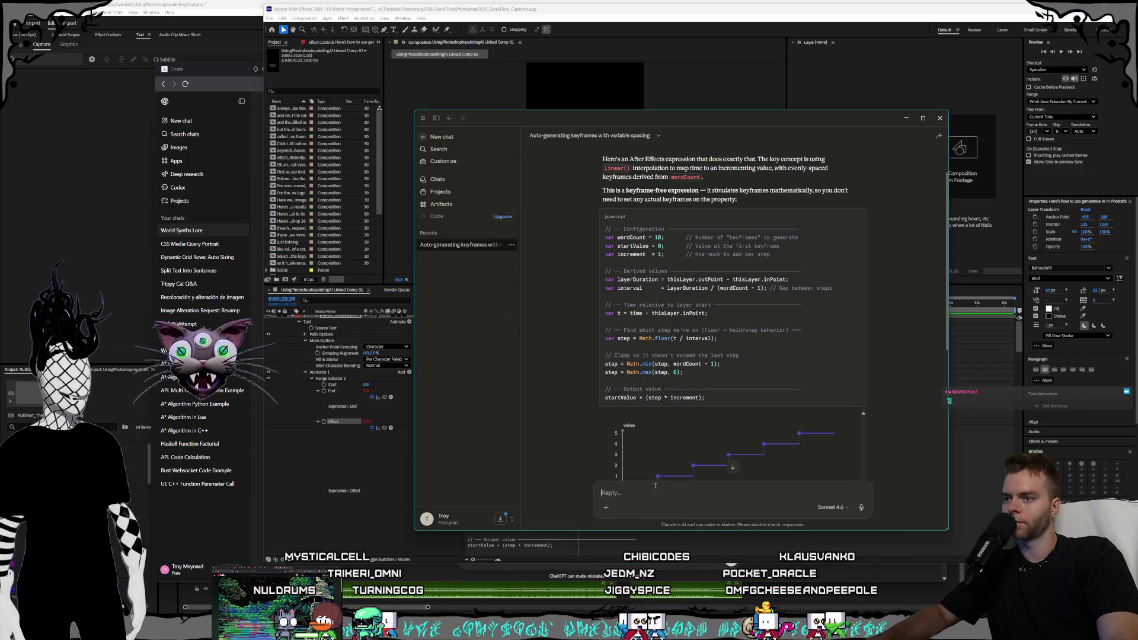
# Send Claude the pasted expression with the note 'slightly modified it to work like', and read the reply.
pyautogui.hotkey('ctrl', 'v')
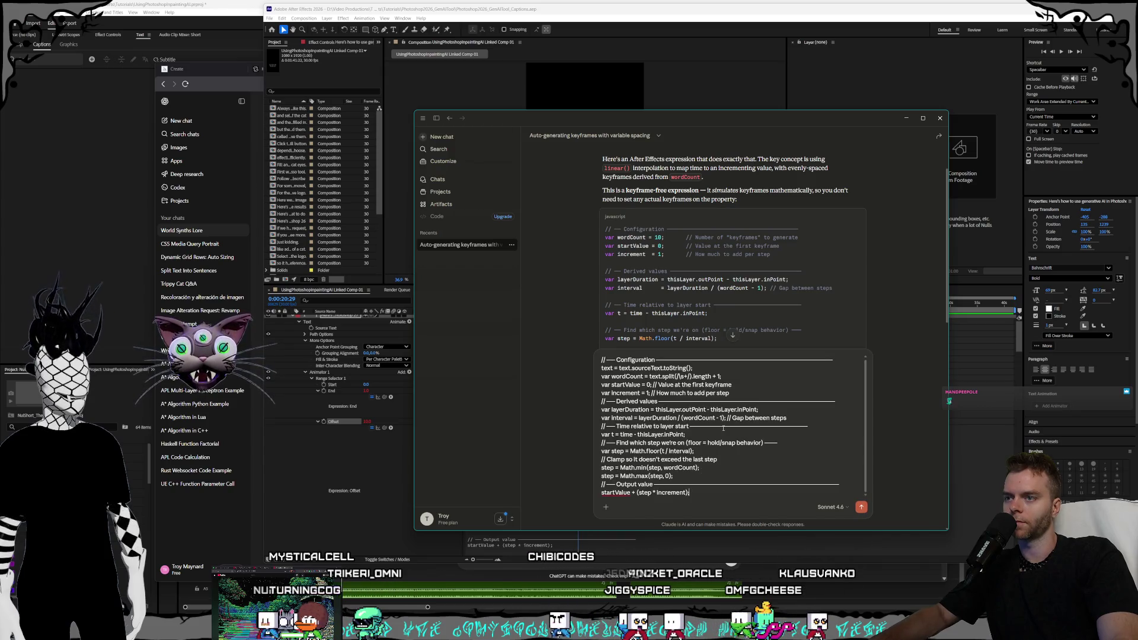
pyautogui.hotkey('shift', 'Return')
pyautogui.hotkey('shift', 'Return')
pyautogui.write('slight')
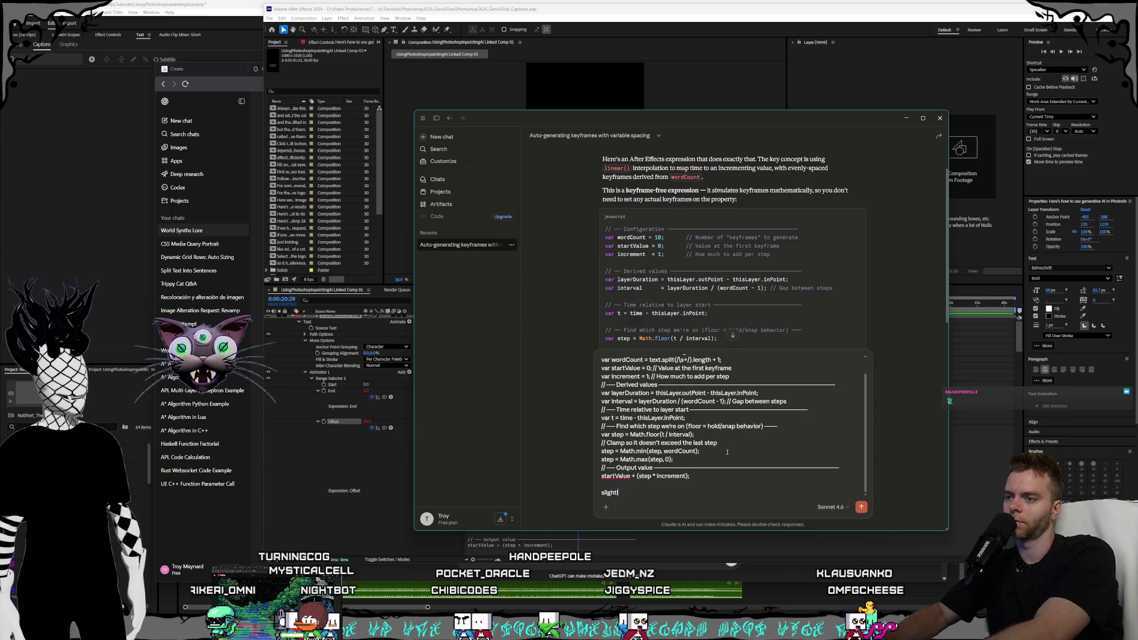
pyautogui.write('ly modified it to work like this')
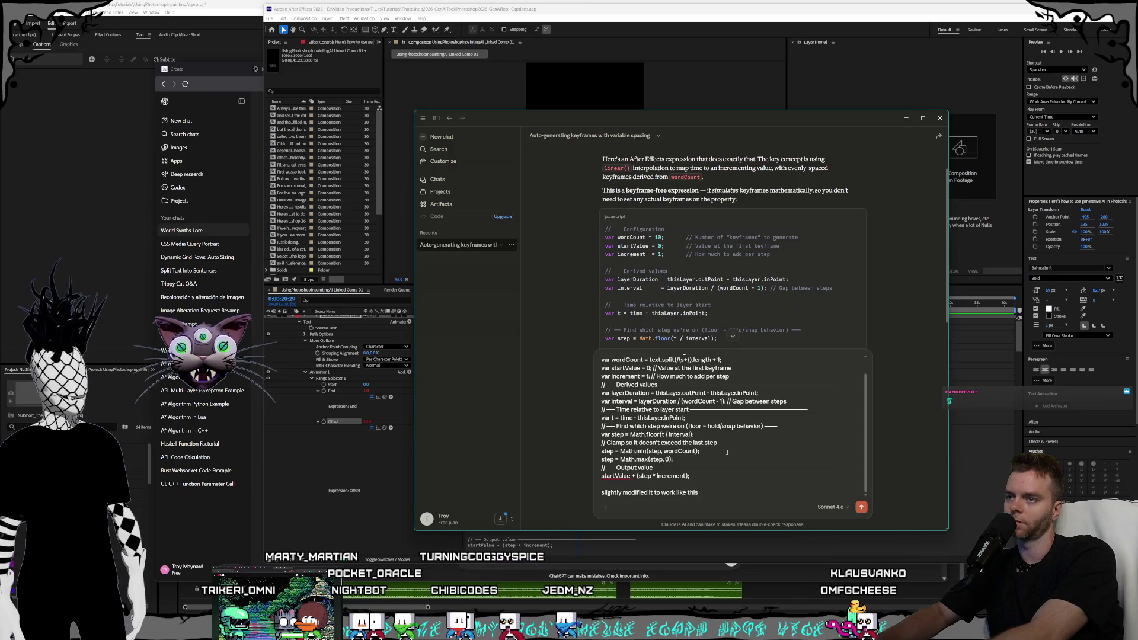
pyautogui.press('Return')
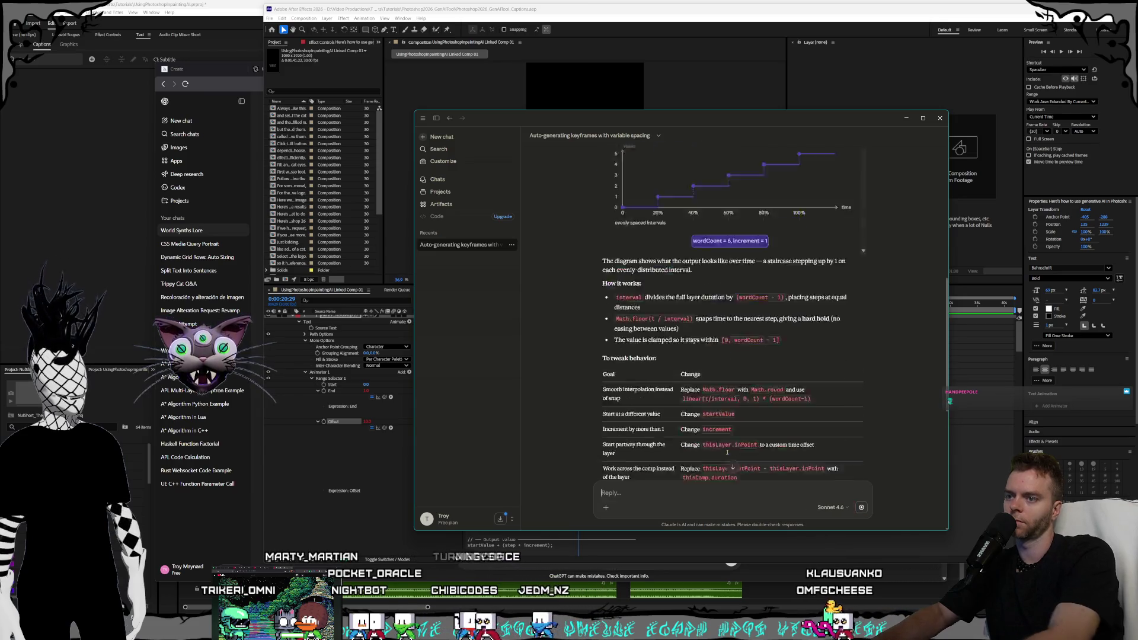
pyautogui.scroll(2, 717, 397)
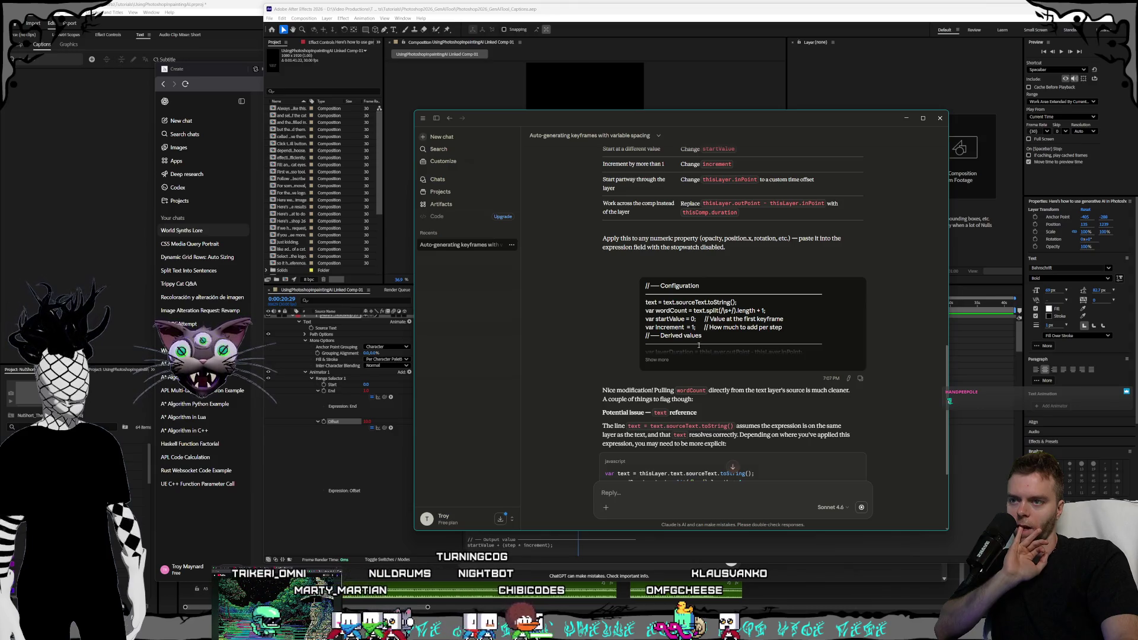
pyautogui.scroll(-2, 697, 345)
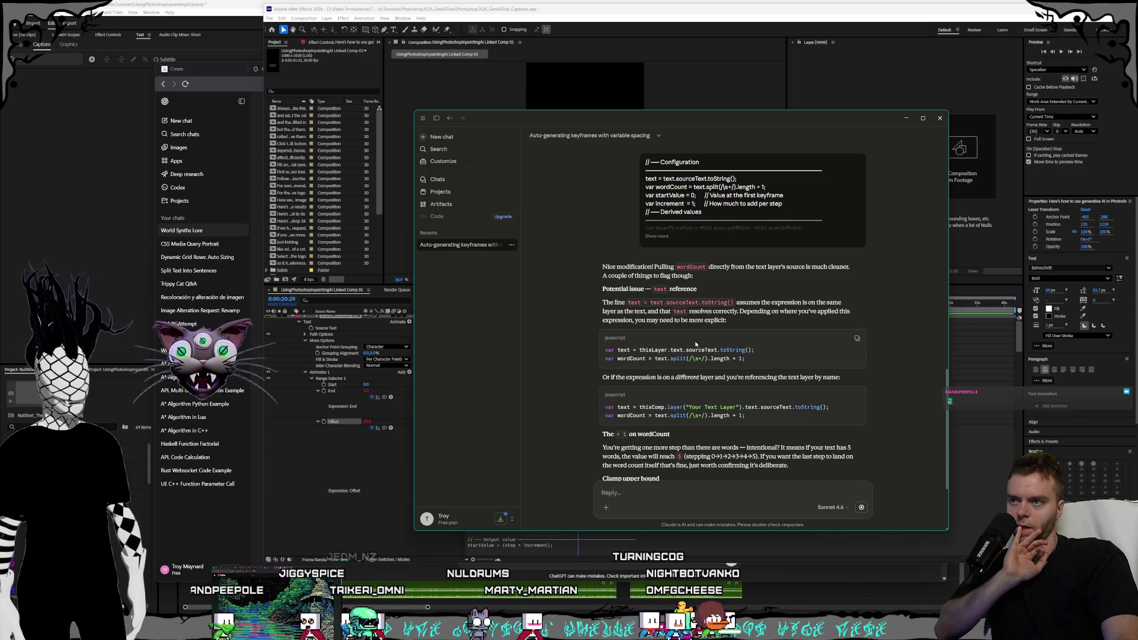
pyautogui.scroll(-2, 693, 340)
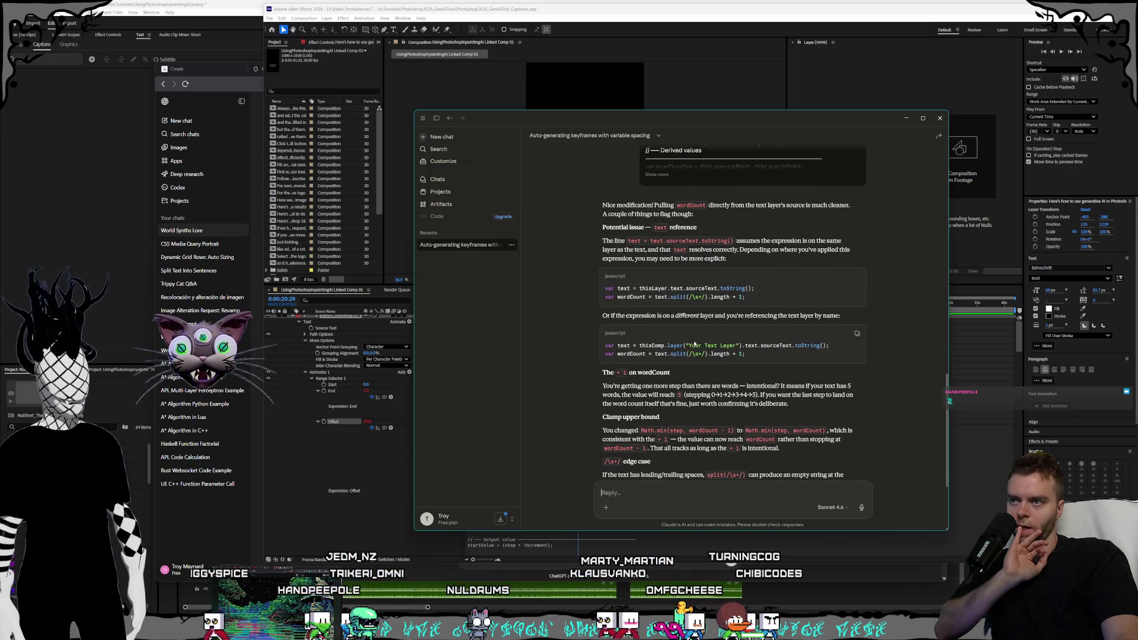
pyautogui.scroll(-1, 693, 340)
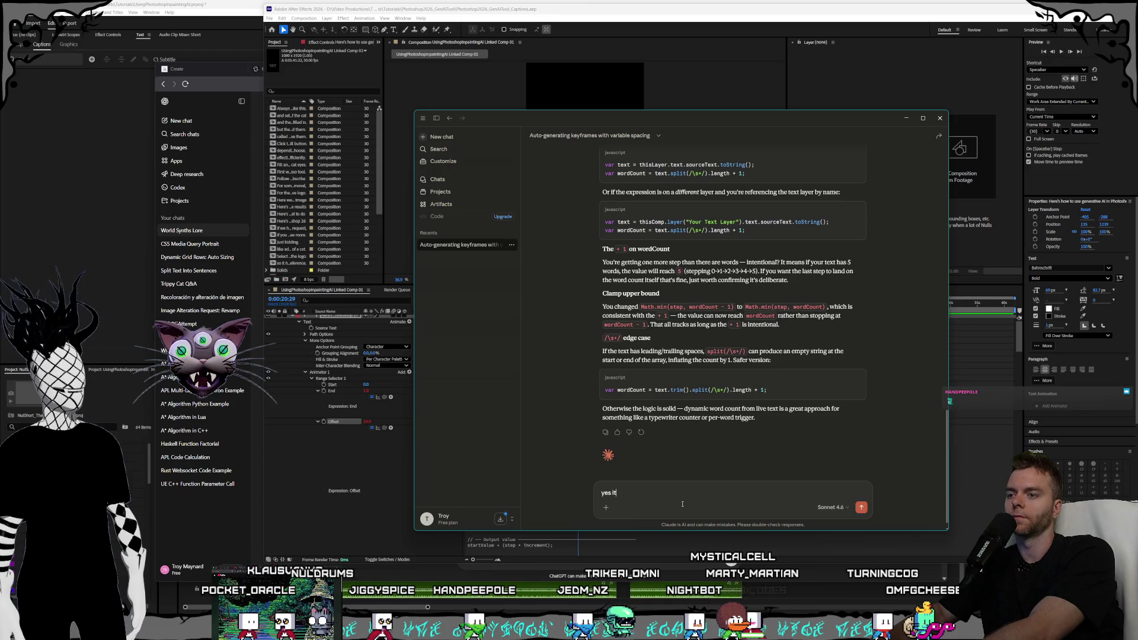
# Reply that it wasn't highlighting the final word, read the answer, and return to After Effects.
pyautogui.write("wasn't higlight")
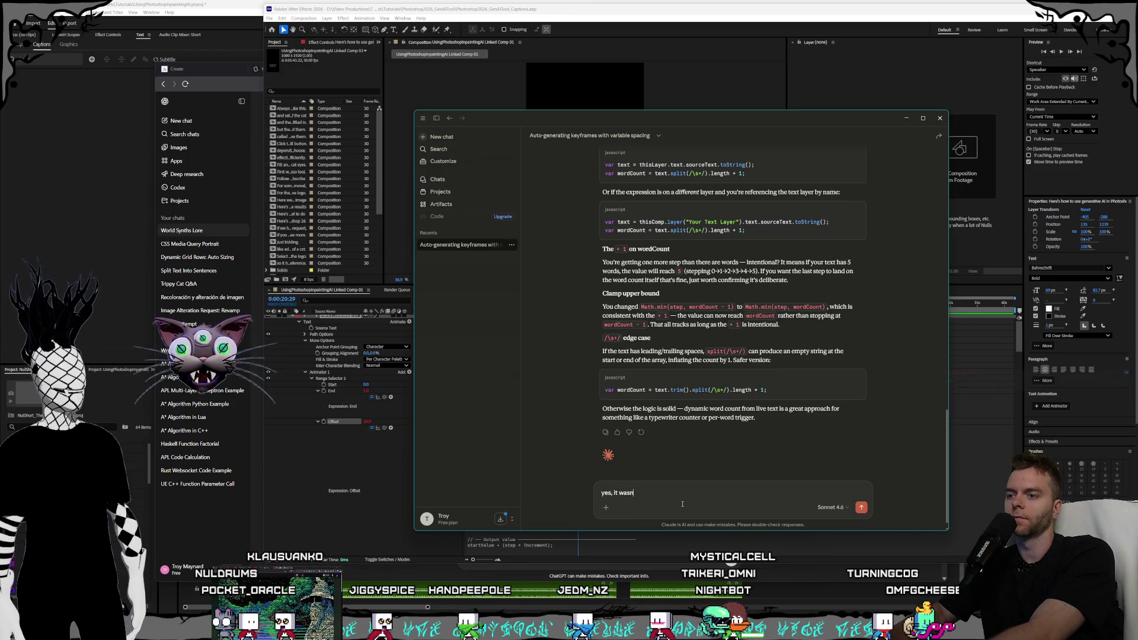
pyautogui.press('BackSpace')
pyautogui.press('BackSpace')
pyautogui.press('BackSpace')
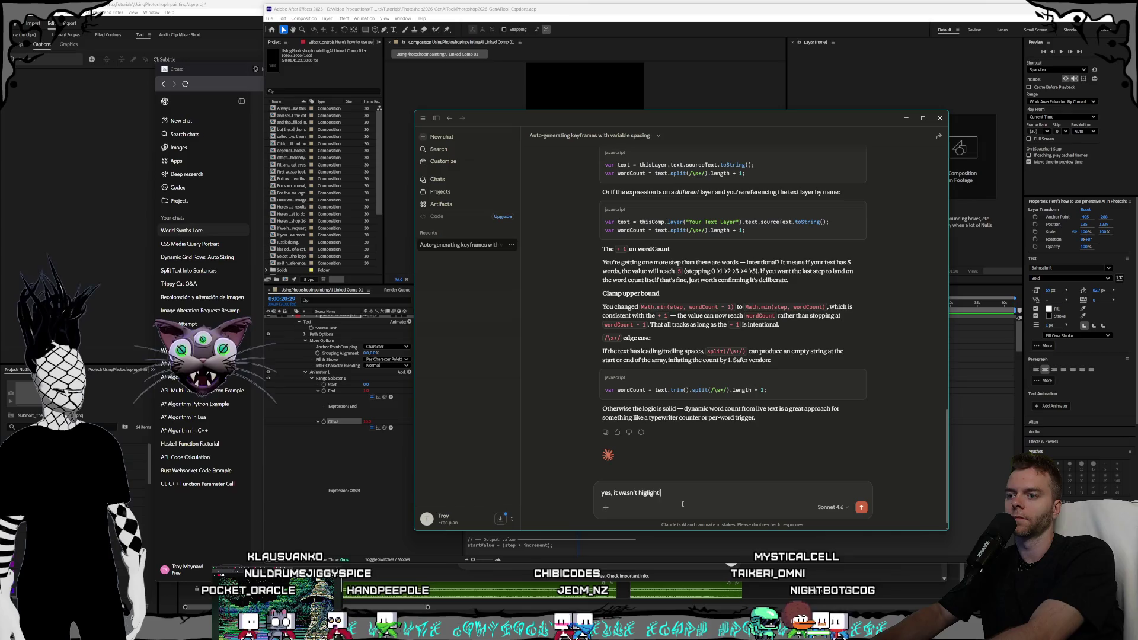
pyautogui.write('hlighting the final ')
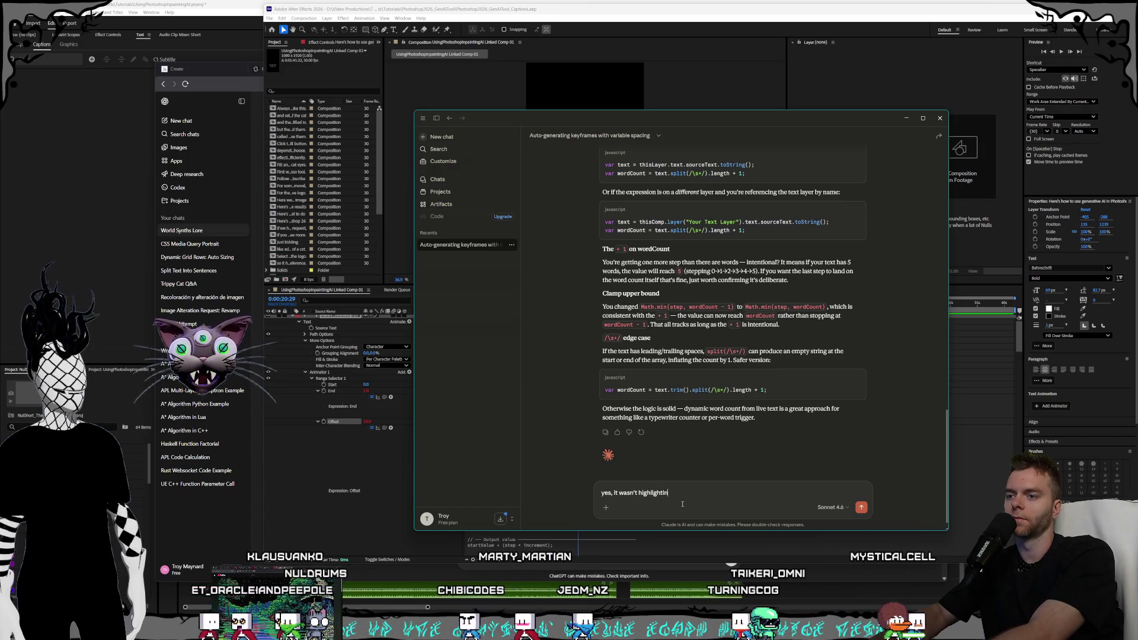
pyautogui.write('word')
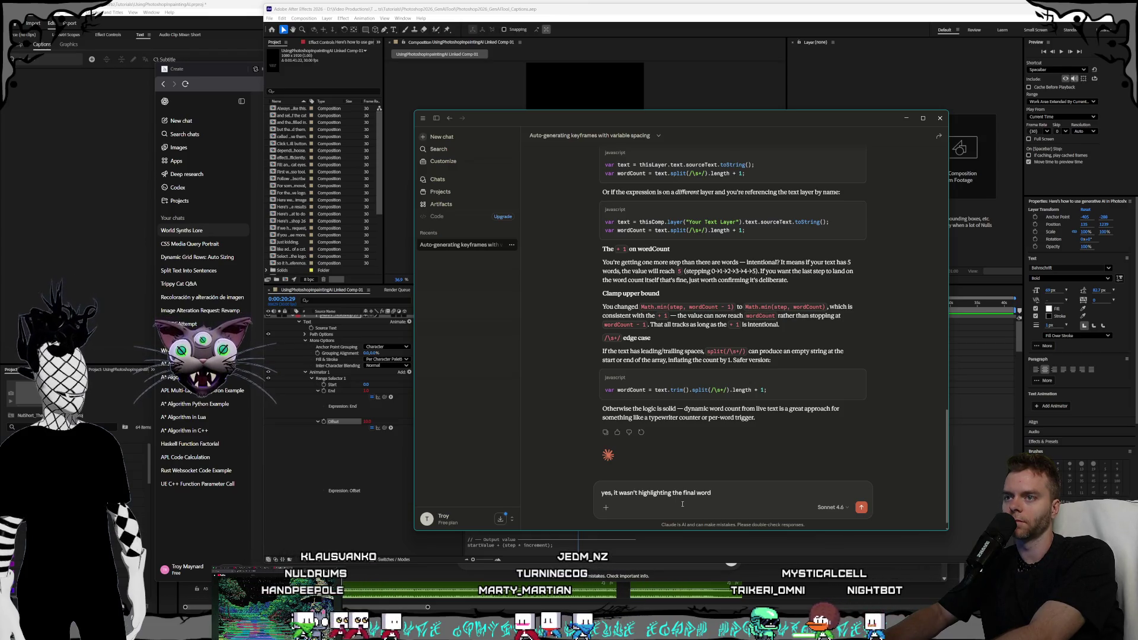
pyautogui.press('Return')
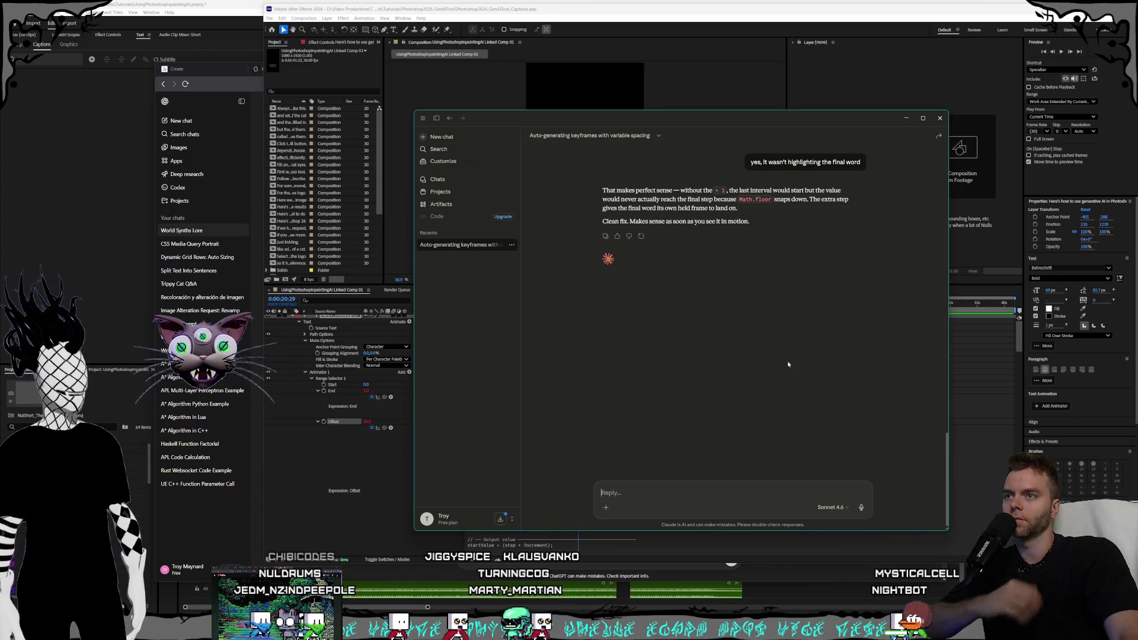
pyautogui.scroll(5, 773, 385)
pyautogui.scroll(5, 773, 385)
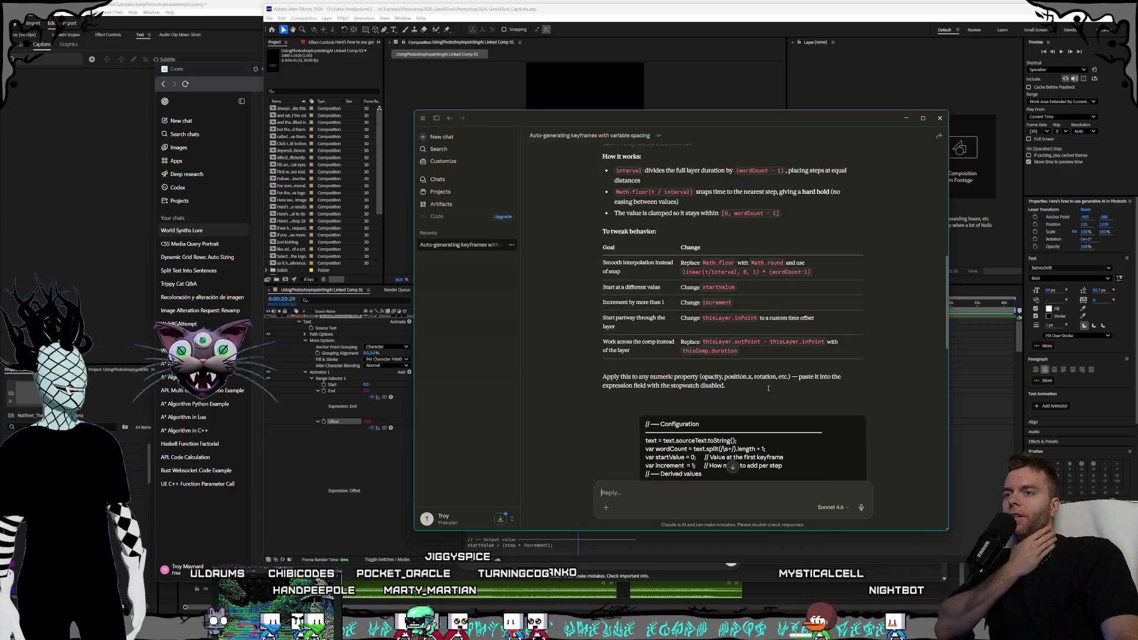
pyautogui.moveTo(622, 121); pyautogui.dragTo(594, 123)
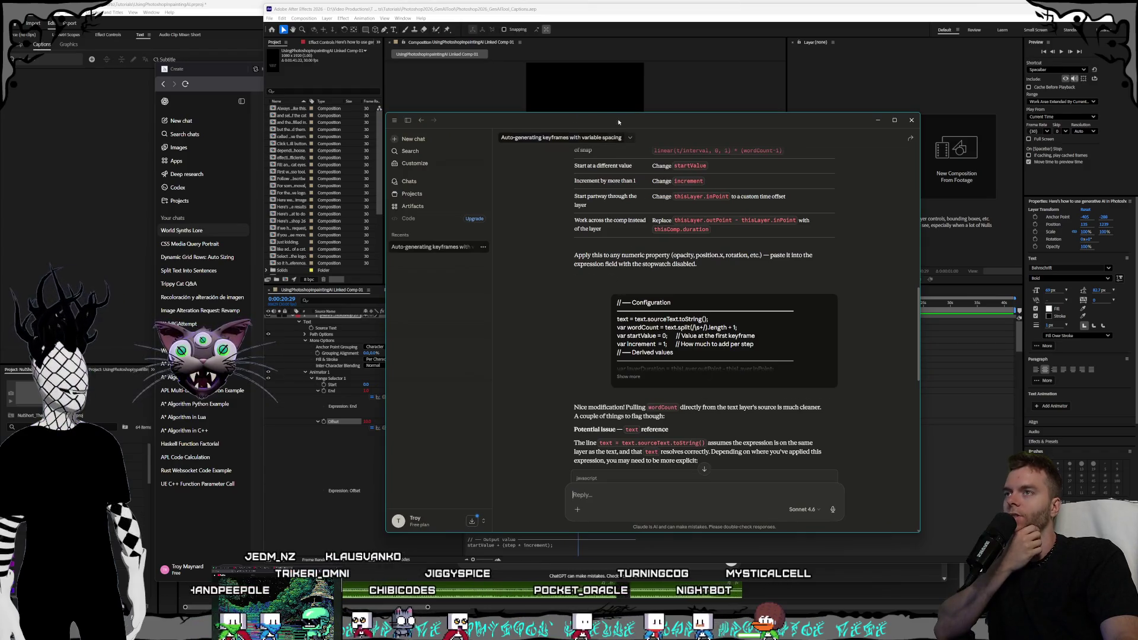
pyautogui.hotkey('alt', 'Tab')
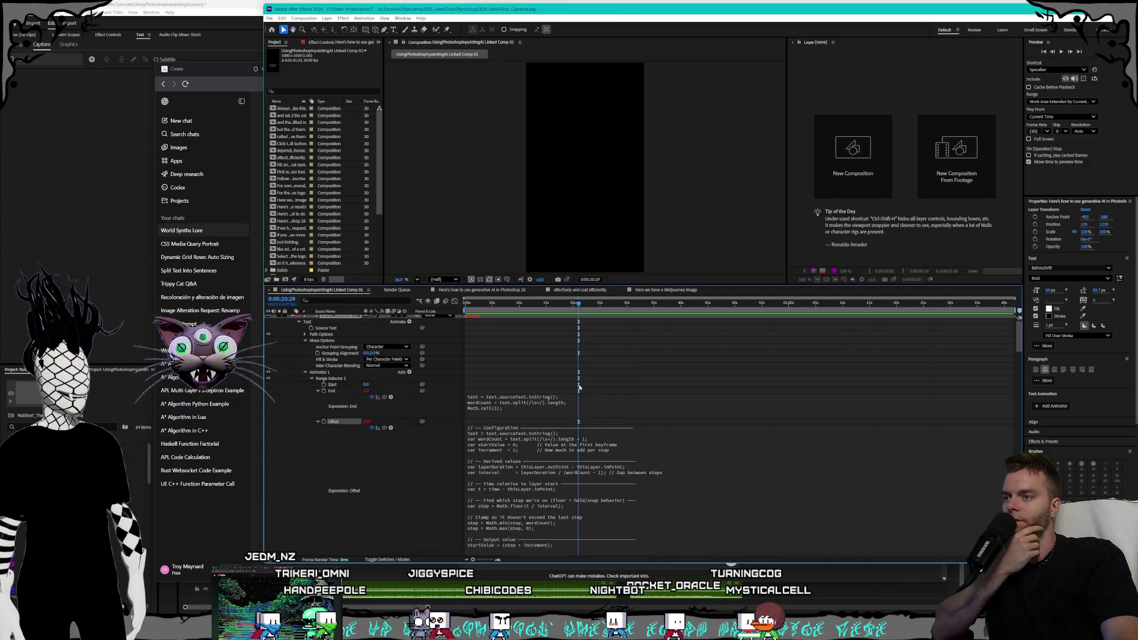
# Collapse the properties of caption text layers 1 through 33 in the timeline.
pyautogui.scroll(1, 392, 357)
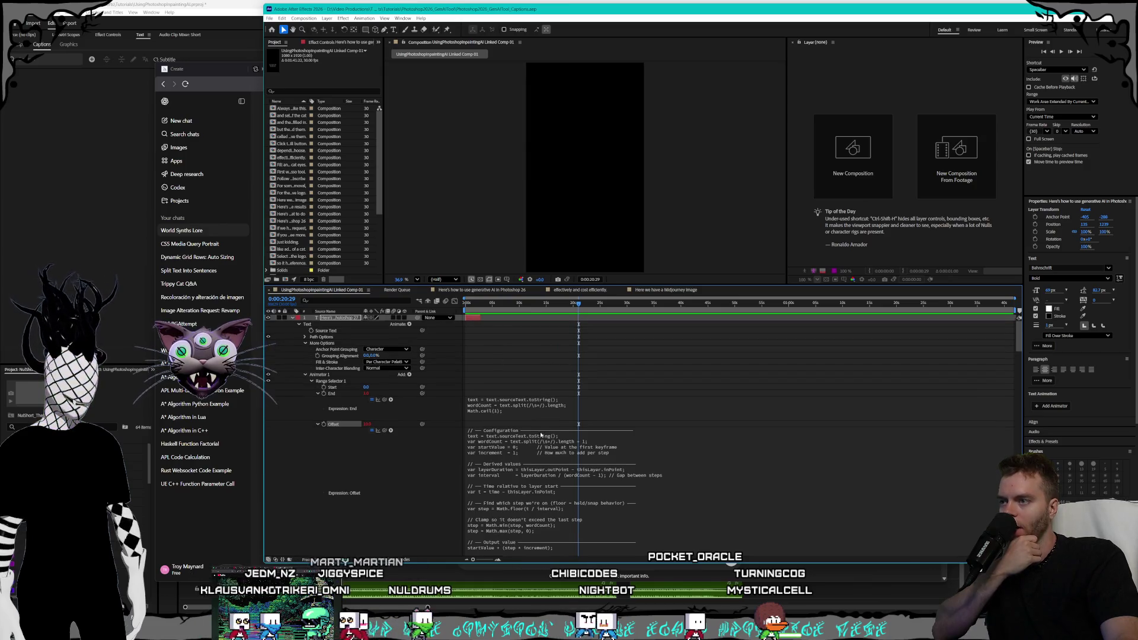
pyautogui.click(292, 318)
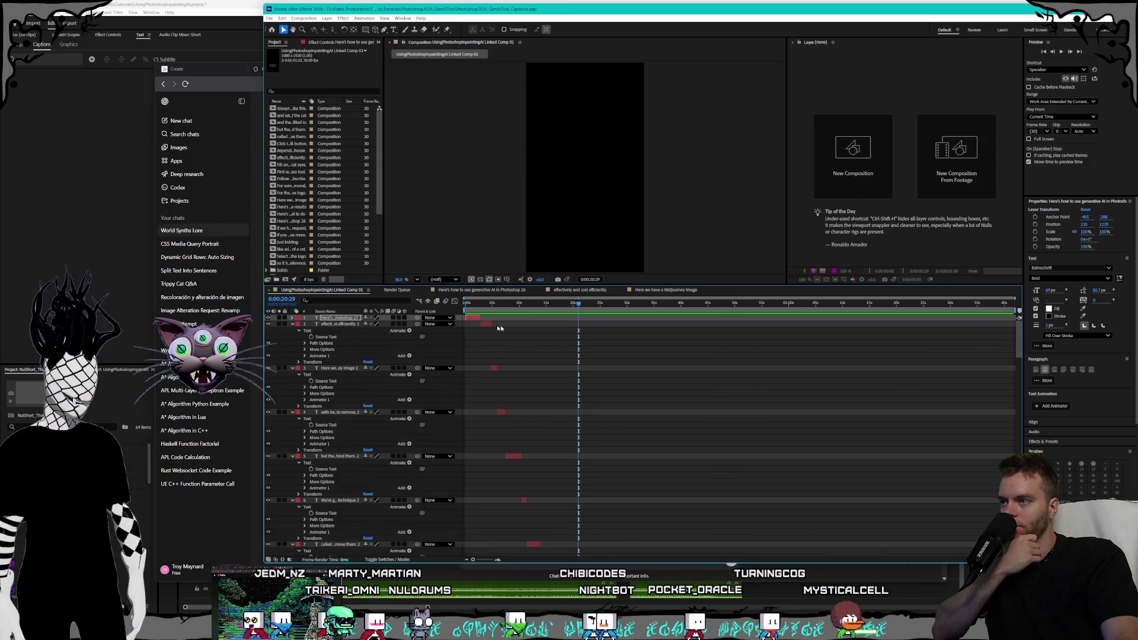
pyautogui.click(292, 324)
pyautogui.click(292, 330)
pyautogui.click(292, 336)
pyautogui.click(292, 342)
pyautogui.click(292, 349)
pyautogui.click(292, 355)
pyautogui.click(292, 362)
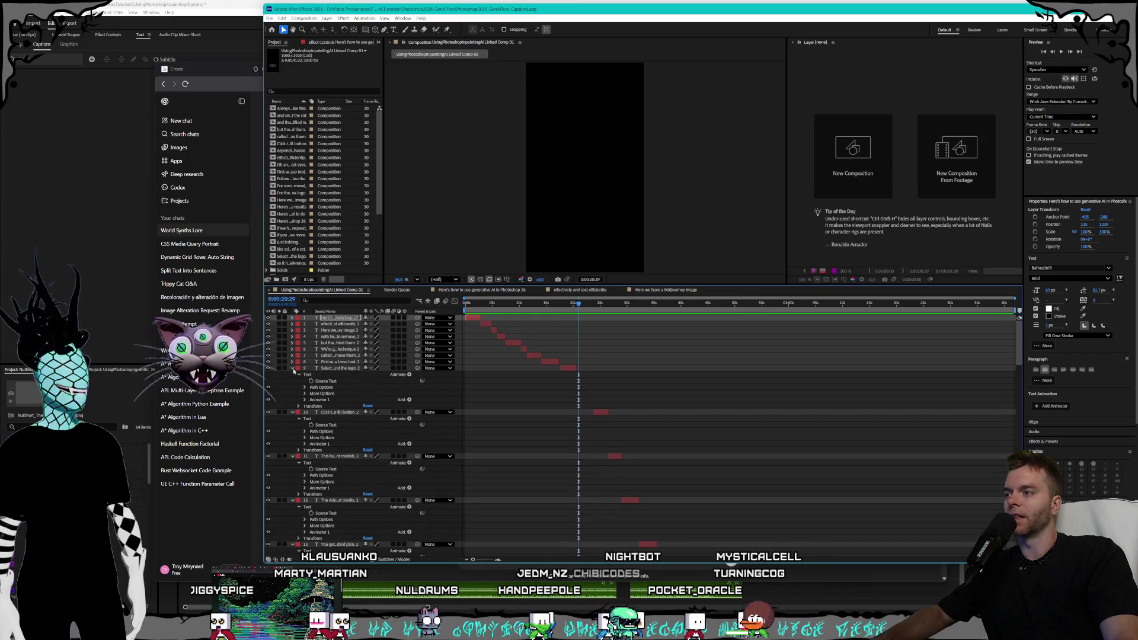
pyautogui.click(293, 368)
pyautogui.click(292, 374)
pyautogui.click(292, 380)
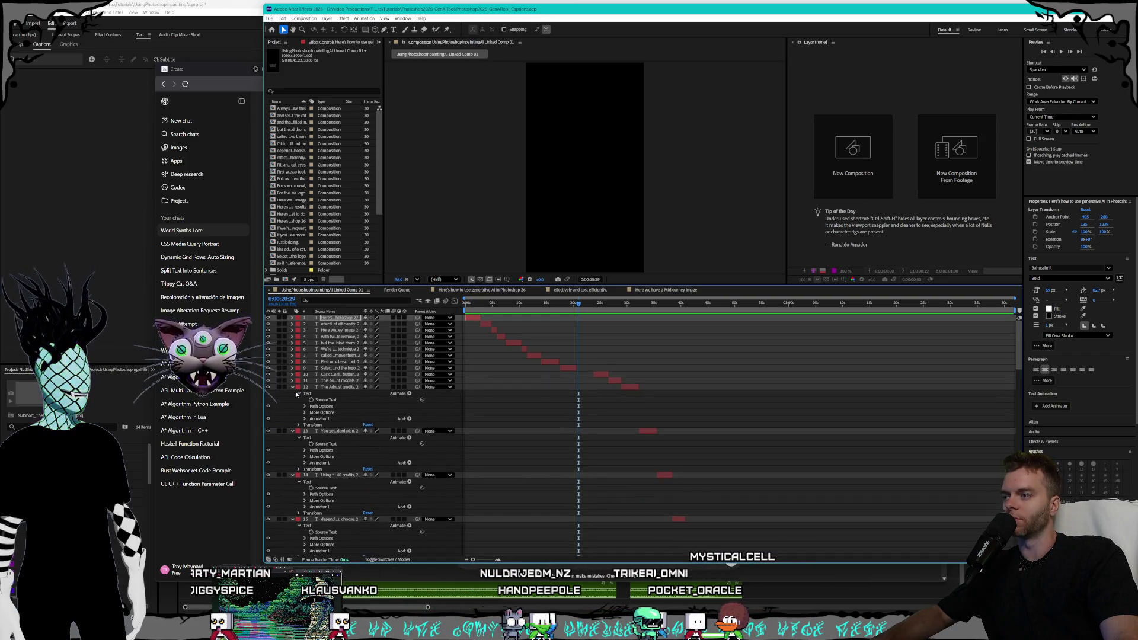
pyautogui.click(292, 387)
pyautogui.click(292, 393)
pyautogui.click(292, 399)
pyautogui.click(293, 405)
pyautogui.click(292, 412)
pyautogui.click(292, 418)
pyautogui.click(292, 424)
pyautogui.click(292, 431)
pyautogui.click(293, 437)
pyautogui.click(292, 443)
pyautogui.click(292, 450)
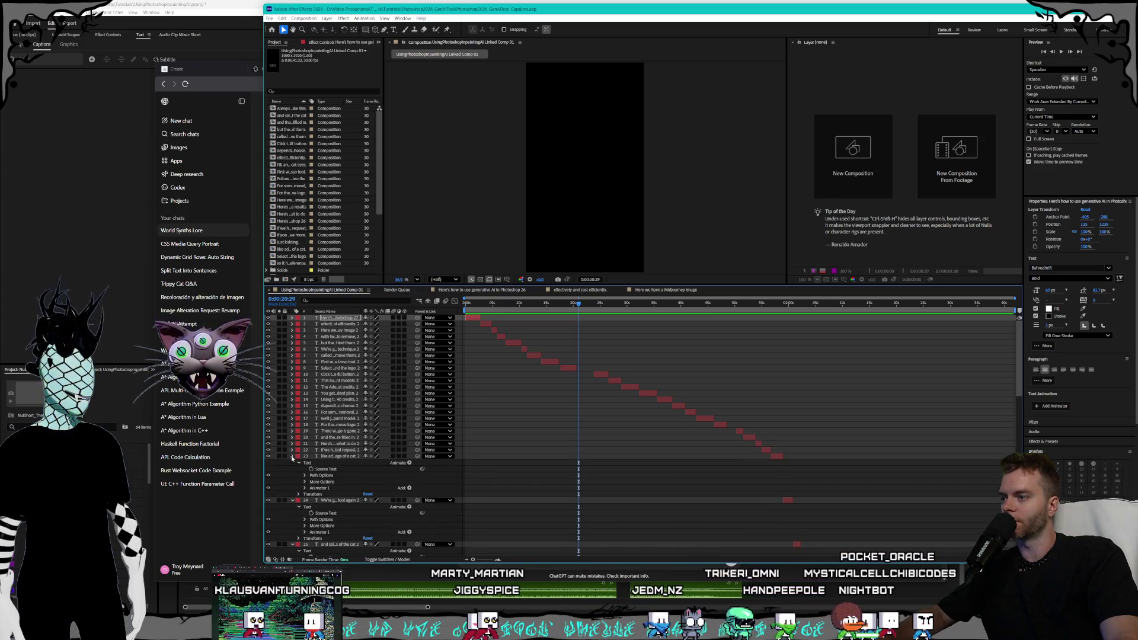
pyautogui.click(293, 456)
pyautogui.click(292, 462)
pyautogui.click(292, 469)
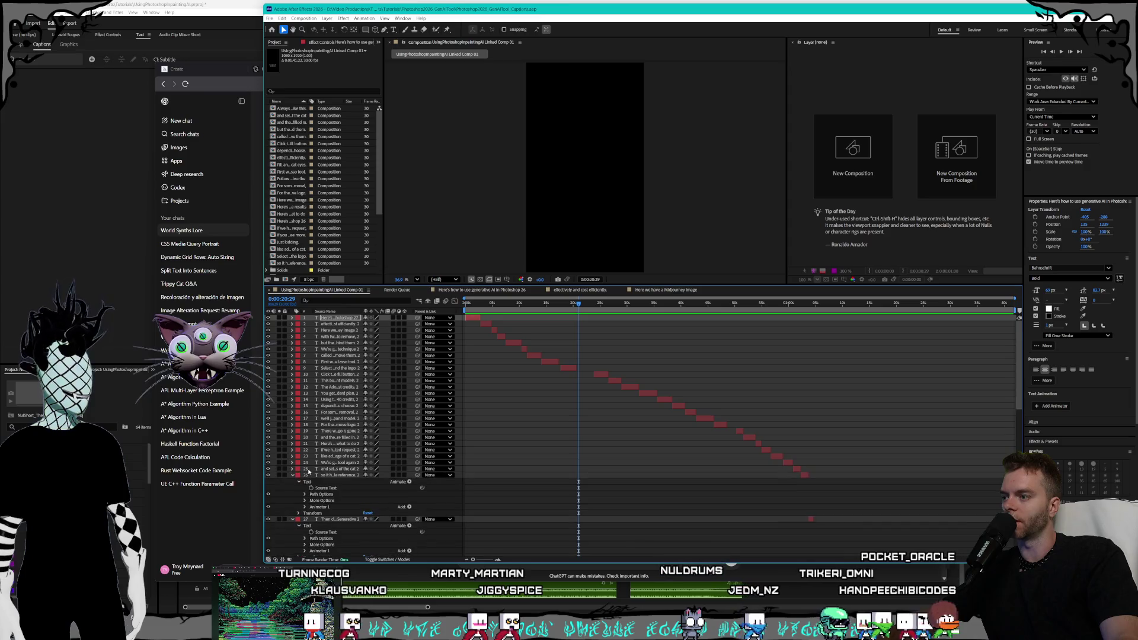
pyautogui.click(293, 475)
pyautogui.click(292, 481)
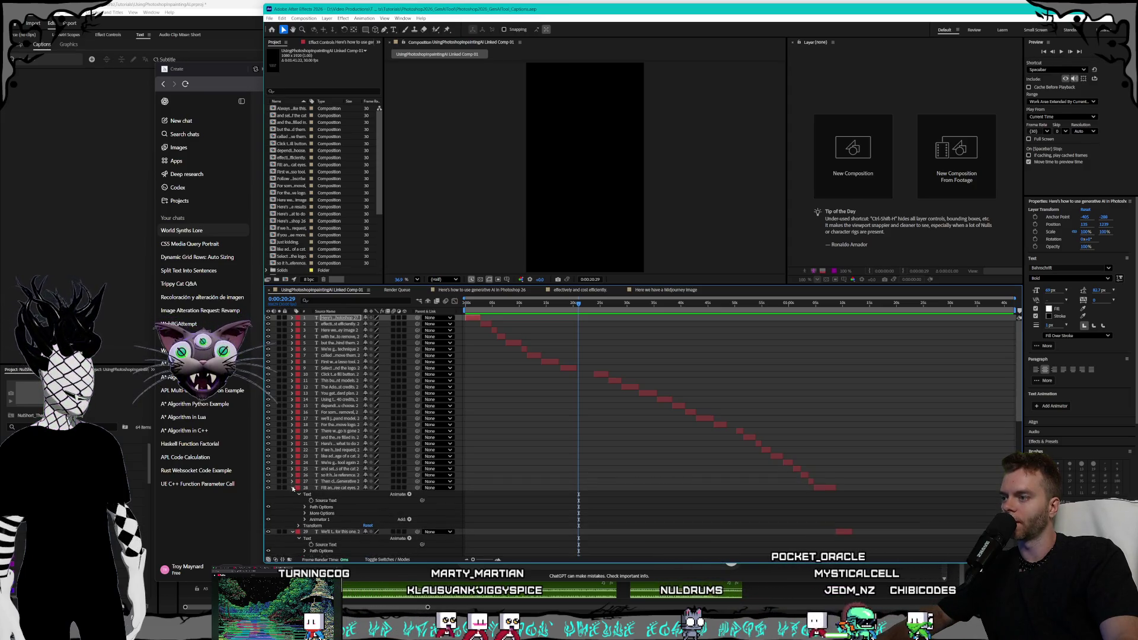
pyautogui.click(292, 487)
pyautogui.click(292, 493)
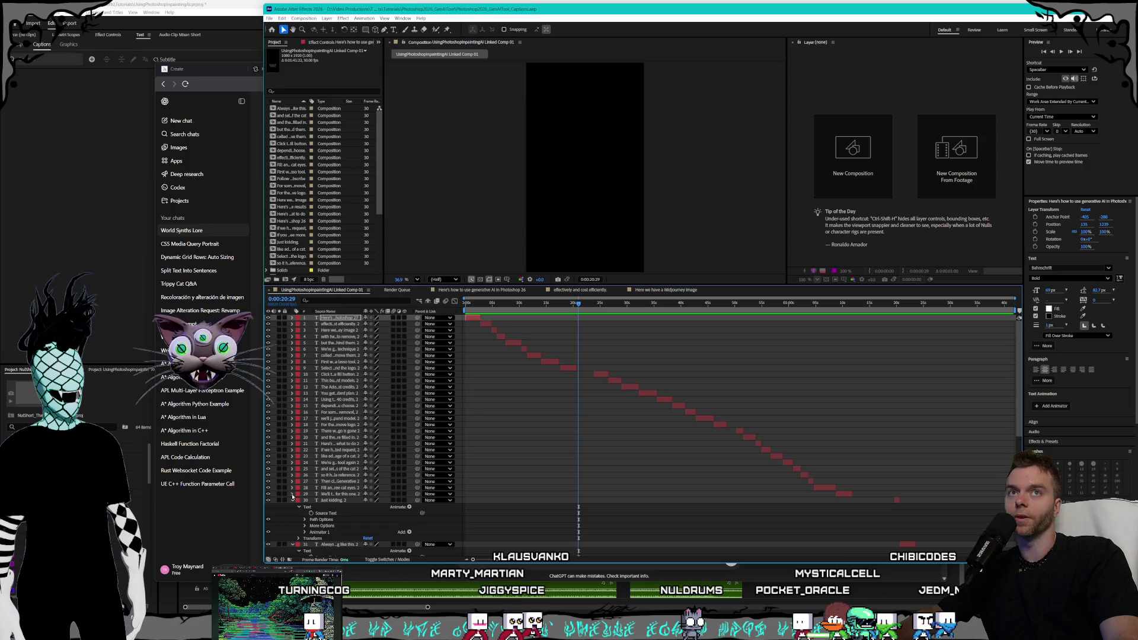
pyautogui.click(293, 500)
pyautogui.click(292, 506)
pyautogui.click(293, 512)
pyautogui.click(292, 519)
# Collapse the last caption layers, 34 and 35, then switch to the linked Premiere Pro sequence.
pyautogui.click(293, 526)
pyautogui.click(292, 531)
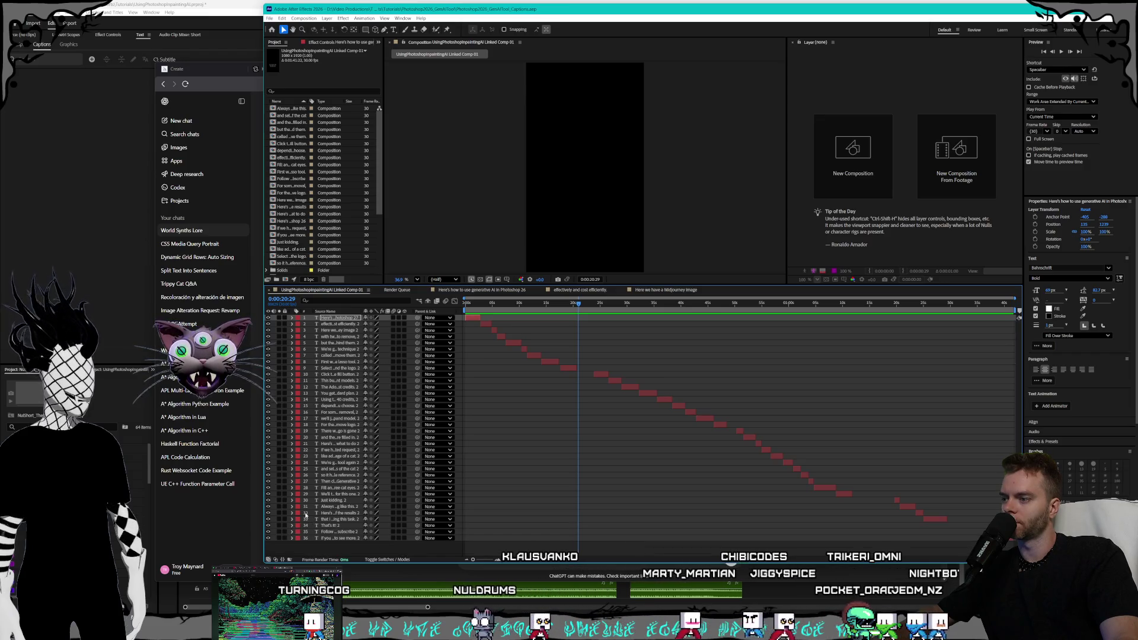
pyautogui.click(270, 19)
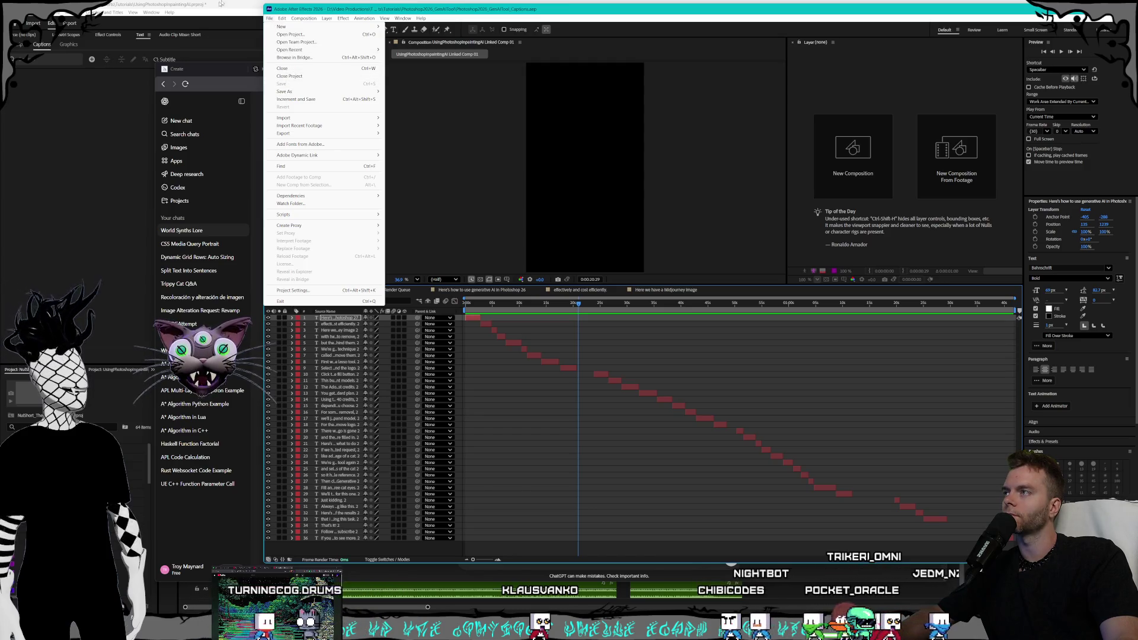
pyautogui.click(243, 6)
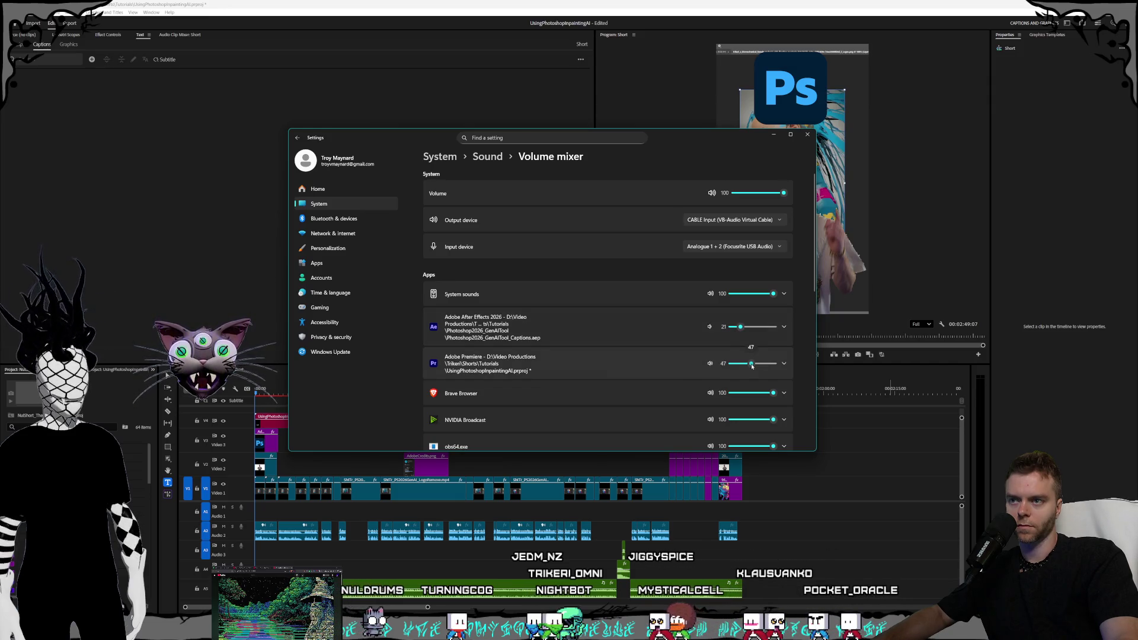
# Return to Premiere Pro and play the sequence to review the linked captions.
pyautogui.click(509, 3)
pyautogui.press('space')
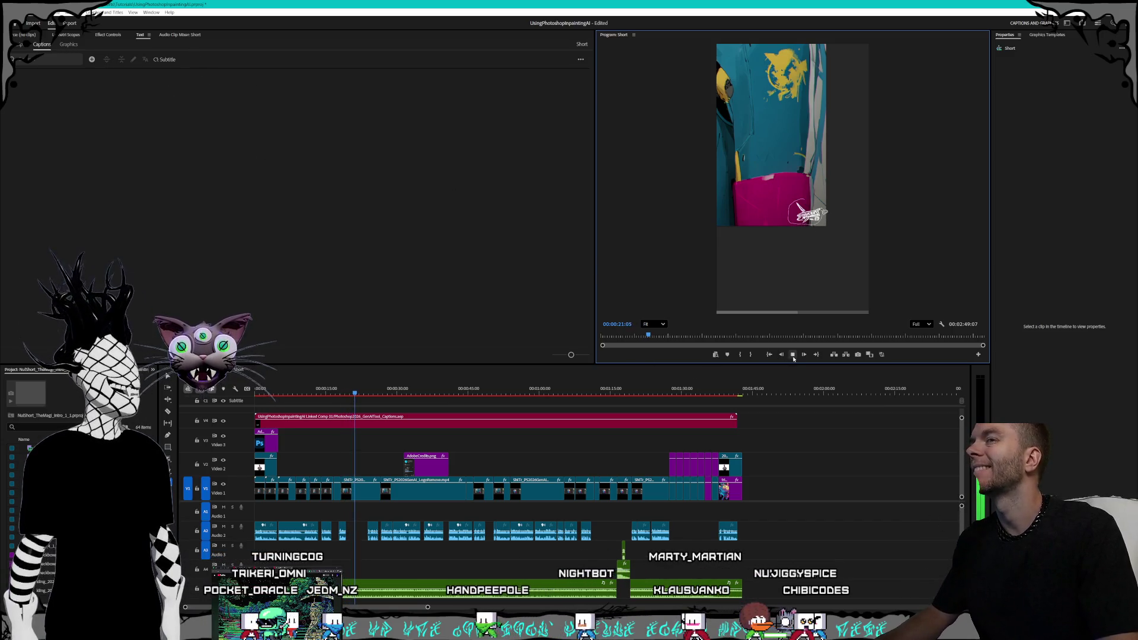
# Stop playback at 00:00:22:05, select the caption comp clip on V4 and browse Graphics Templates.
pyautogui.press('space')
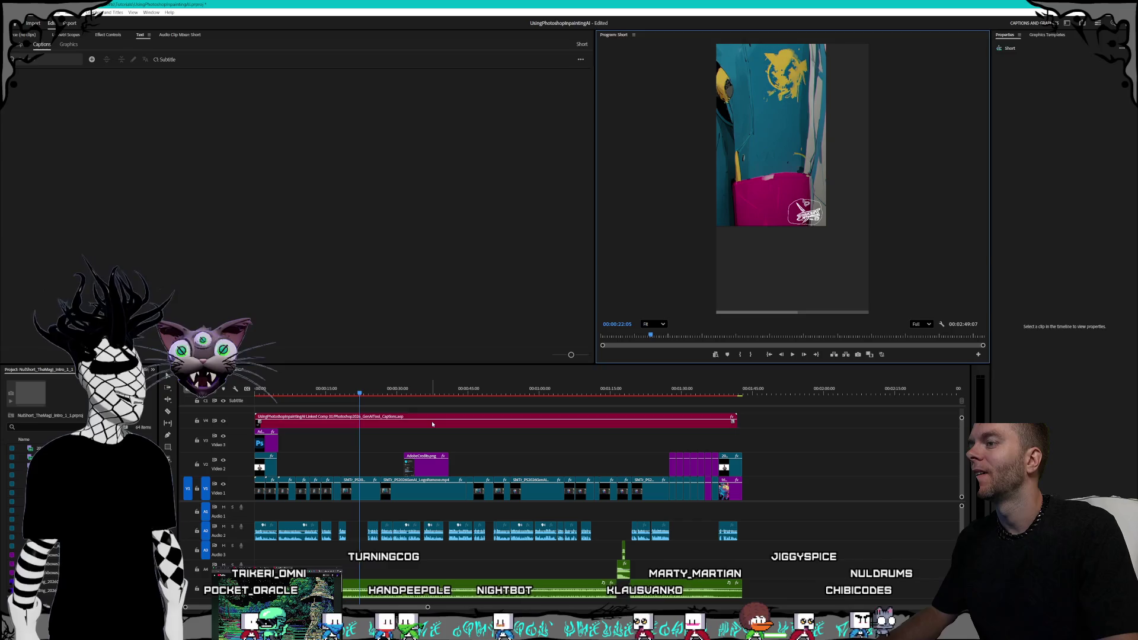
pyautogui.click(431, 421)
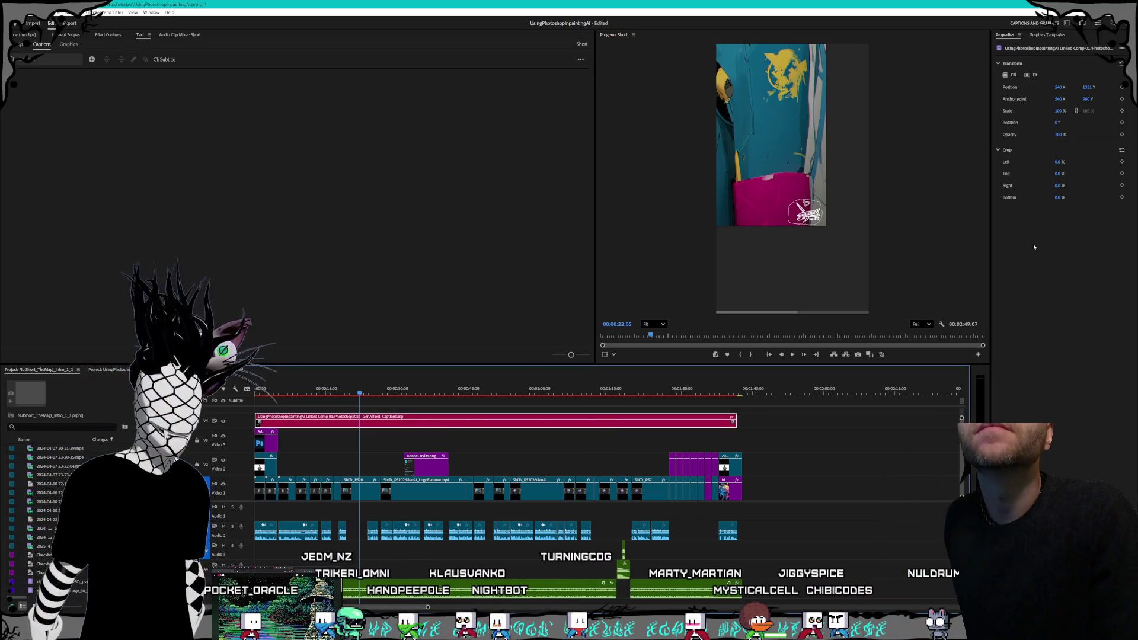
pyautogui.click(1042, 35)
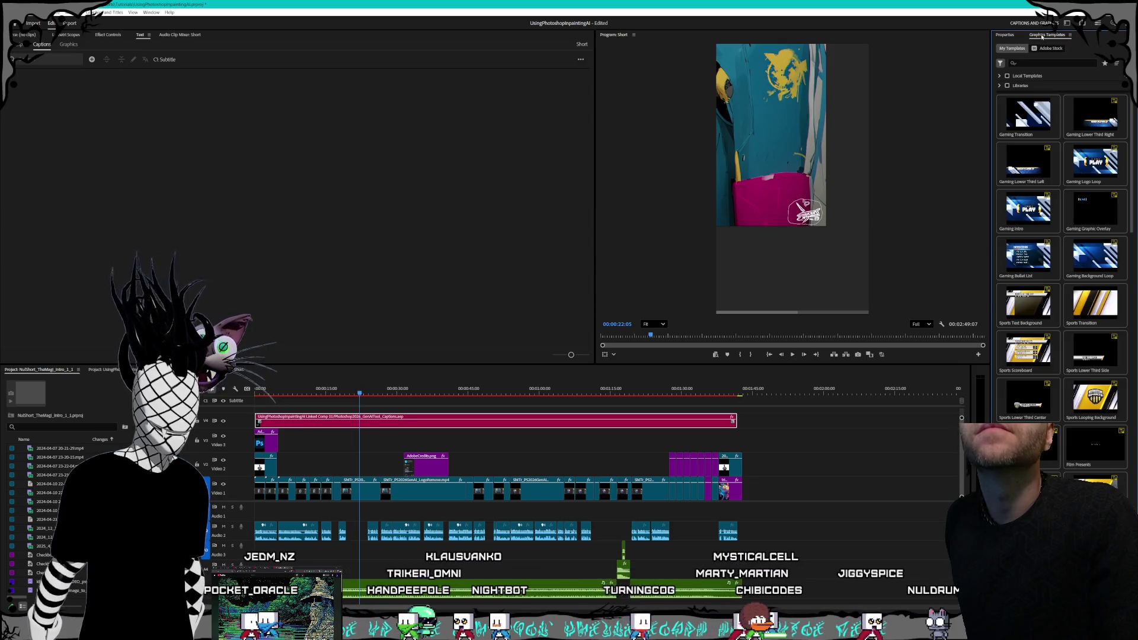
pyautogui.click(1005, 34)
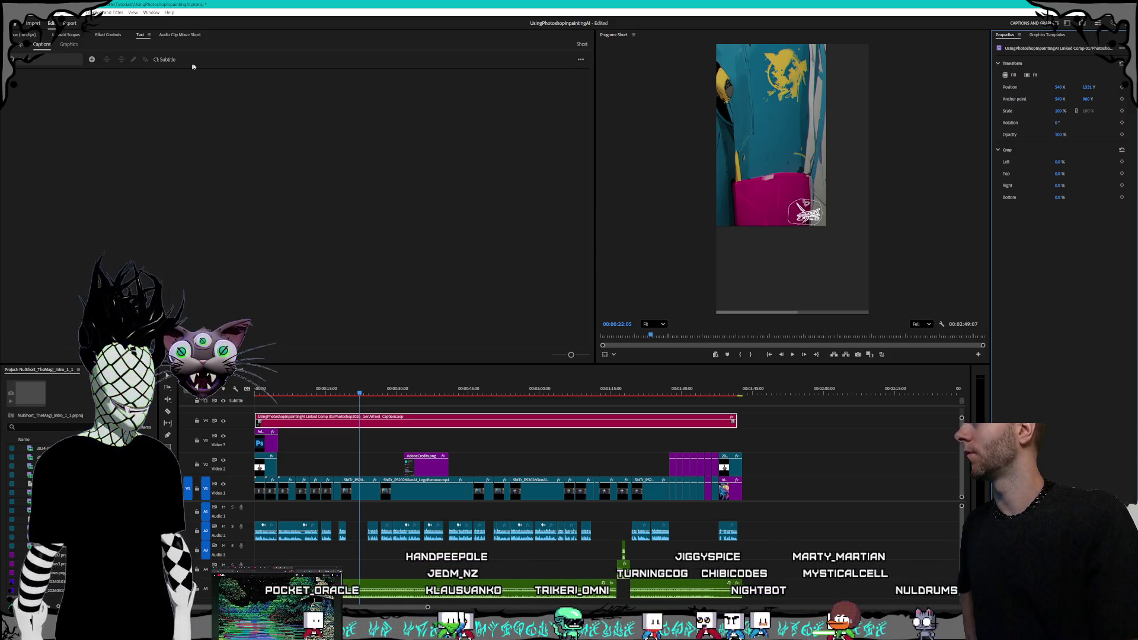
# Check the Transcript and C1: Subtitle captions lists, reselect the caption clip, then bring ChatGPT forward.
pyautogui.click(19, 45)
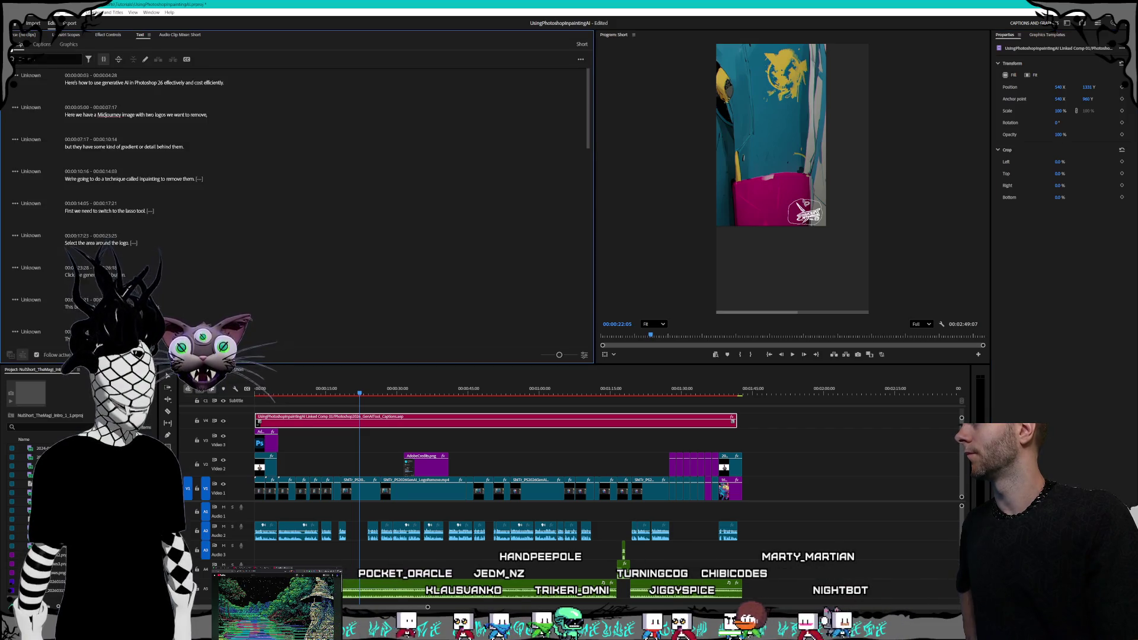
pyautogui.click(42, 45)
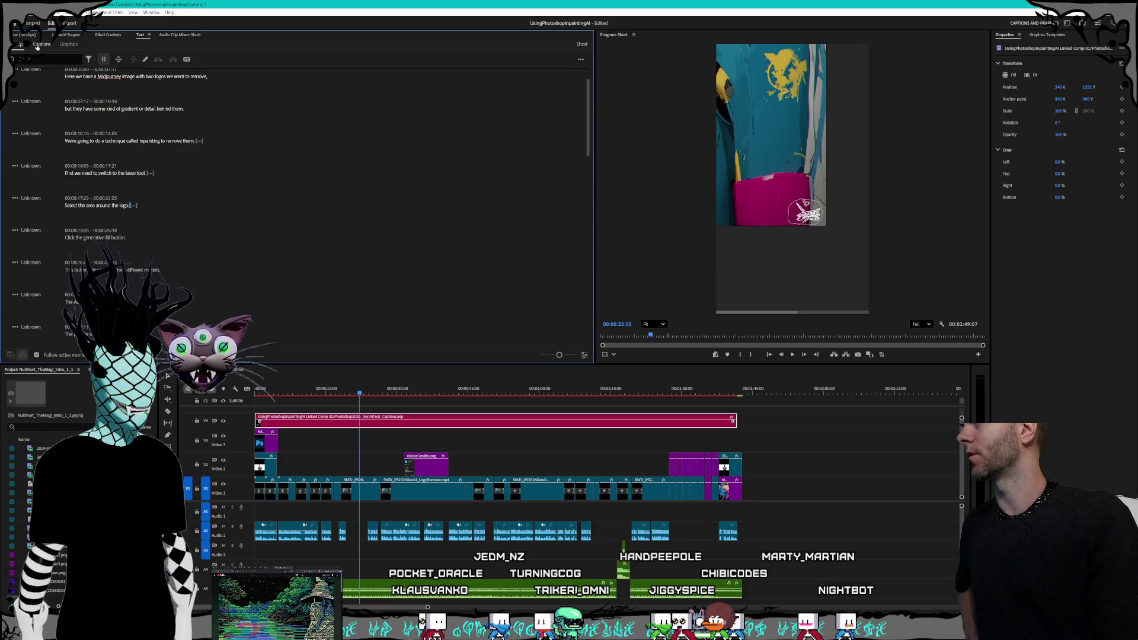
pyautogui.click(40, 45)
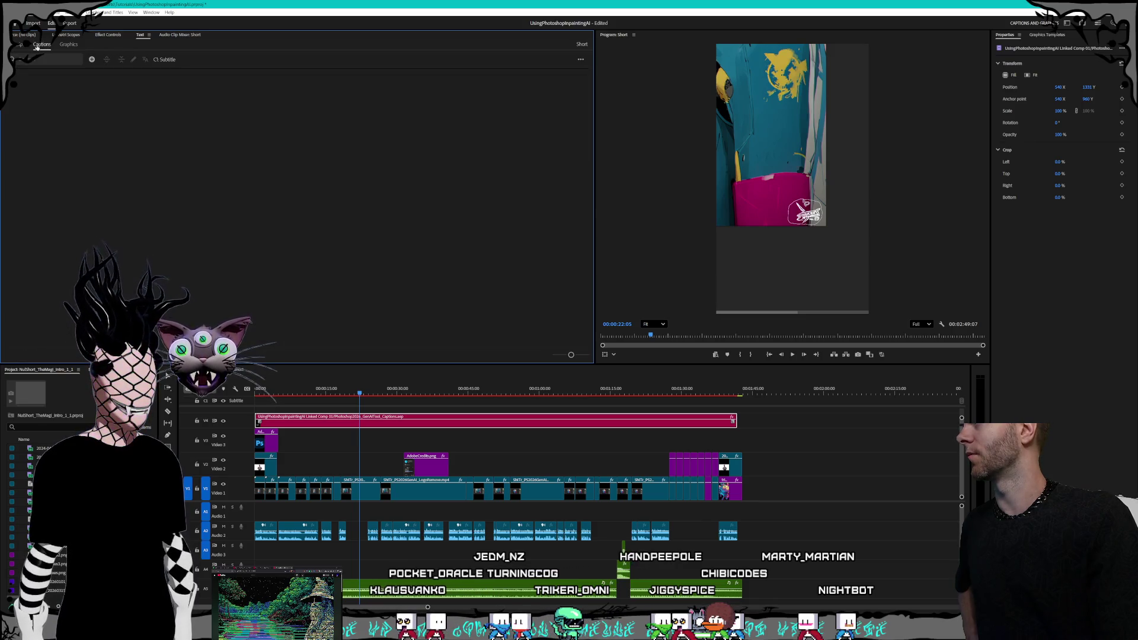
pyautogui.click(381, 421)
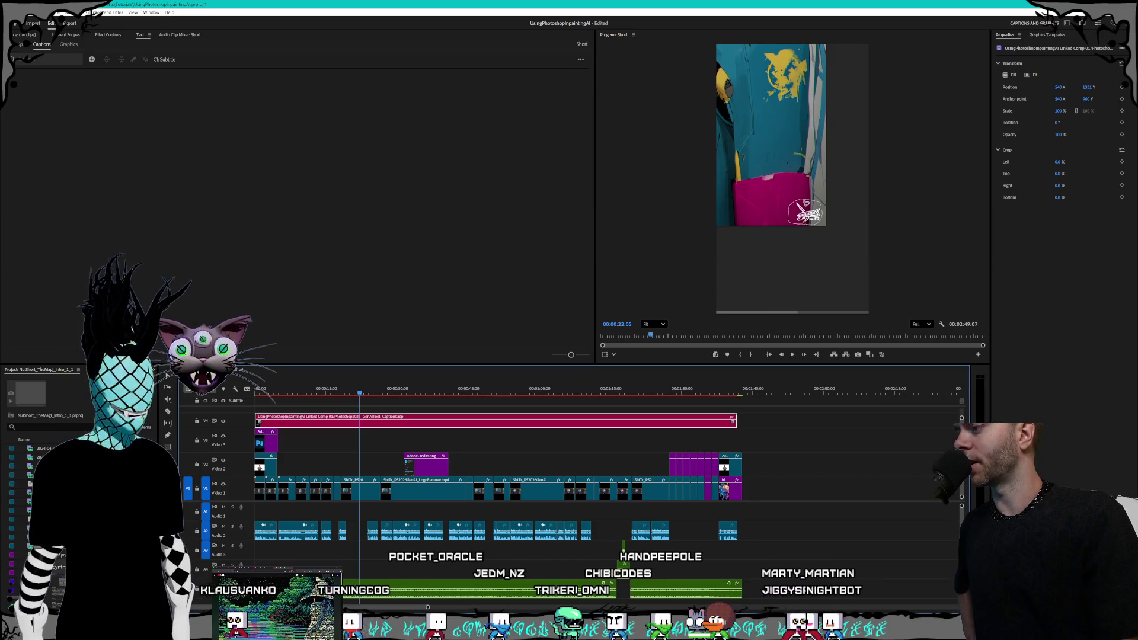
pyautogui.hotkey('alt', 'Tab')
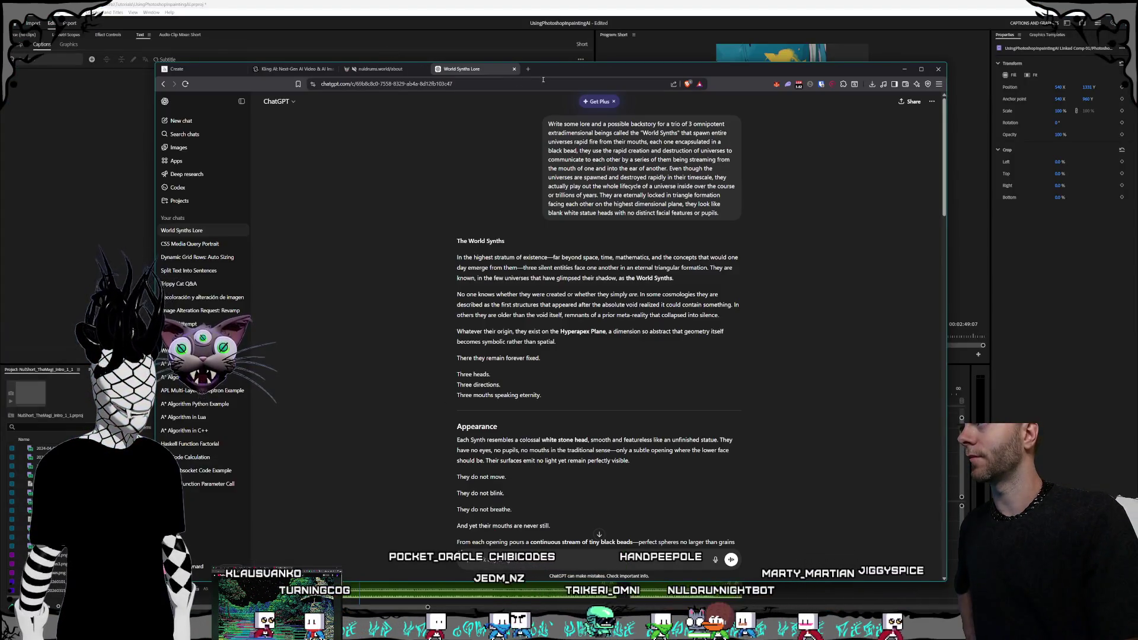
pyautogui.hotkey('ctrl', 't')
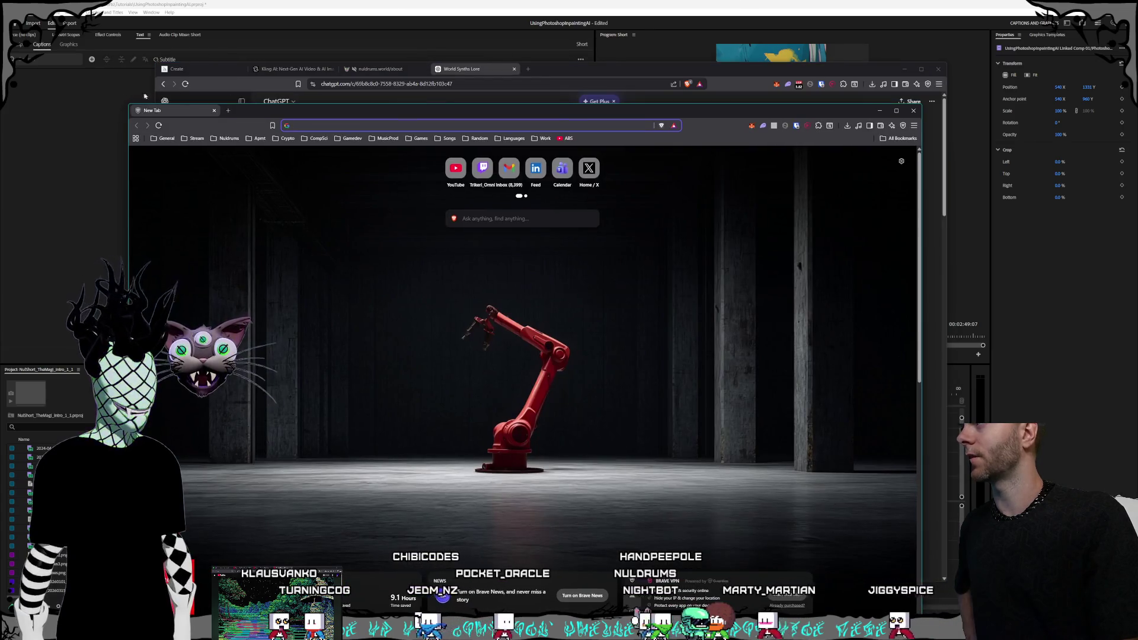
pyautogui.moveTo(543, 69)
pyautogui.mouseDown()
pyautogui.moveTo(456, 324)
pyautogui.moveTo(471, 318)
pyautogui.mouseUp()
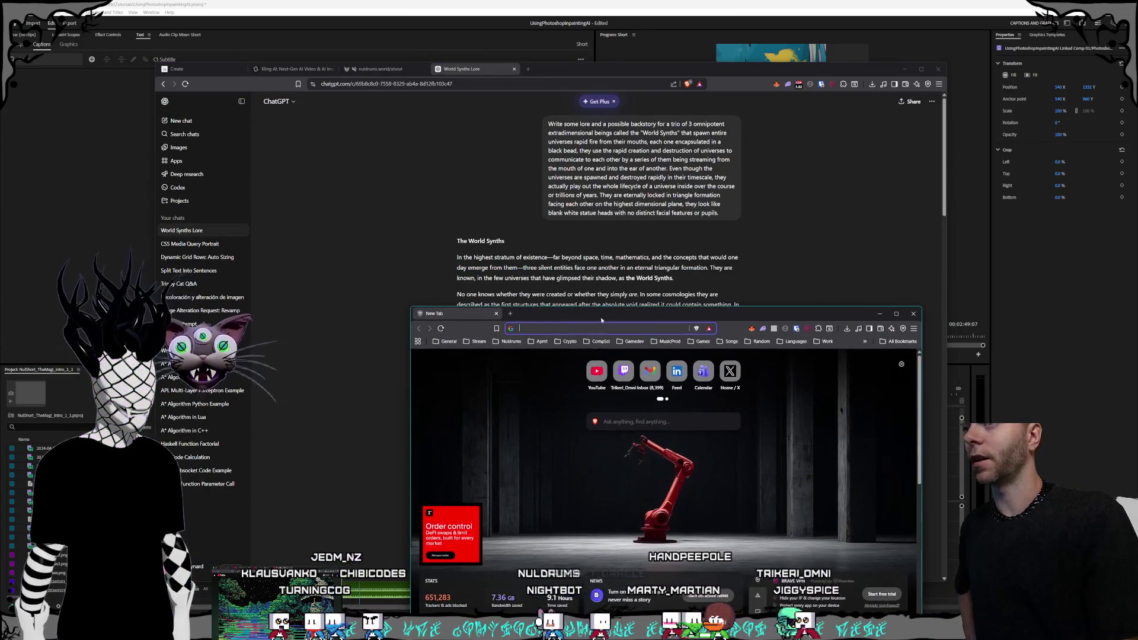
pyautogui.hotkey('ctrl', 'w')
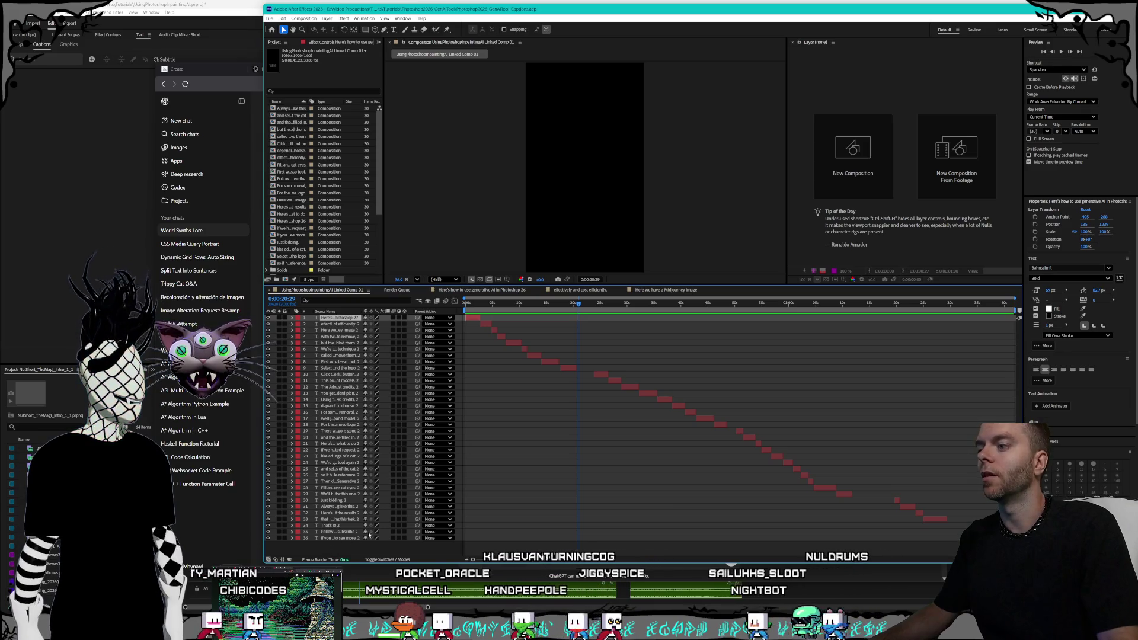
# Give all 36 caption layers a 2 px text stroke.
pyautogui.hotkey('ctrl', 'a')
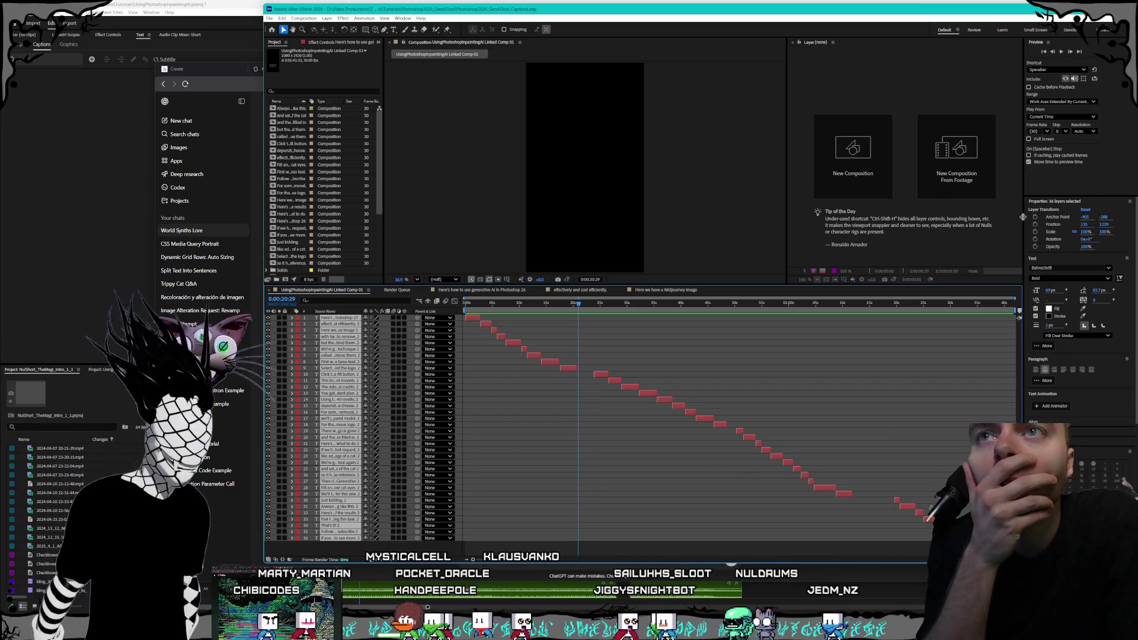
pyautogui.moveTo(1024, 207); pyautogui.dragTo(989, 212)
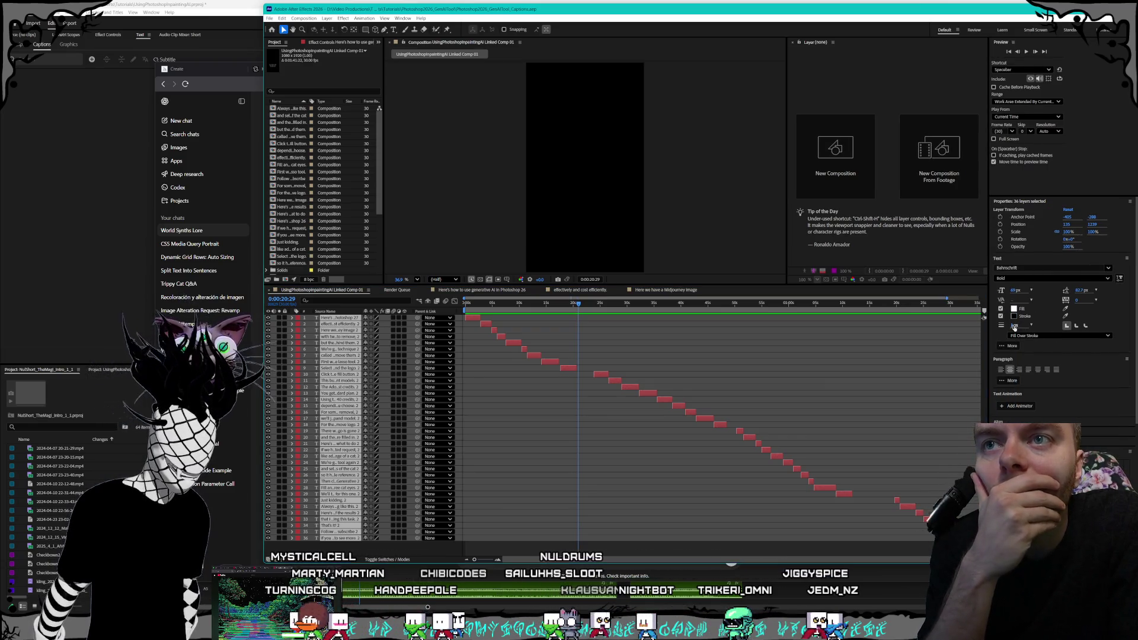
pyautogui.click(1017, 326)
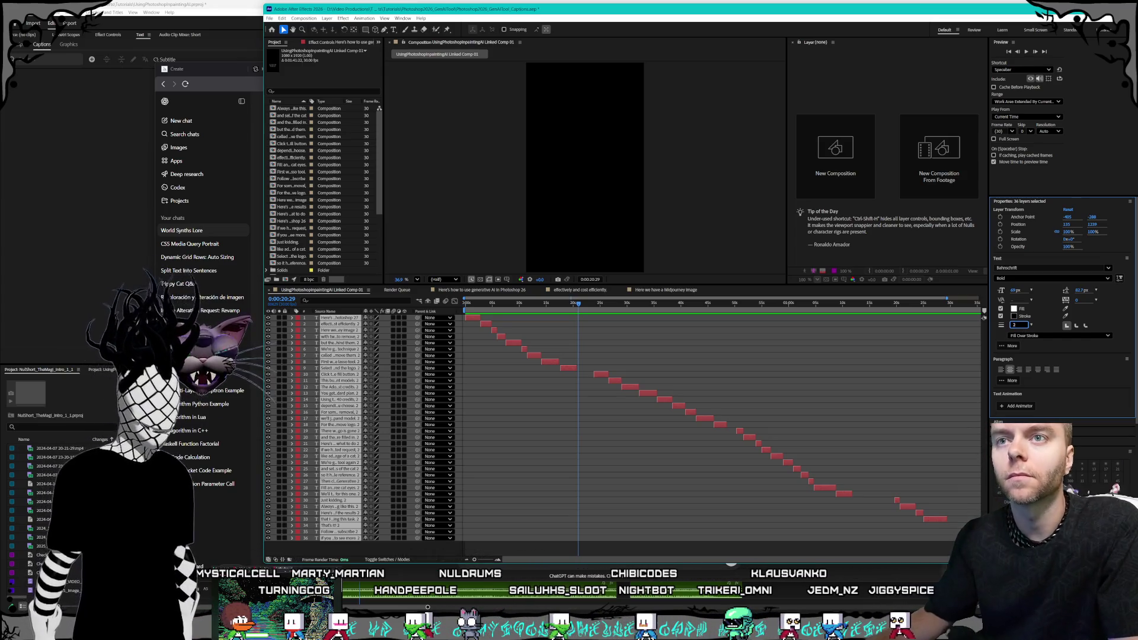
pyautogui.press('Return')
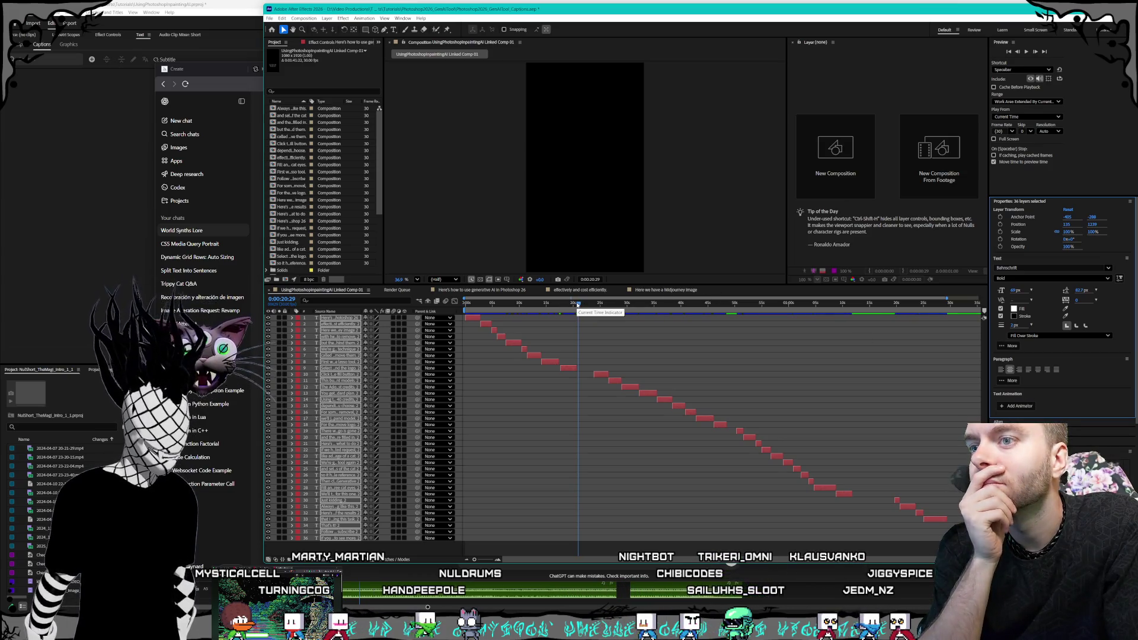
# Preview the Midjourney image caption, then check the android image caption in Premiere Pro.
pyautogui.moveTo(577, 304)
pyautogui.mouseDown()
pyautogui.moveTo(477, 301)
pyautogui.moveTo(495, 298)
pyautogui.mouseUp()
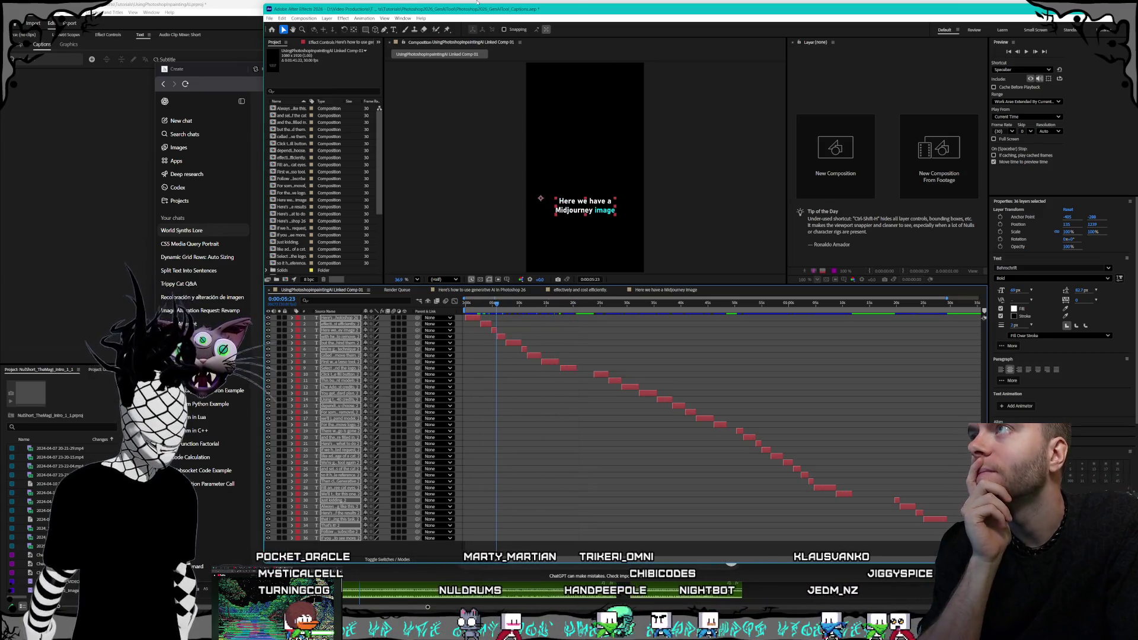
pyautogui.click(481, 3)
pyautogui.moveTo(264, 393)
pyautogui.mouseDown()
pyautogui.moveTo(367, 392)
pyautogui.moveTo(266, 394)
pyautogui.mouseUp()
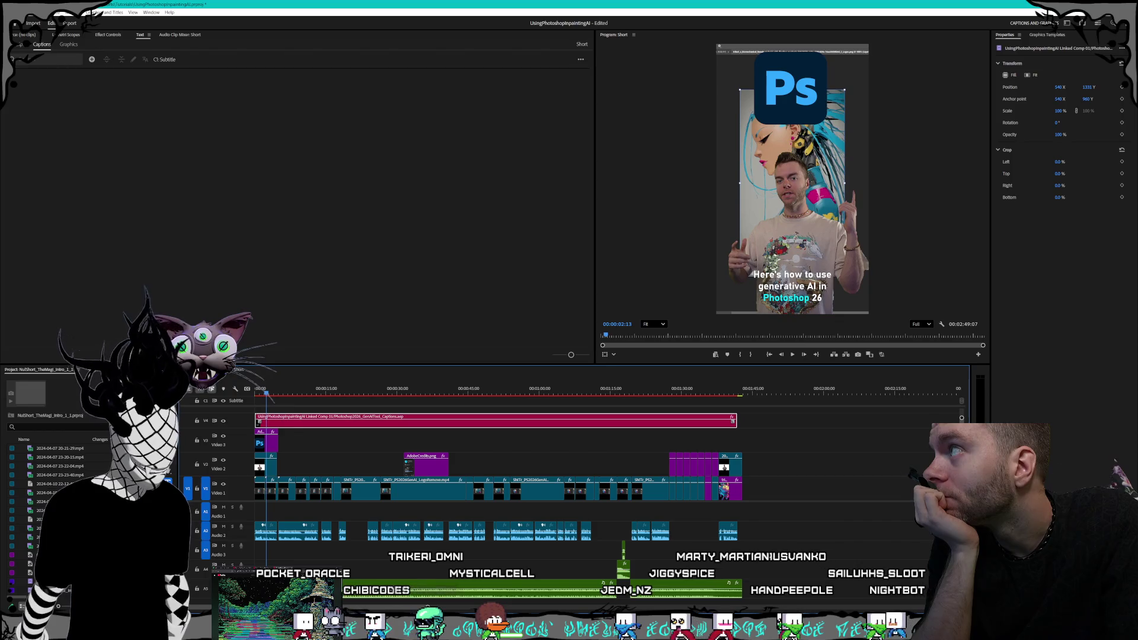
# Save the Premiere project, scrub ahead to the partner-models caption, and return to After Effects.
pyautogui.click(9, 12)
pyautogui.click(36, 108)
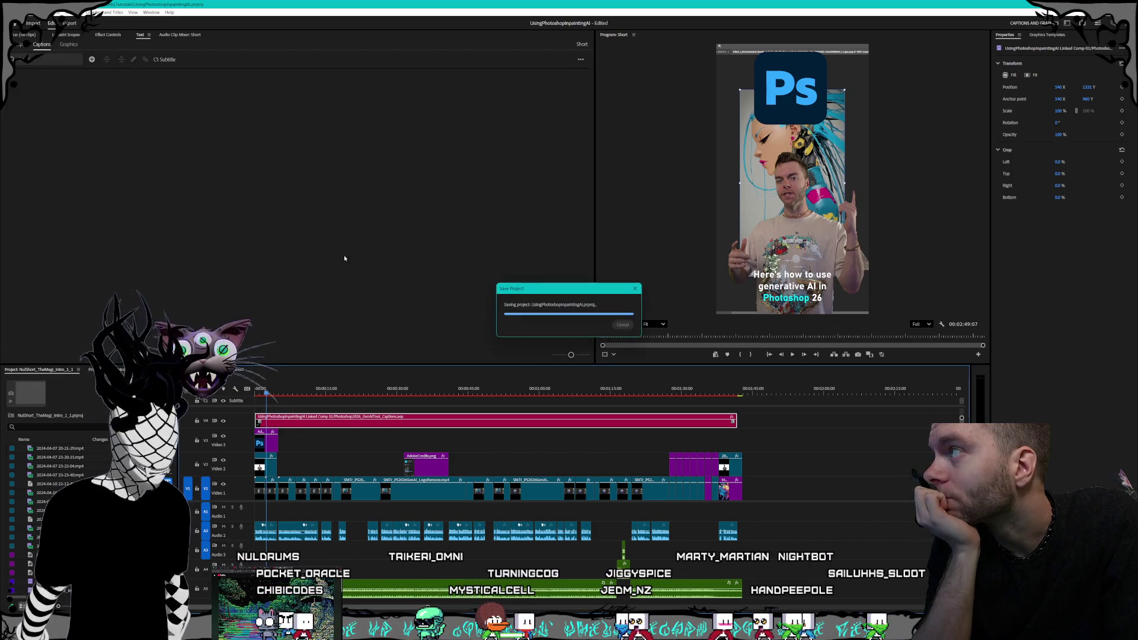
pyautogui.moveTo(346, 391)
pyautogui.mouseDown()
pyautogui.moveTo(429, 406)
pyautogui.moveTo(396, 400)
pyautogui.mouseUp()
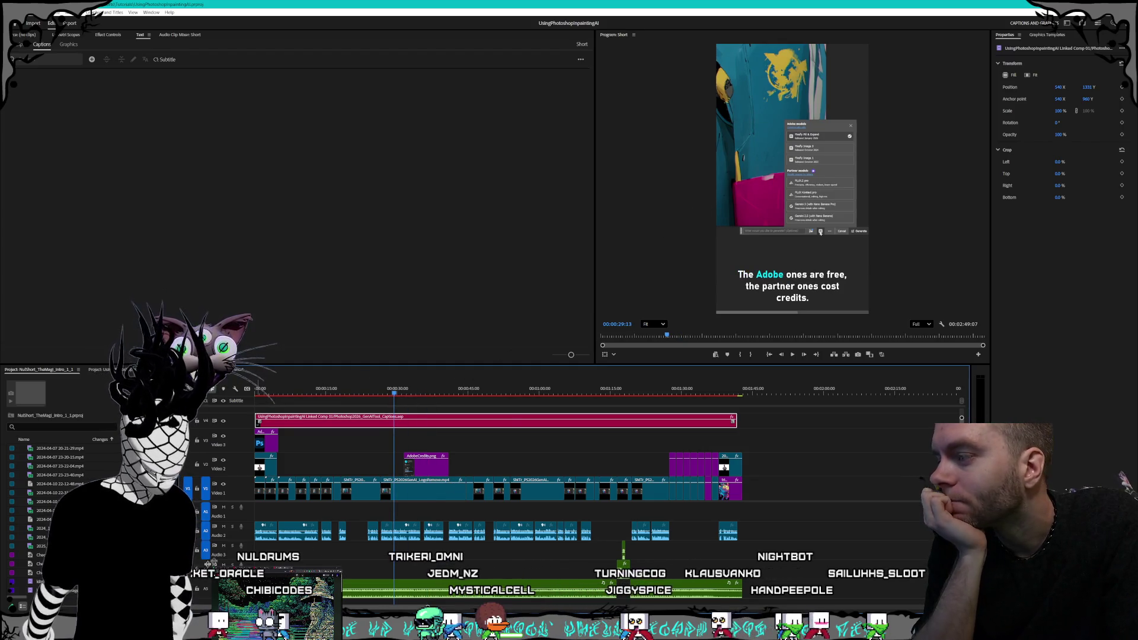
pyautogui.hotkey('alt', 'Tab')
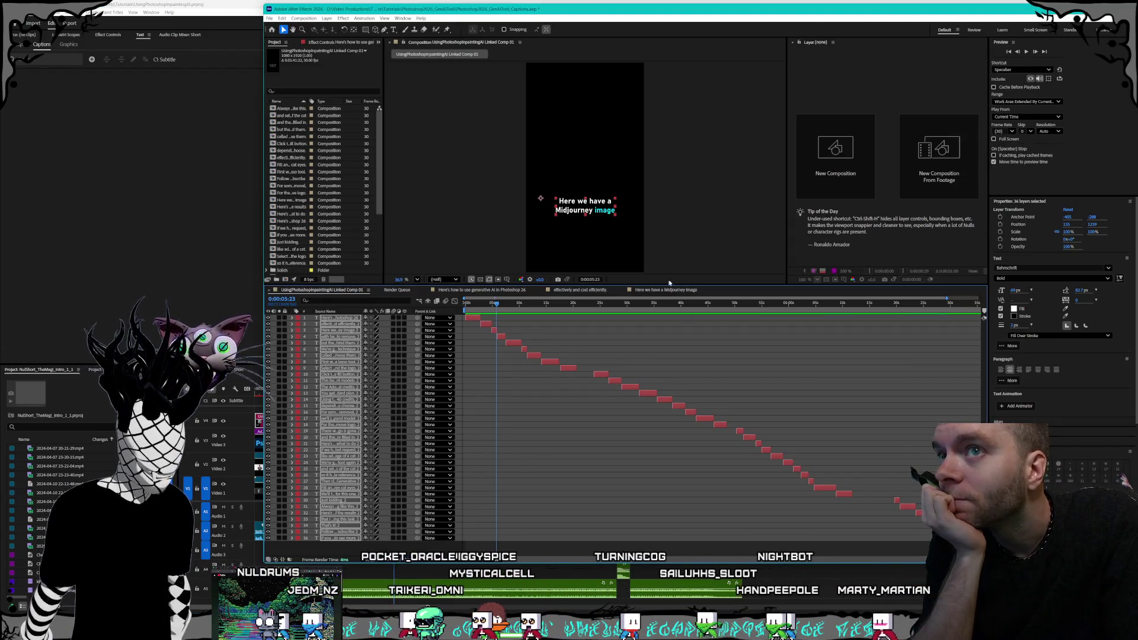
# Set the caption Stroke Width to 5 px.
pyautogui.click(1014, 326)
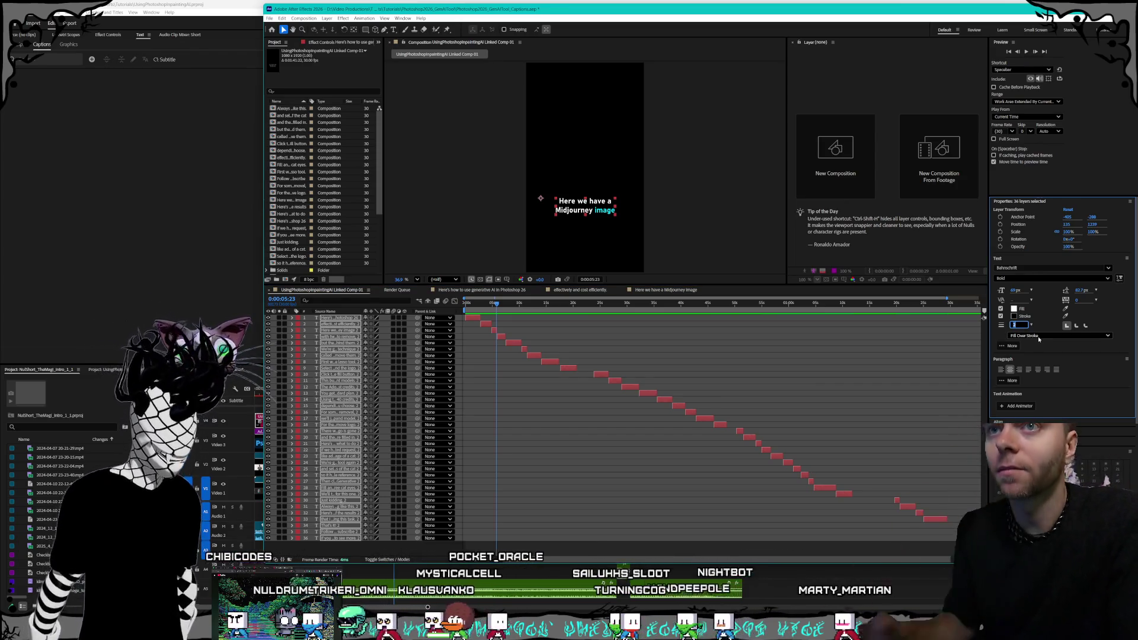
pyautogui.write('5')
pyautogui.press('Return')
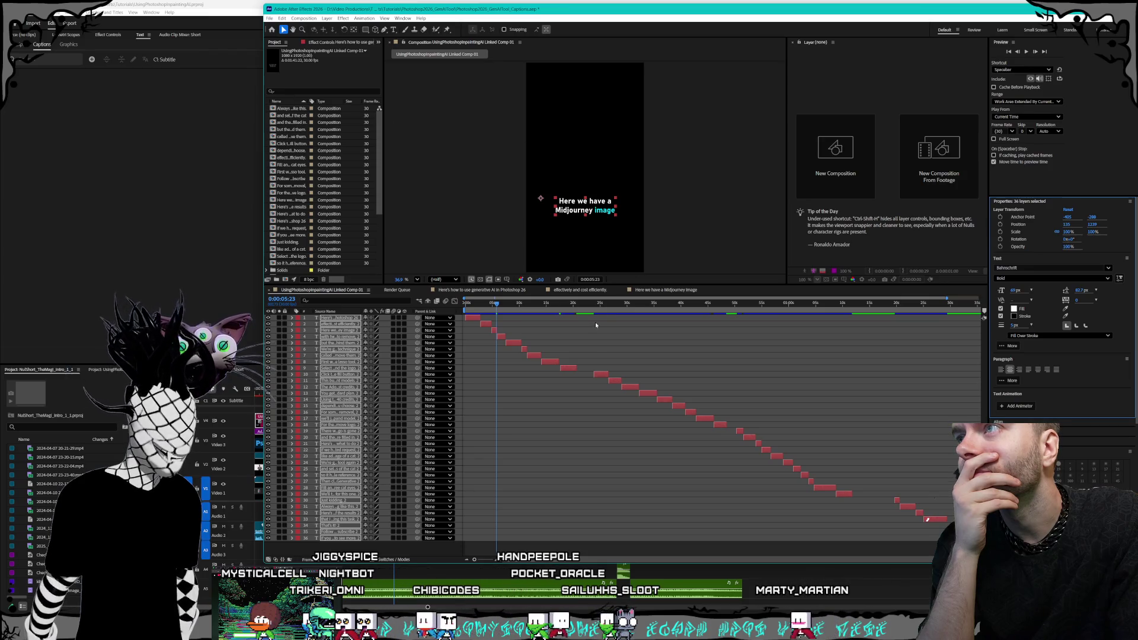
# Open and dismiss the File menu, then switch back to Premiere Pro.
pyautogui.click(270, 18)
pyautogui.click(425, 150)
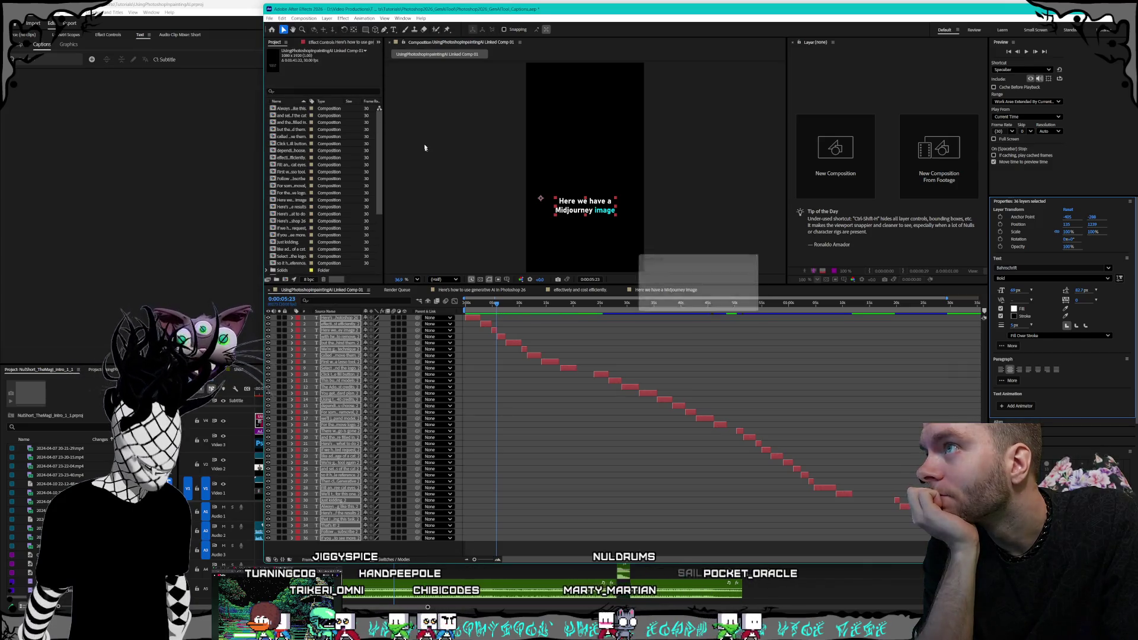
pyautogui.click(470, 2)
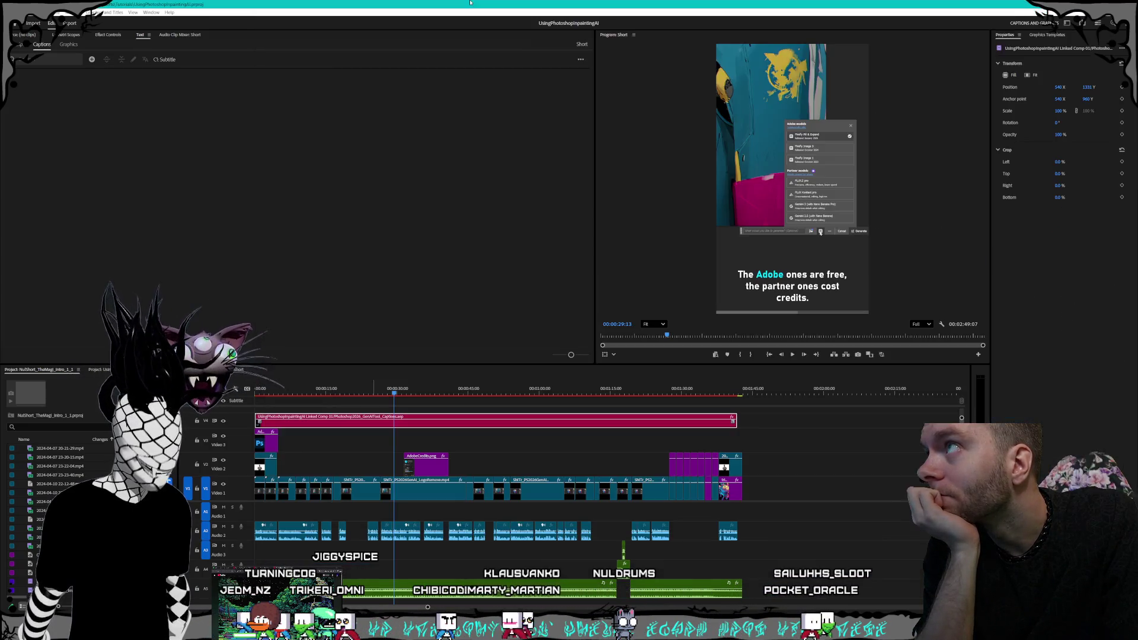
# Scrub back to the 'switch to the lasso tool' caption and view the caption clip's Effect Controls.
pyautogui.moveTo(491, 395); pyautogui.dragTo(329, 377)
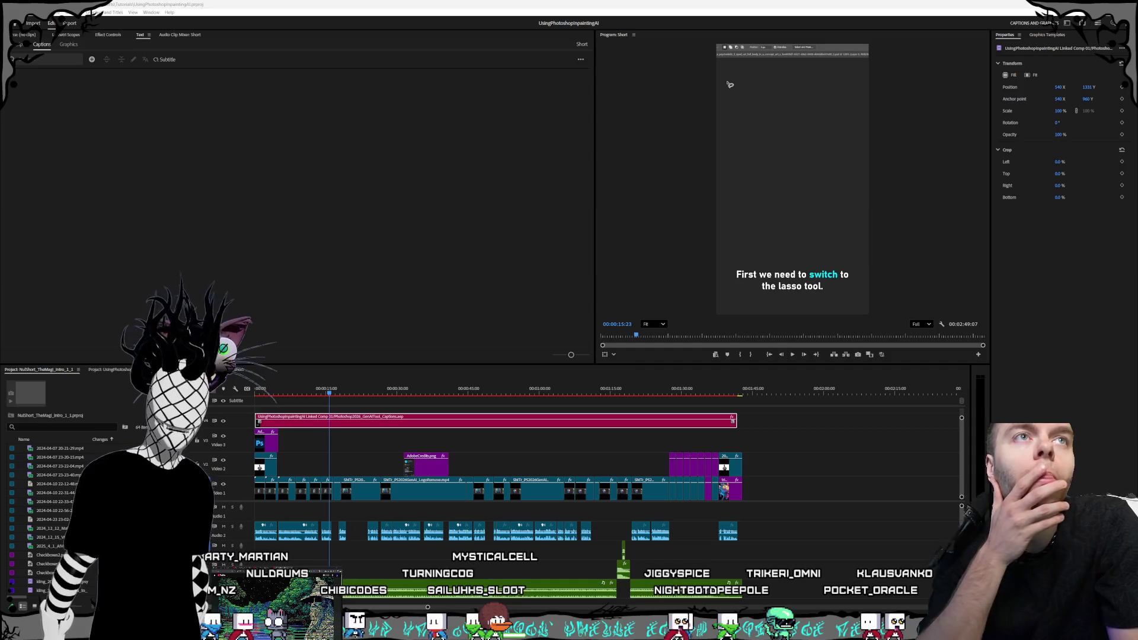
pyautogui.click(100, 35)
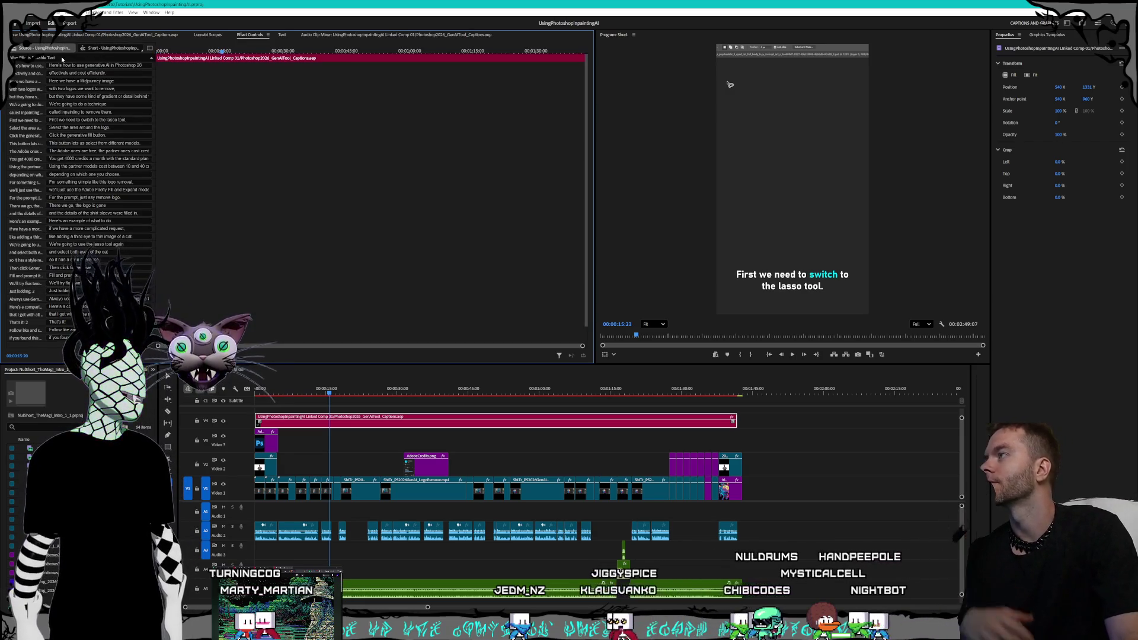
pyautogui.scroll(-1, 102, 175)
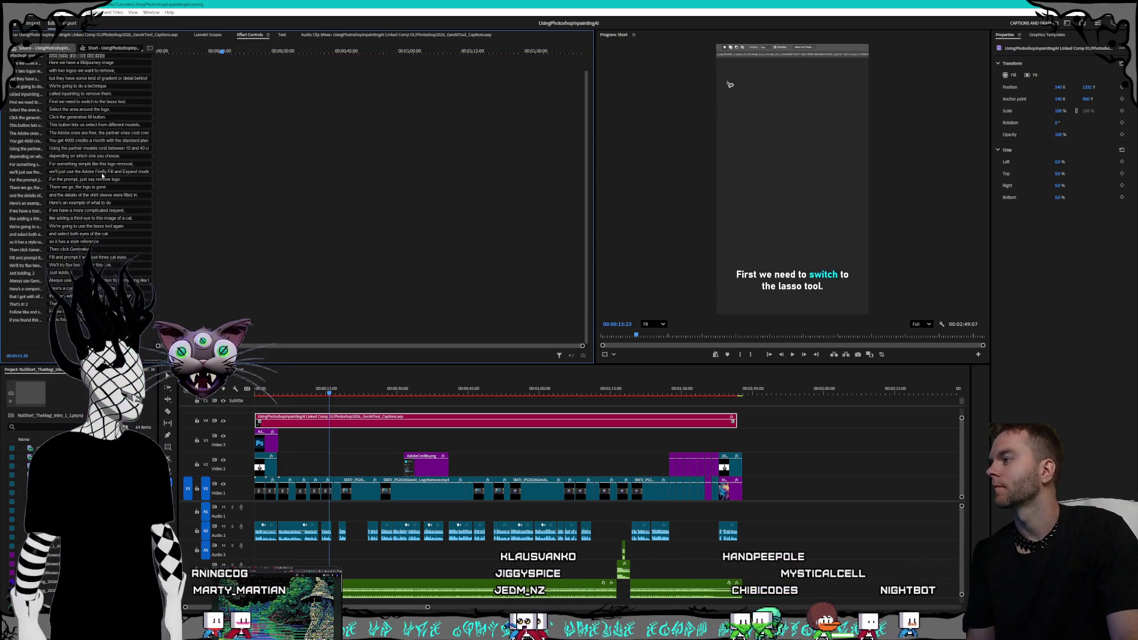
pyautogui.scroll(1, 102, 175)
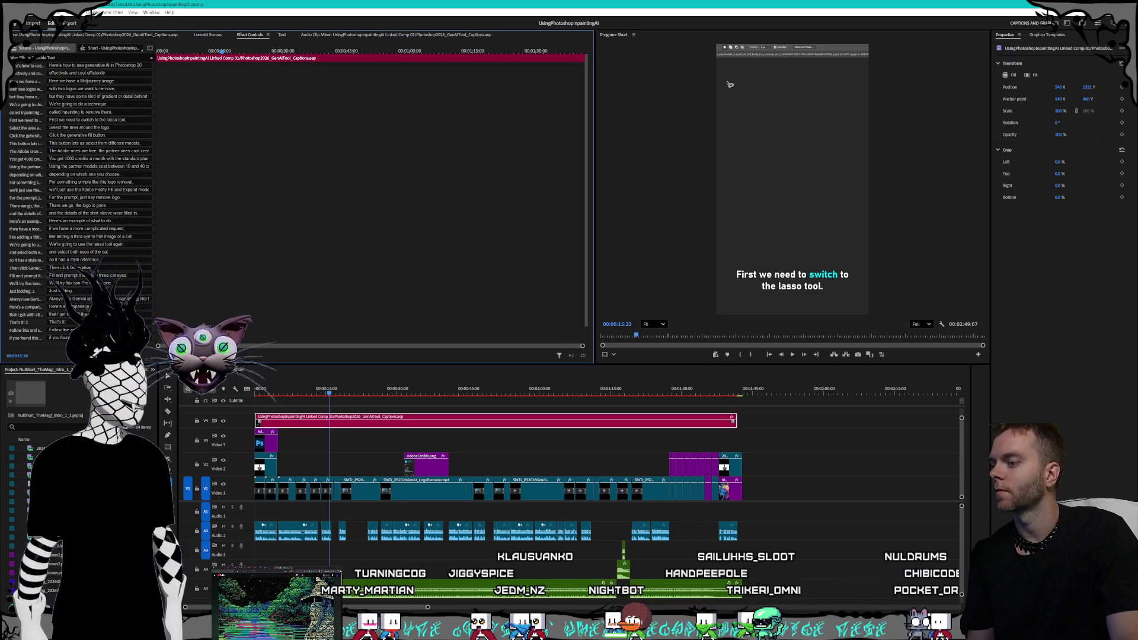
pyautogui.hotkey('alt', 'Tab')
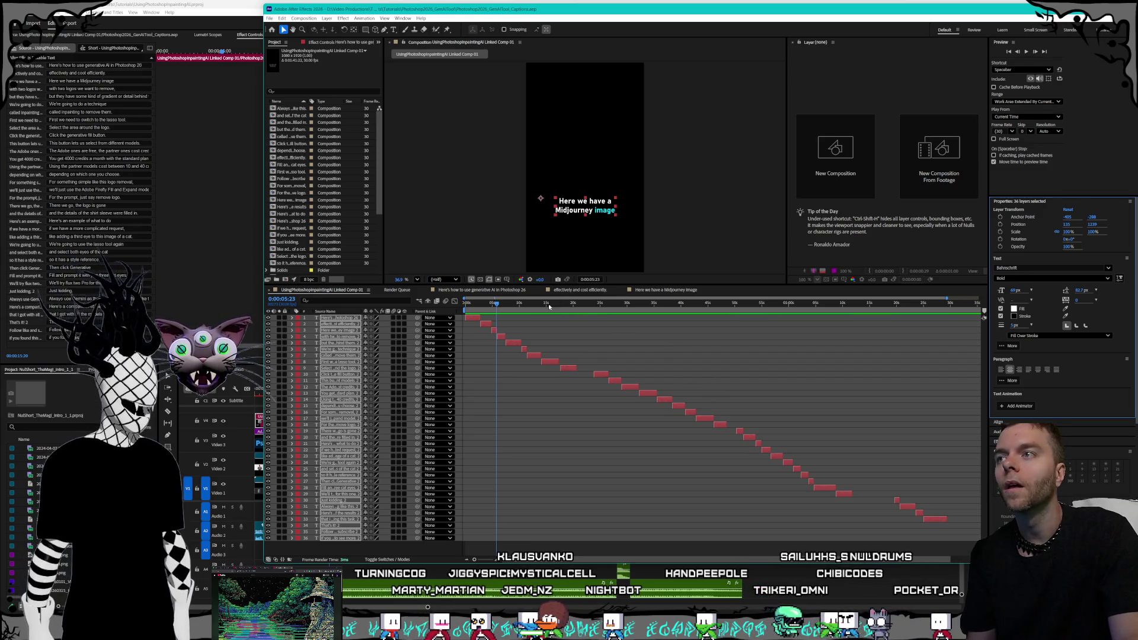
# Keep Fill Over Stroke, reset the caption stroke width to 2 px, and save the project.
pyautogui.click(1031, 336)
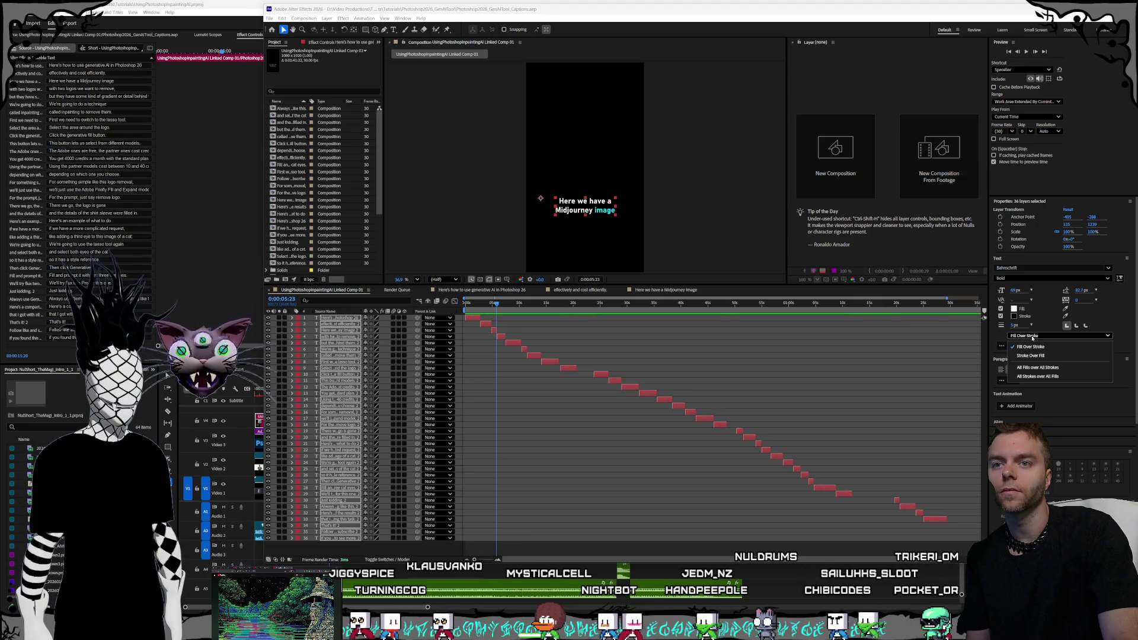
pyautogui.click(1014, 334)
pyautogui.click(1015, 326)
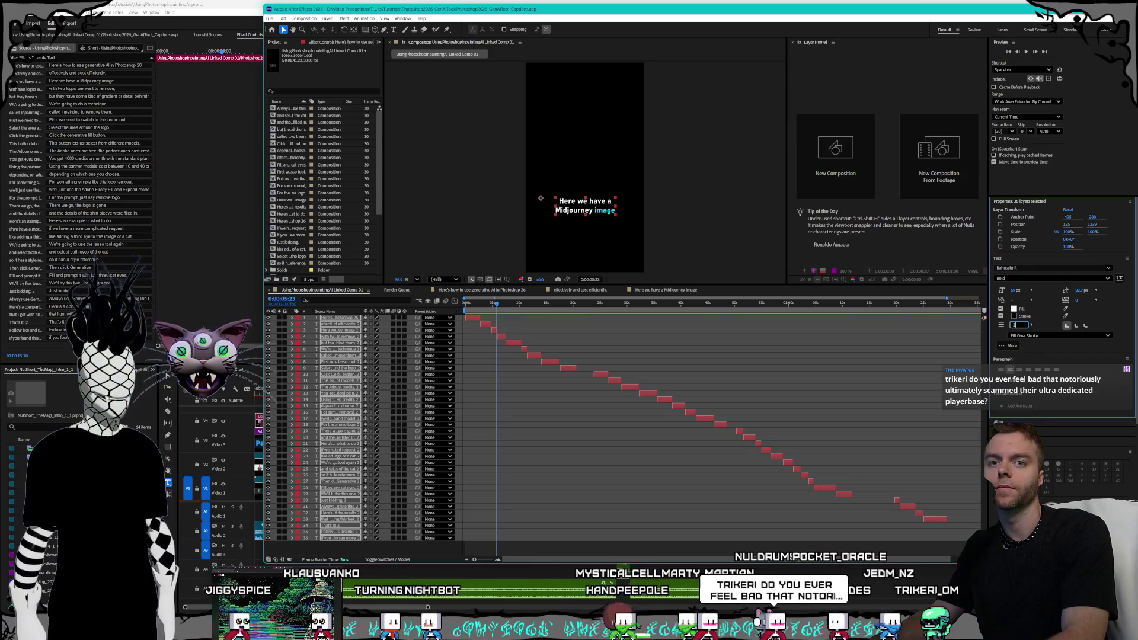
pyautogui.press('Return')
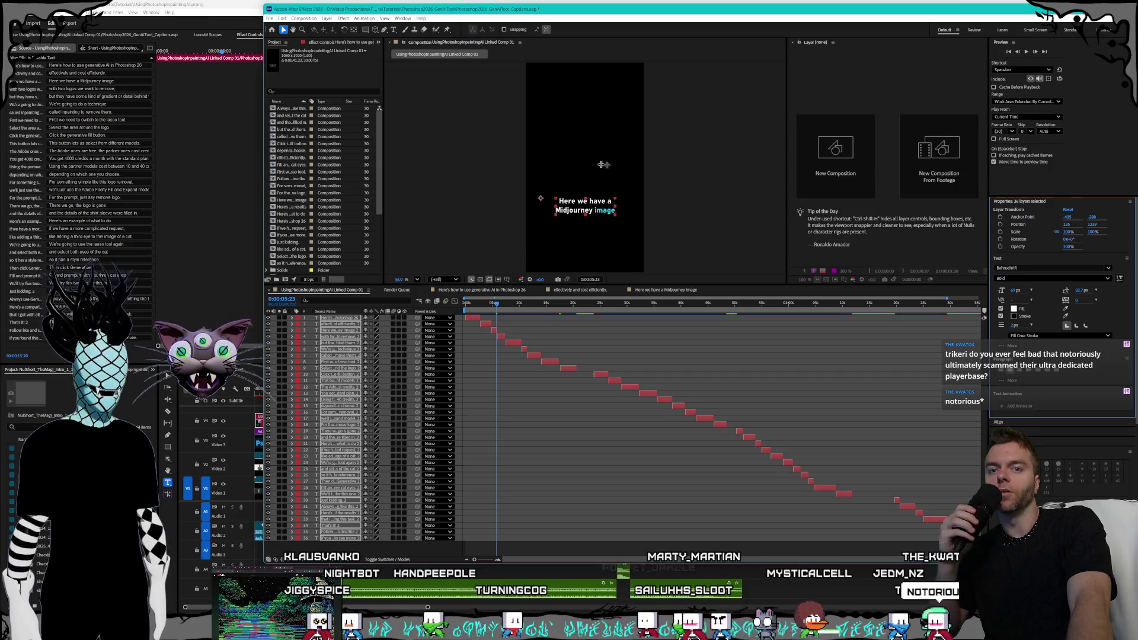
pyautogui.click(269, 18)
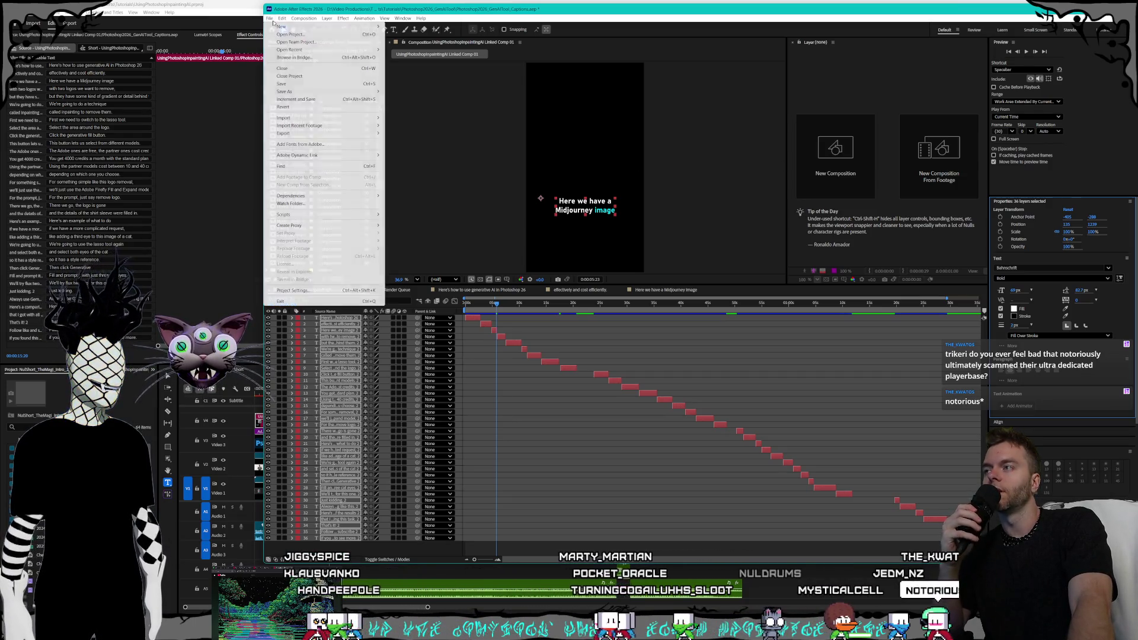
pyautogui.click(303, 85)
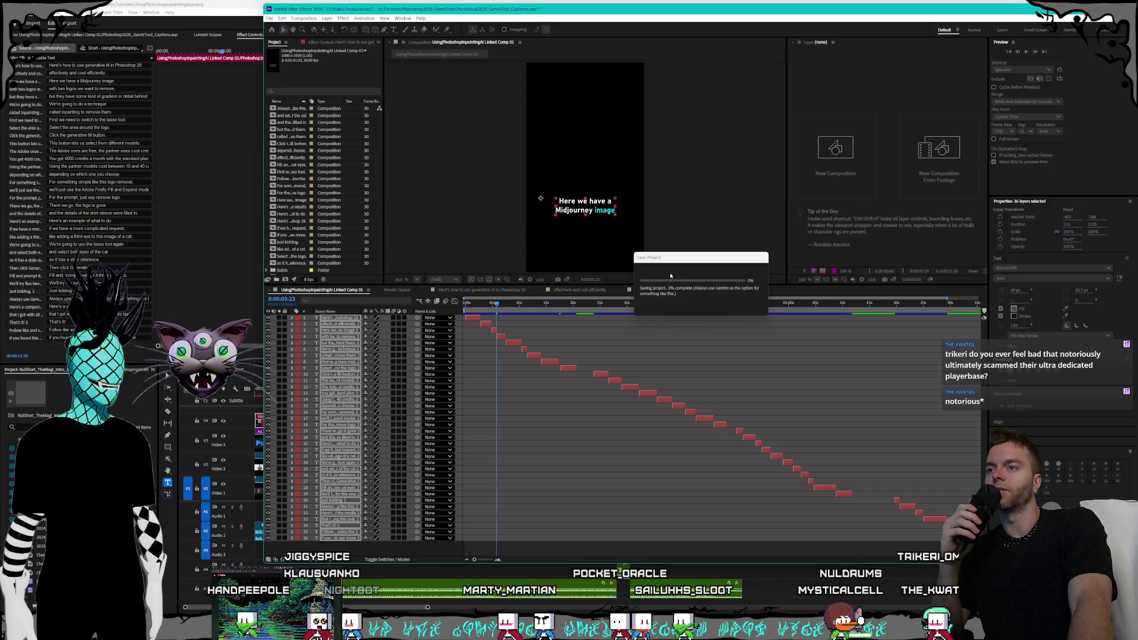
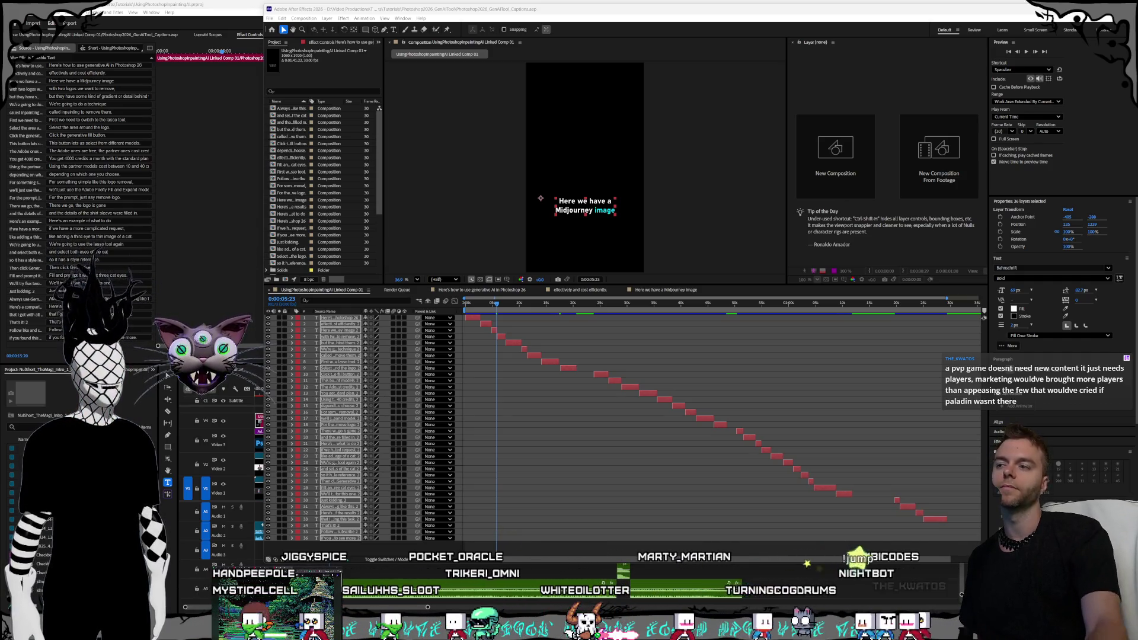
# Scrub through the captions to the shirt-sleeve line, then back to 'There we go, the logo is gone'.
pyautogui.moveTo(504, 302)
pyautogui.mouseDown()
pyautogui.moveTo(517, 303)
pyautogui.moveTo(472, 305)
pyautogui.moveTo(535, 308)
pyautogui.mouseUp()
pyautogui.moveTo(621, 315); pyautogui.dragTo(683, 318)
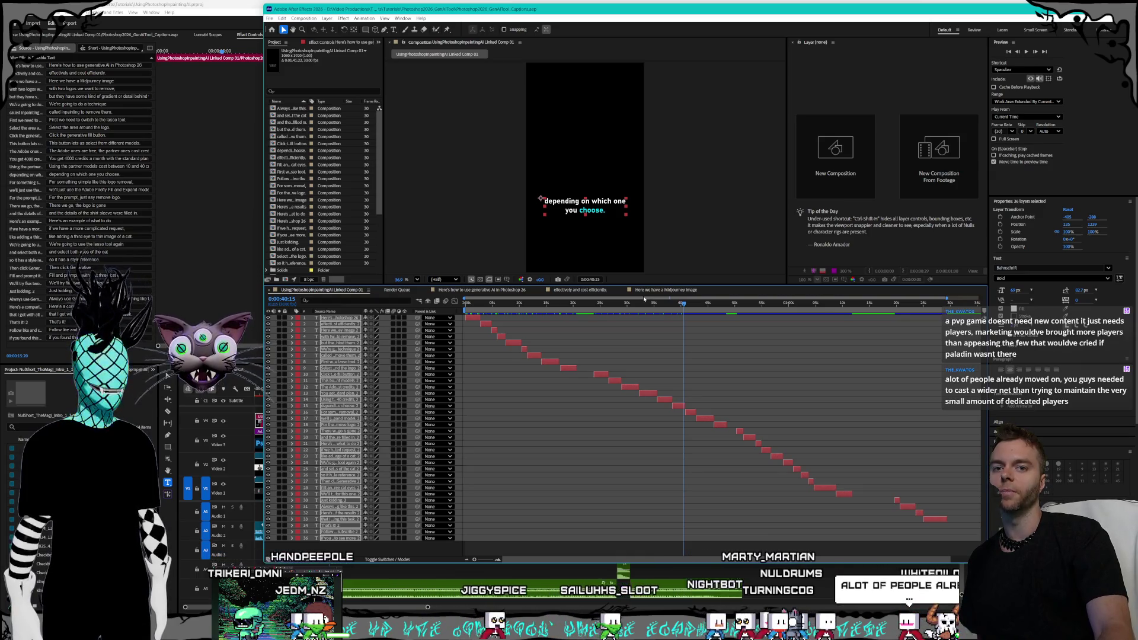
pyautogui.moveTo(677, 305); pyautogui.dragTo(836, 311)
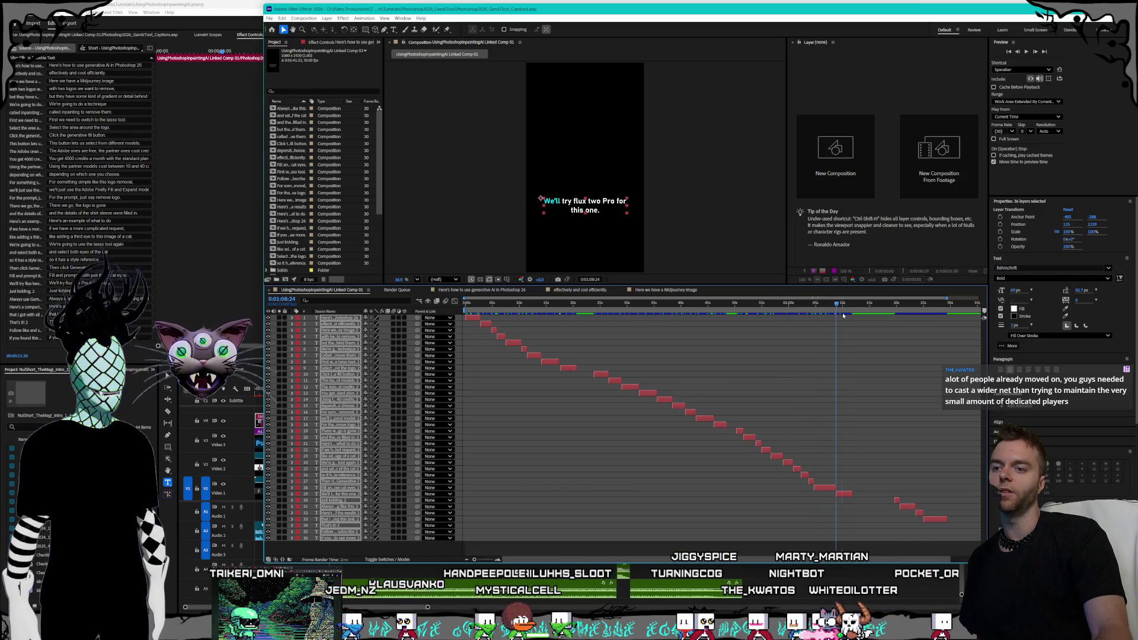
pyautogui.click(825, 306)
pyautogui.moveTo(825, 306)
pyautogui.mouseDown()
pyautogui.moveTo(740, 306)
pyautogui.moveTo(751, 306)
pyautogui.mouseUp()
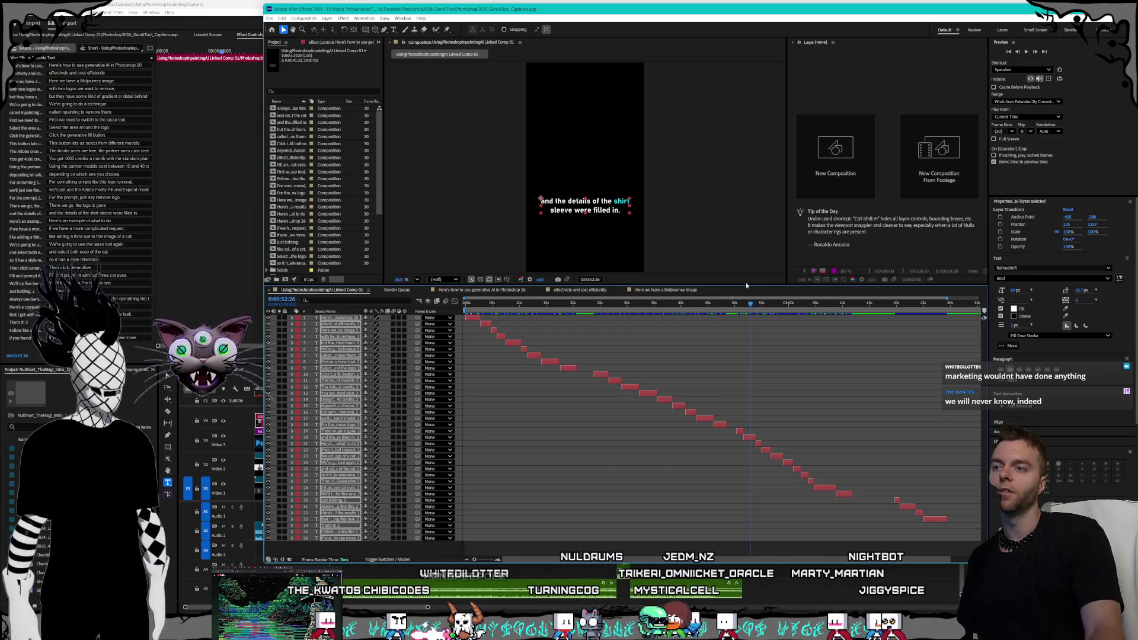
# Scrub back past the 'logo is gone' caption to the opening cat third-eye caption.
pyautogui.click(739, 304)
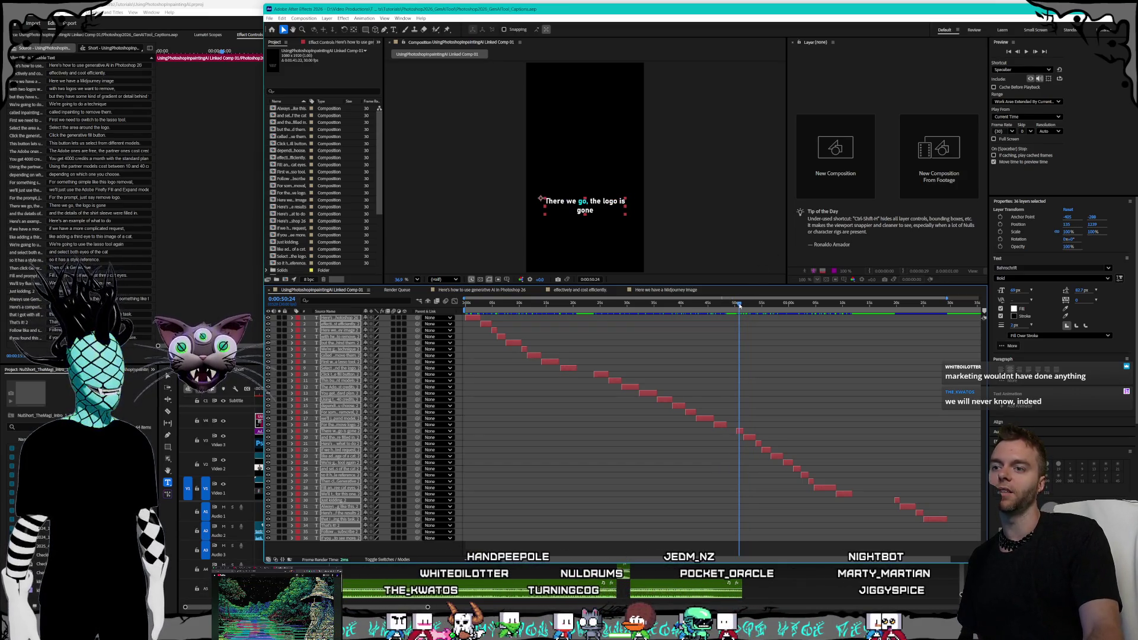
pyautogui.click(725, 305)
pyautogui.moveTo(725, 307); pyautogui.dragTo(598, 310)
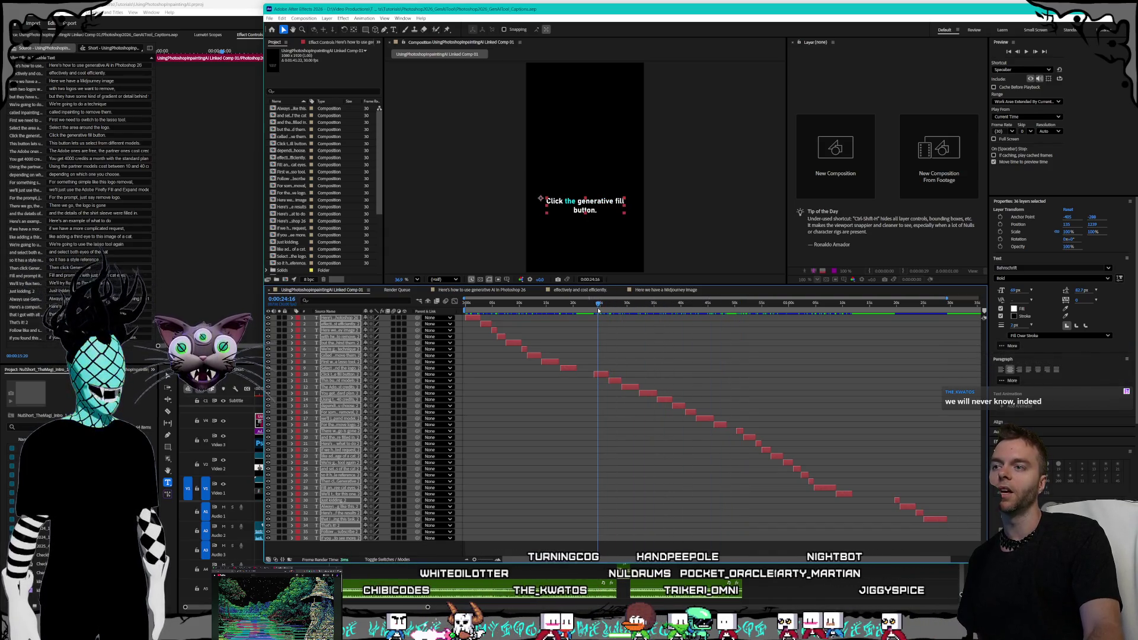
pyautogui.moveTo(515, 305)
pyautogui.mouseDown()
pyautogui.moveTo(465, 303)
pyautogui.moveTo(781, 306)
pyautogui.mouseUp()
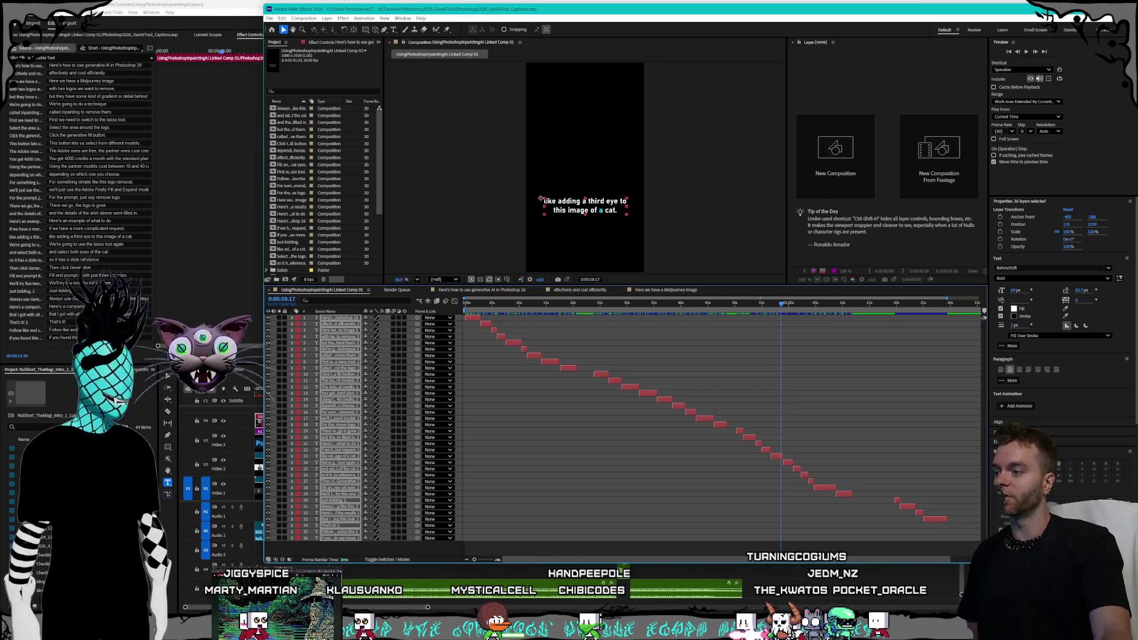
# Widen the window slightly, deselect all caption layers, and select only layer 8's lasso-tool caption.
pyautogui.moveTo(264, 561); pyautogui.dragTo(256, 558)
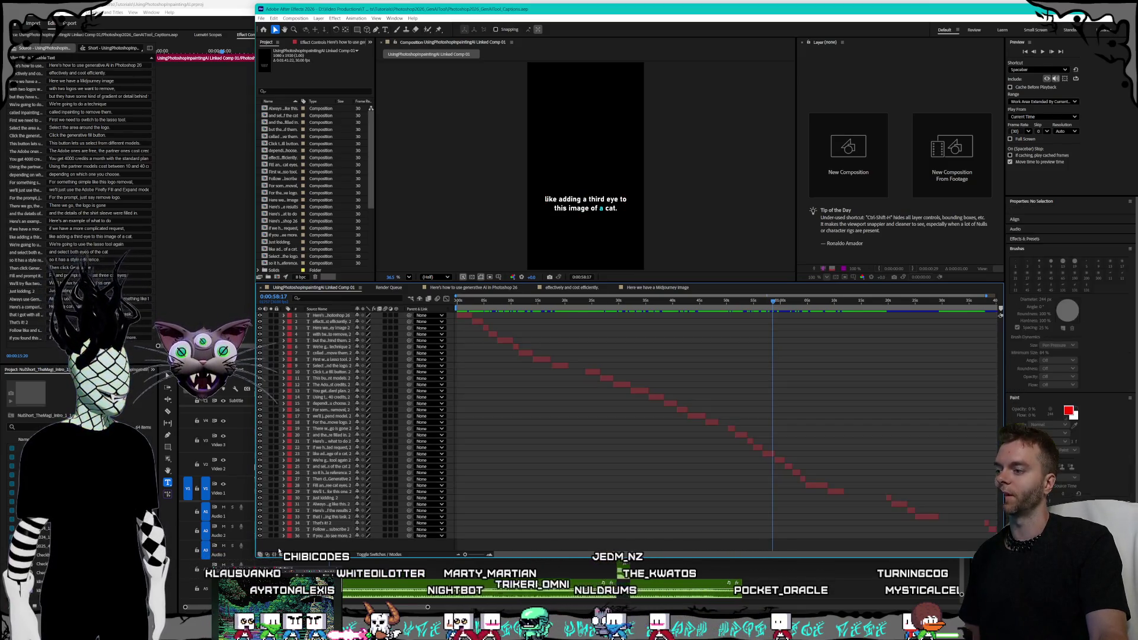
pyautogui.click(327, 538)
pyautogui.click(329, 359)
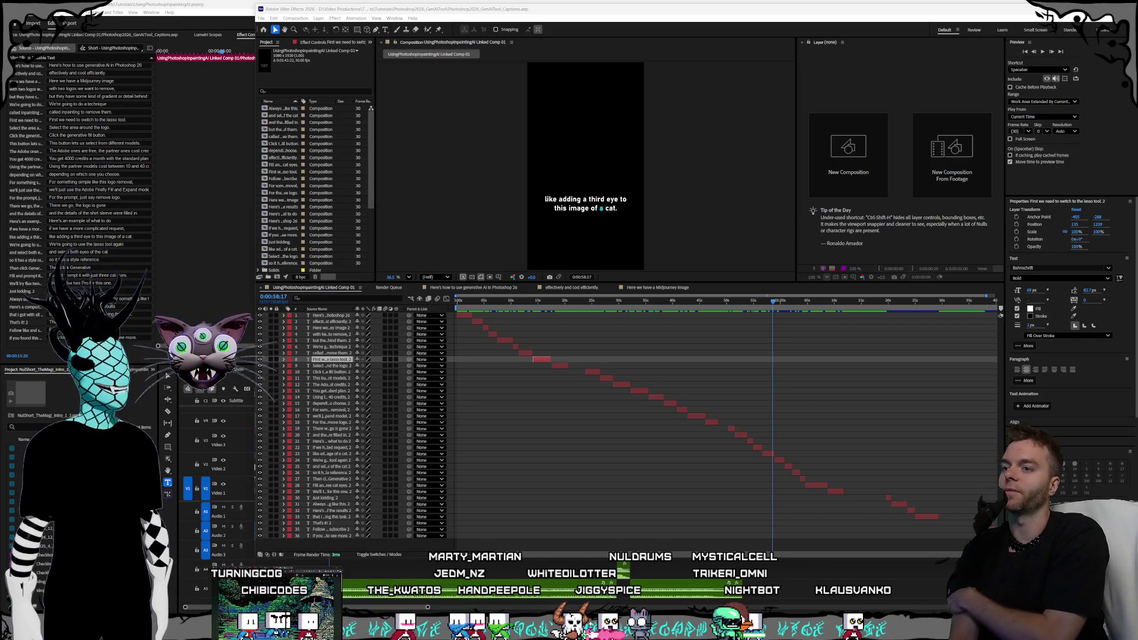
# Scrub the playhead past 'First we need to switch to the lasso tool' to a caption-free frame.
pyautogui.moveTo(663, 306)
pyautogui.mouseDown()
pyautogui.moveTo(716, 306)
pyautogui.moveTo(629, 308)
pyautogui.moveTo(655, 305)
pyautogui.moveTo(633, 306)
pyautogui.moveTo(643, 304)
pyautogui.moveTo(691, 313)
pyautogui.moveTo(542, 323)
pyautogui.moveTo(462, 307)
pyautogui.moveTo(685, 305)
pyautogui.moveTo(863, 325)
pyautogui.moveTo(626, 294)
pyautogui.moveTo(460, 302)
pyautogui.moveTo(551, 304)
pyautogui.mouseUp()
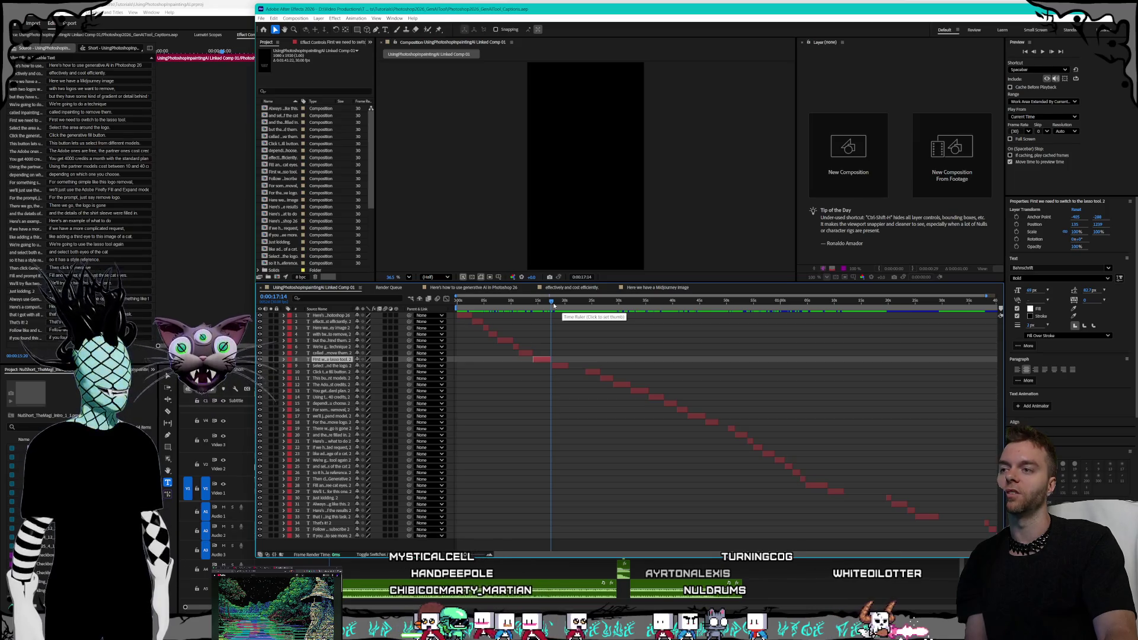
# Jump the playhead forward to the 'Click the generative fill button.' caption.
pyautogui.click(555, 303)
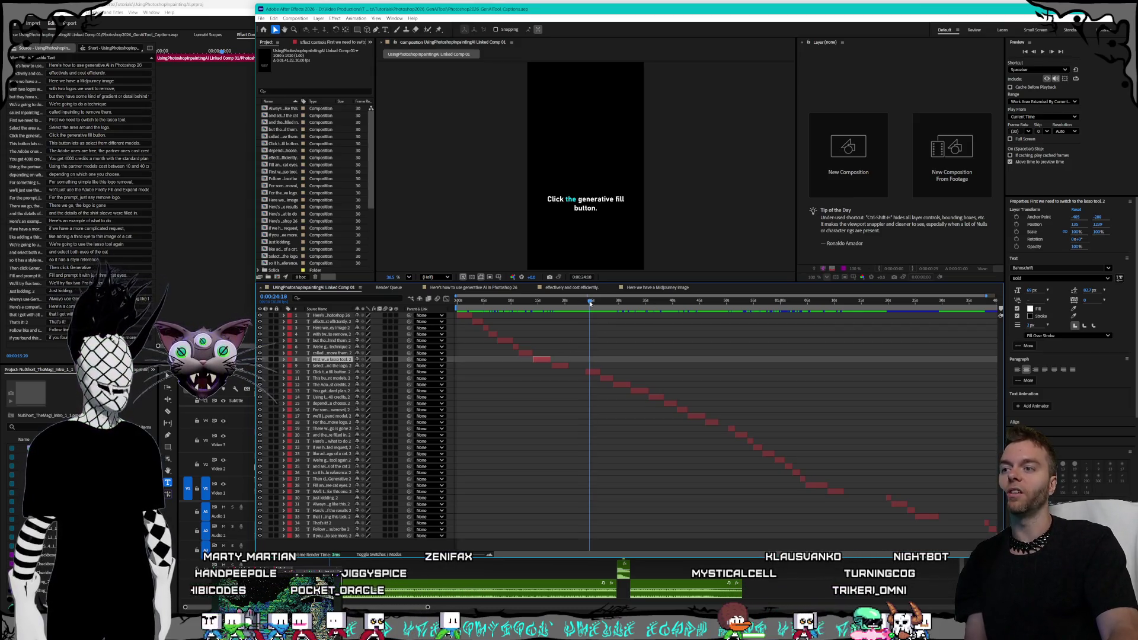
# Scrub past the 40-second and one-minute captions, ending on 'We'll try flux two Pro for this one.'.
pyautogui.moveTo(590, 304); pyautogui.dragTo(632, 309)
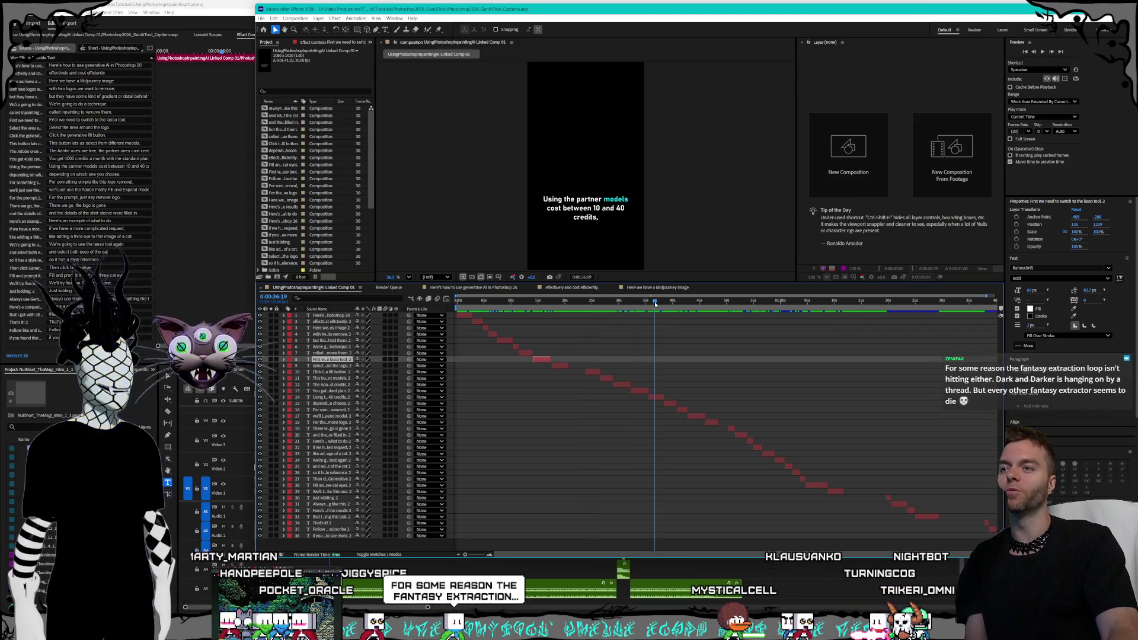
pyautogui.moveTo(672, 309)
pyautogui.mouseDown()
pyautogui.moveTo(828, 315)
pyautogui.moveTo(815, 333)
pyautogui.mouseUp()
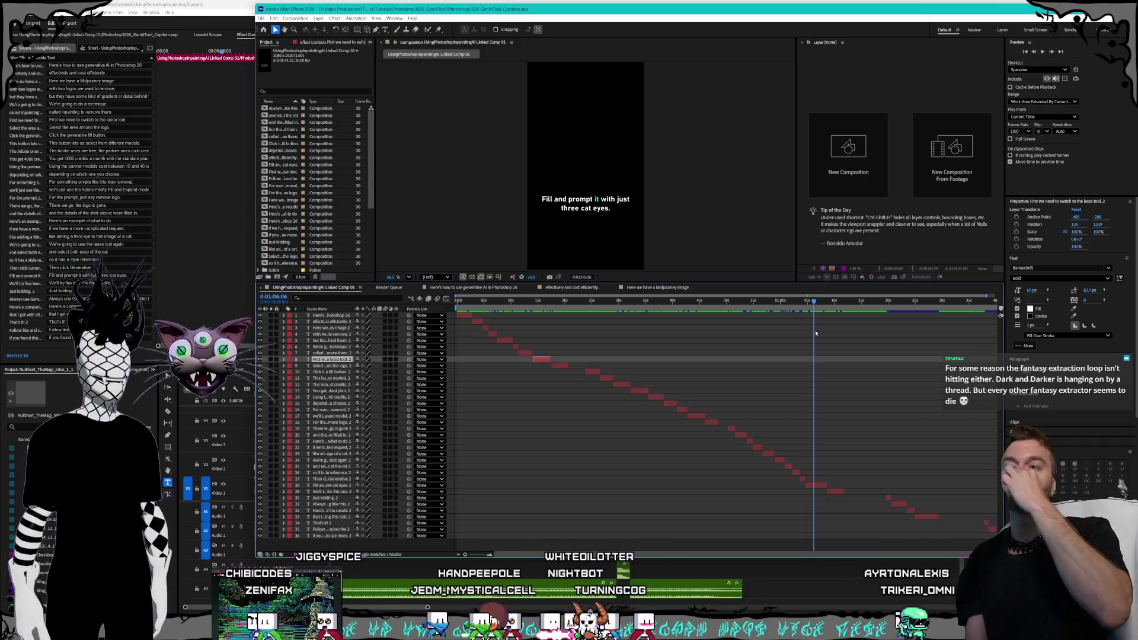
pyautogui.moveTo(821, 303); pyautogui.dragTo(840, 305)
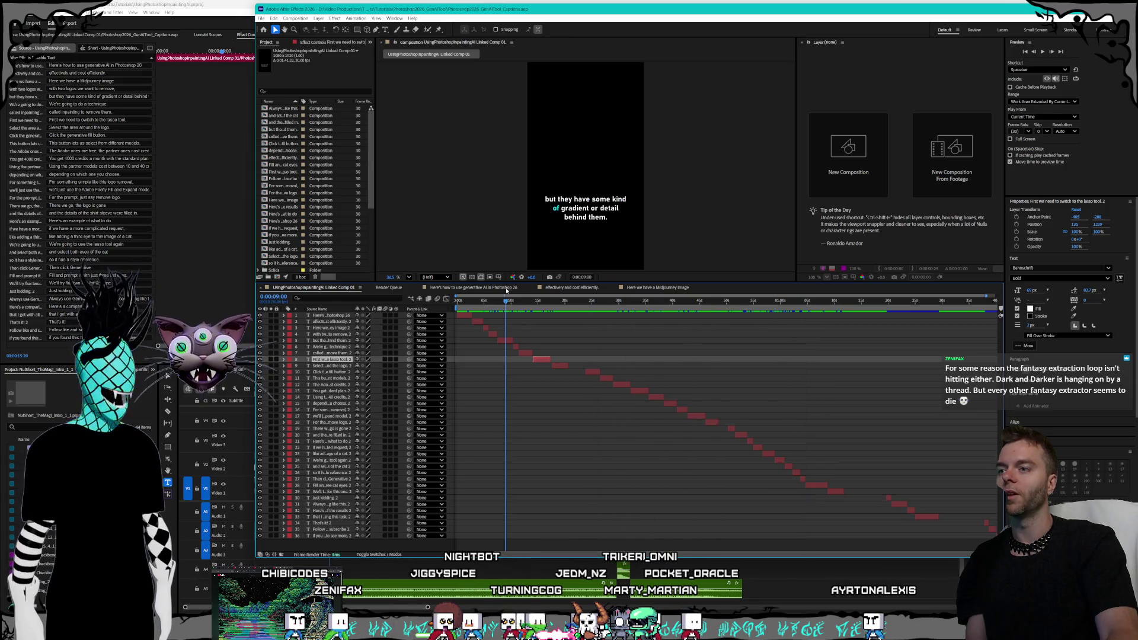
pyautogui.moveTo(480, 303)
pyautogui.mouseDown()
pyautogui.moveTo(800, 323)
pyautogui.moveTo(831, 302)
pyautogui.mouseUp()
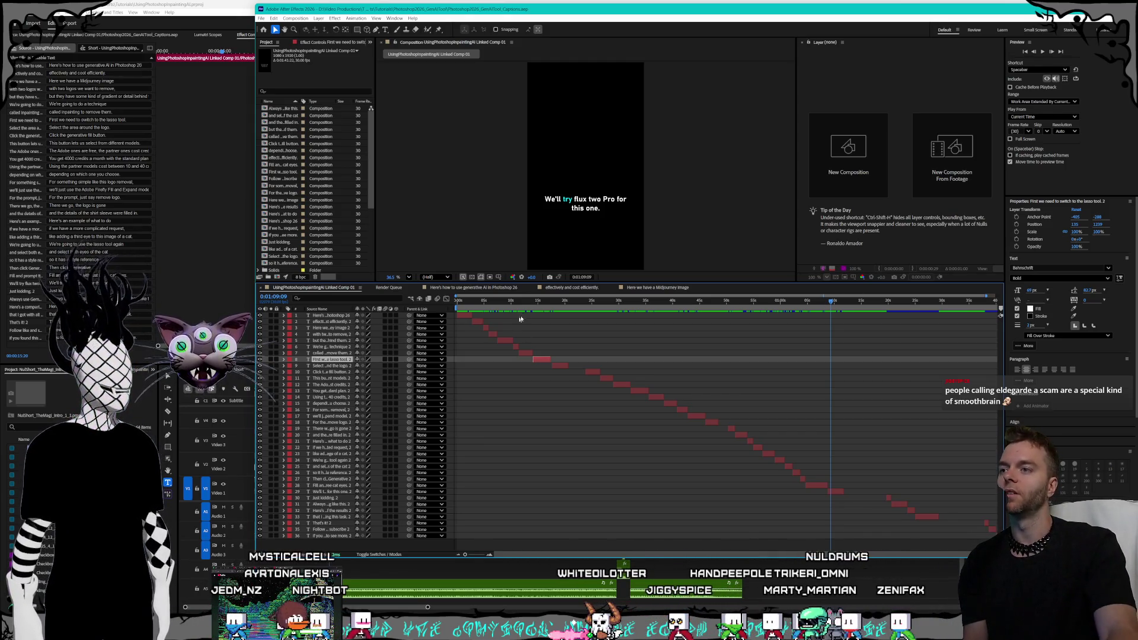
# Scrub from near the comp start past the logo-area caption to the shirt-sleeve caption.
pyautogui.moveTo(562, 301)
pyautogui.mouseDown()
pyautogui.moveTo(531, 300)
pyautogui.moveTo(547, 301)
pyautogui.mouseUp()
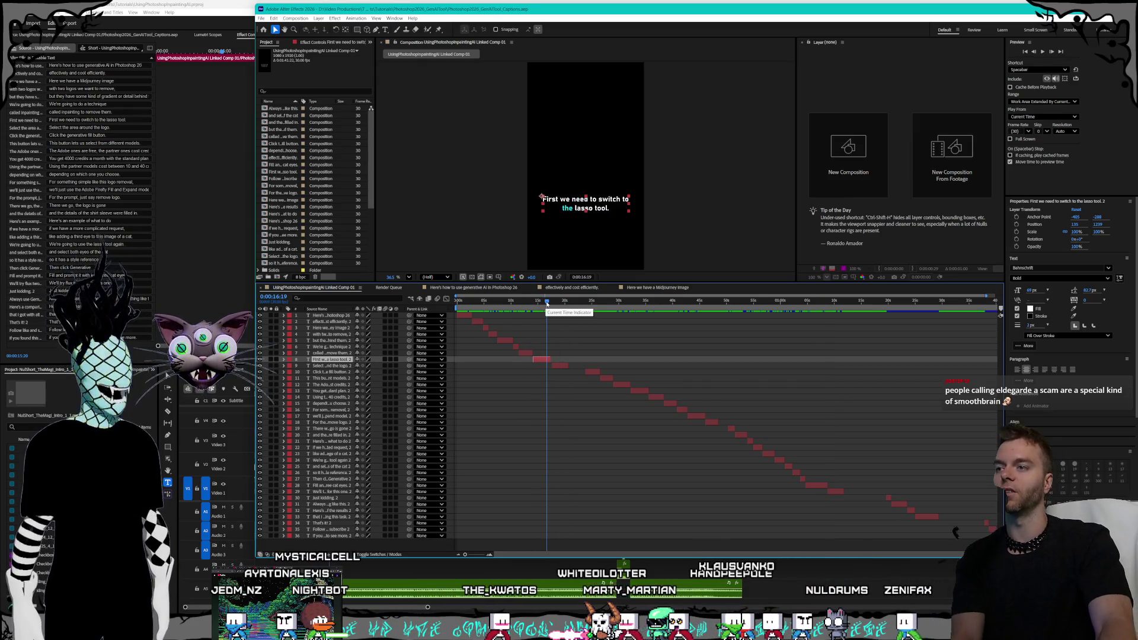
pyautogui.moveTo(547, 301); pyautogui.dragTo(602, 303)
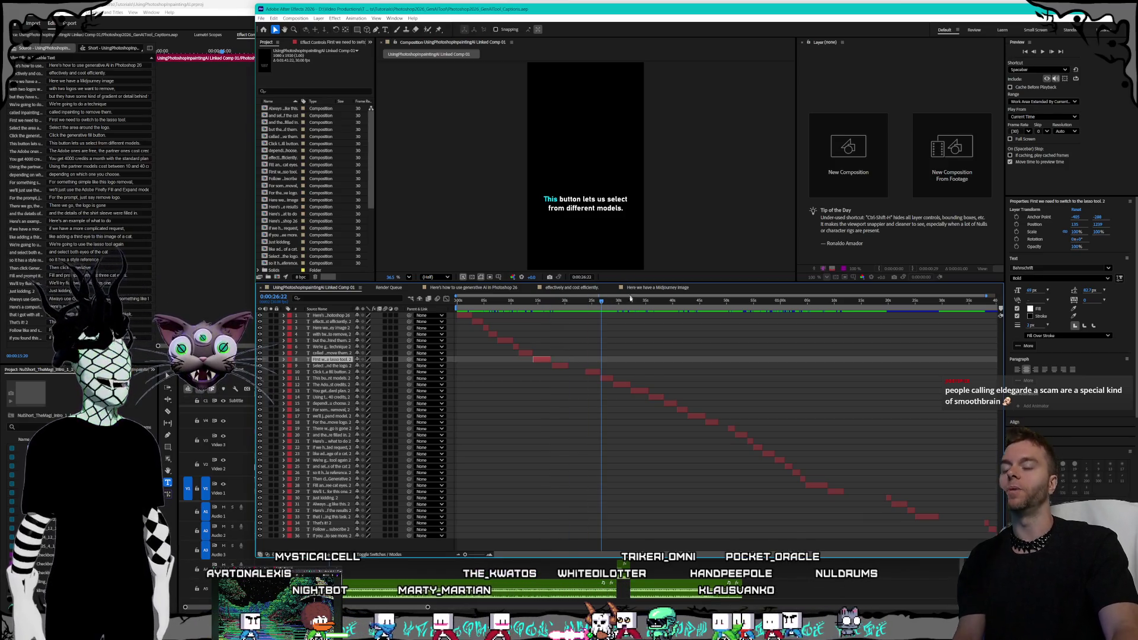
pyautogui.moveTo(617, 305); pyautogui.dragTo(740, 306)
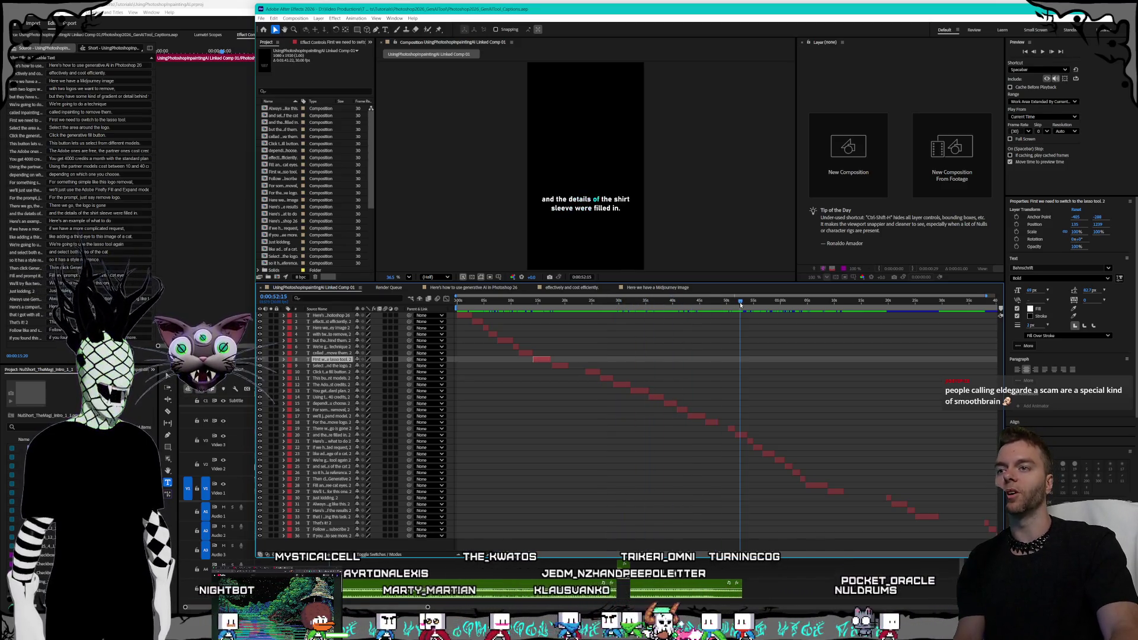